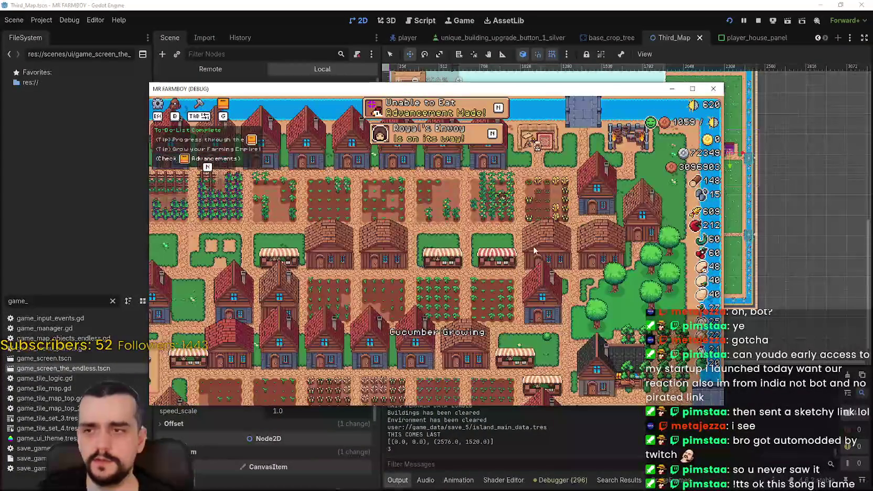
- Buy Player House Upgrade 2 from the game's land and buildings Advancements
key("h")
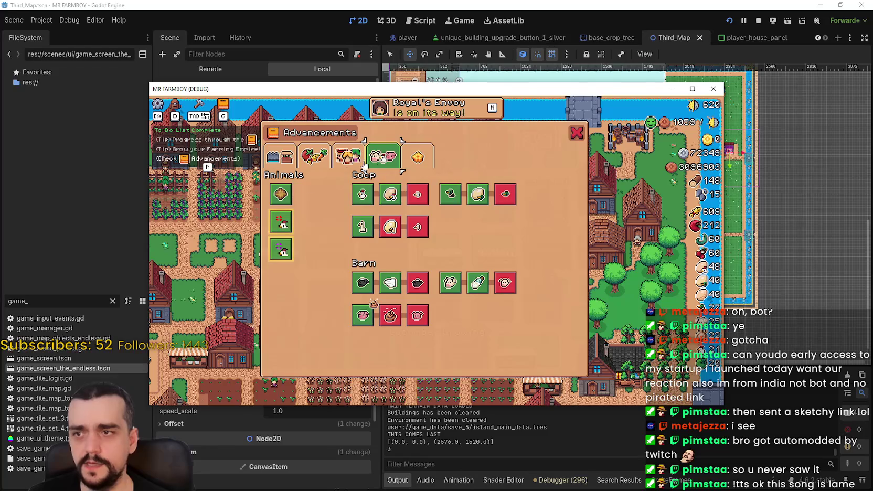
left_click(279, 156)
left_click(437, 267)
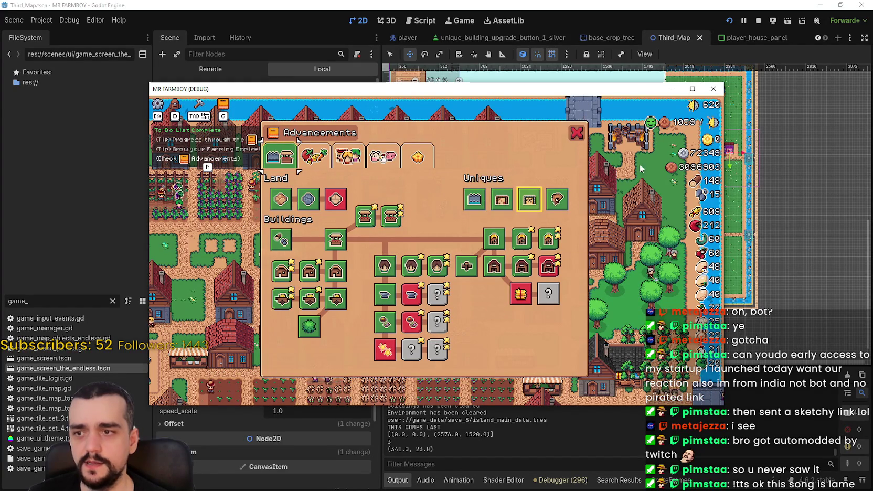
key("h")
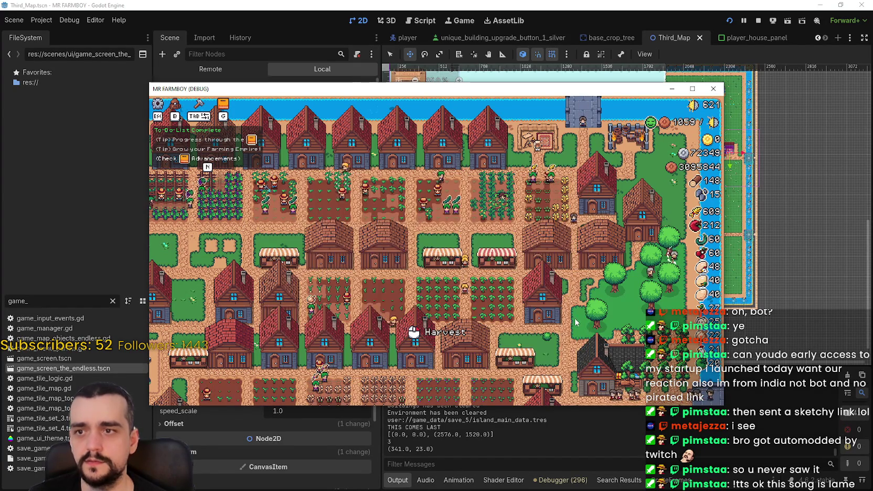
- Check the player house upgrades panel, save the game on exit, and relaunch the project
key("s")
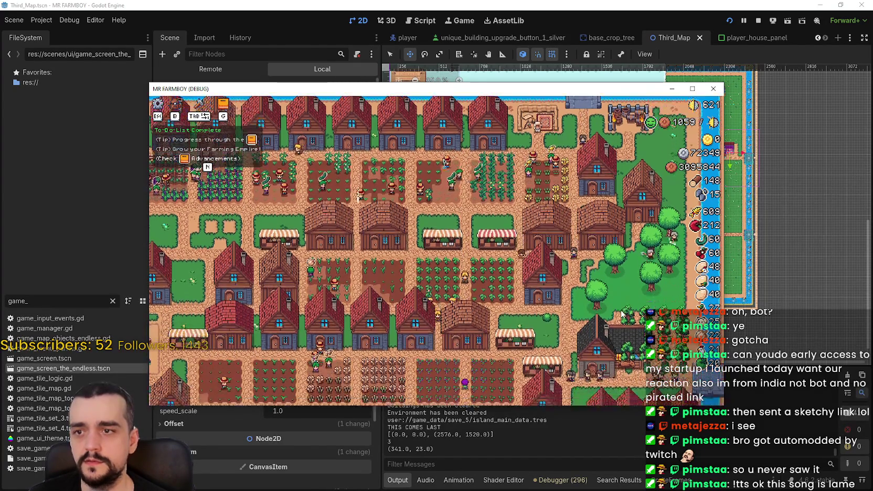
scroll(621, 314, "up", 5)
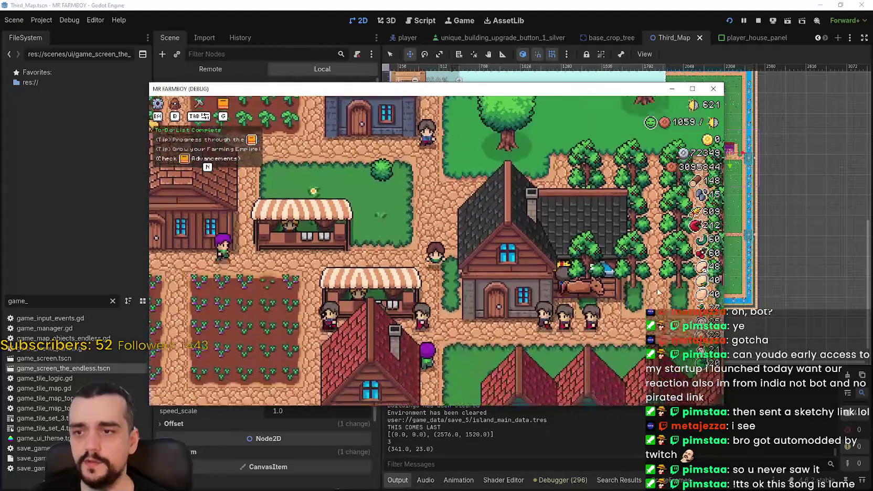
left_click(659, 291)
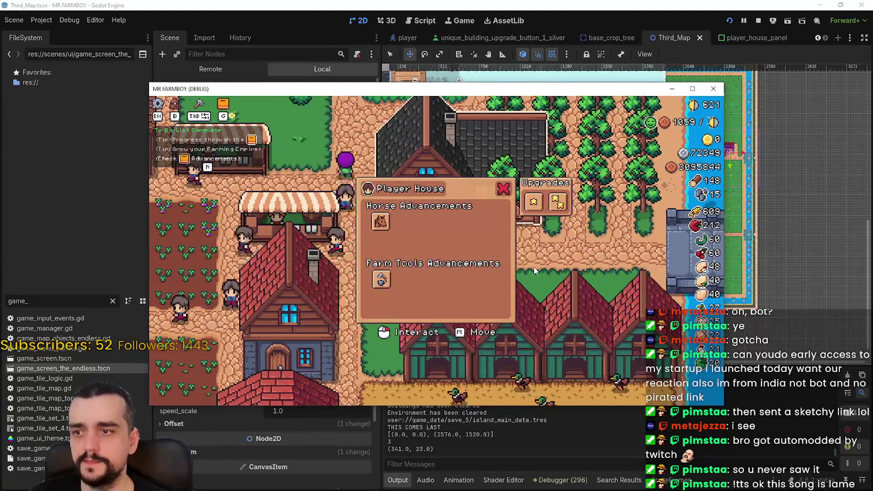
key("a")
key("Escape")
key("Escape")
key("Escape")
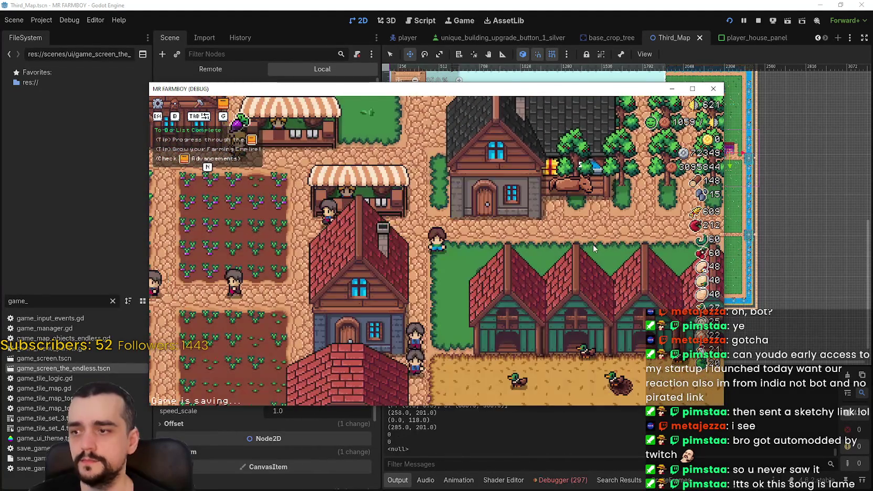
left_click(728, 22)
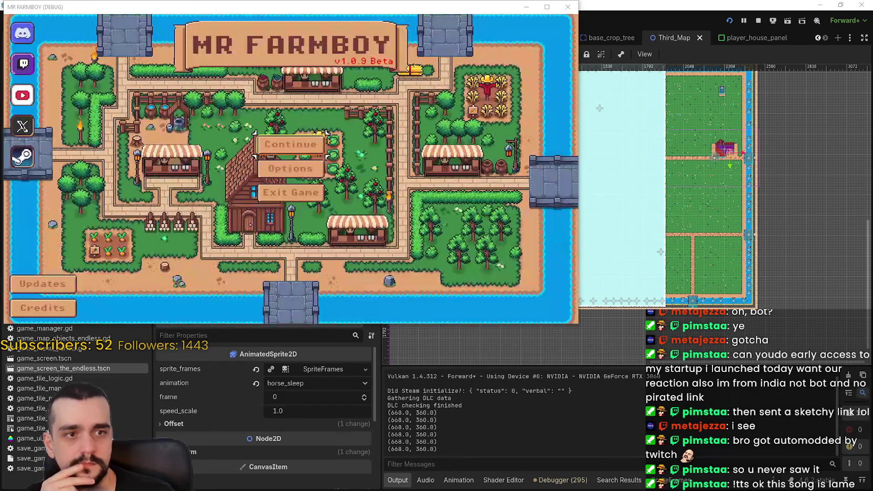
- Load Save 9 from the saved games list in a full-screen game window
left_click(294, 141)
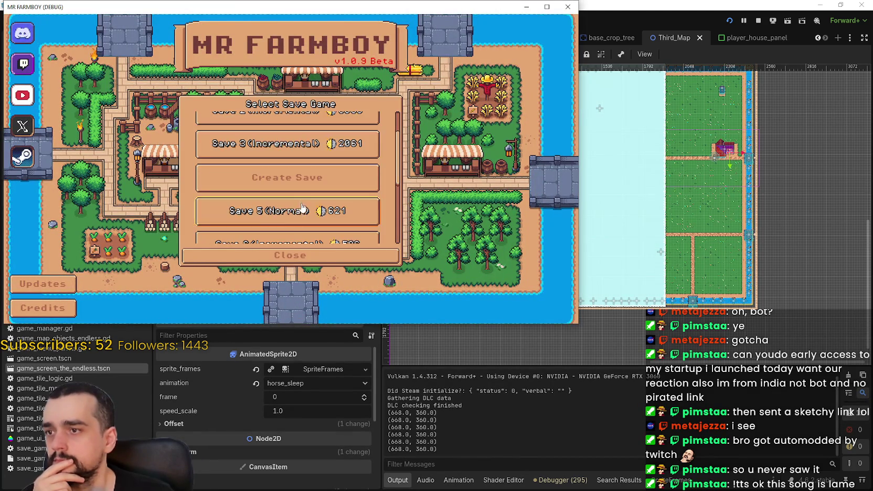
scroll(310, 194, "down", 2)
left_click(546, 7)
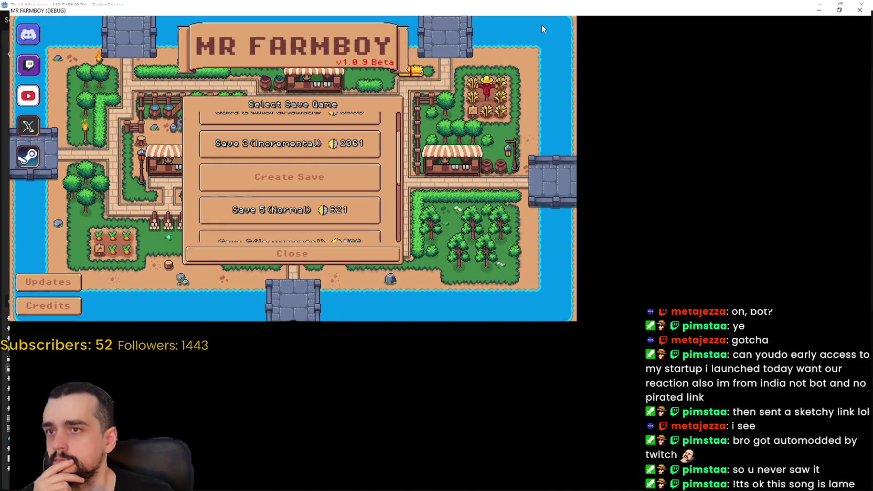
scroll(442, 307, "up", 2)
scroll(472, 299, "down", 6)
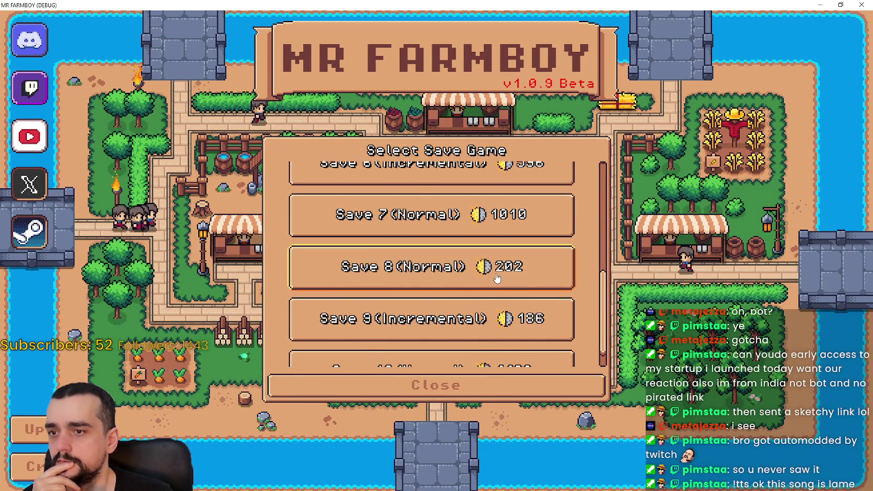
scroll(494, 279, "down", 1)
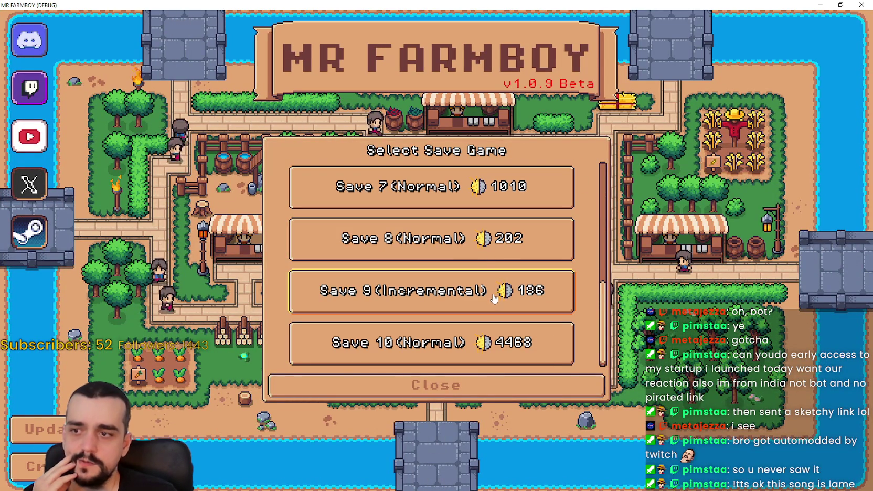
left_click(475, 285)
left_click(414, 298)
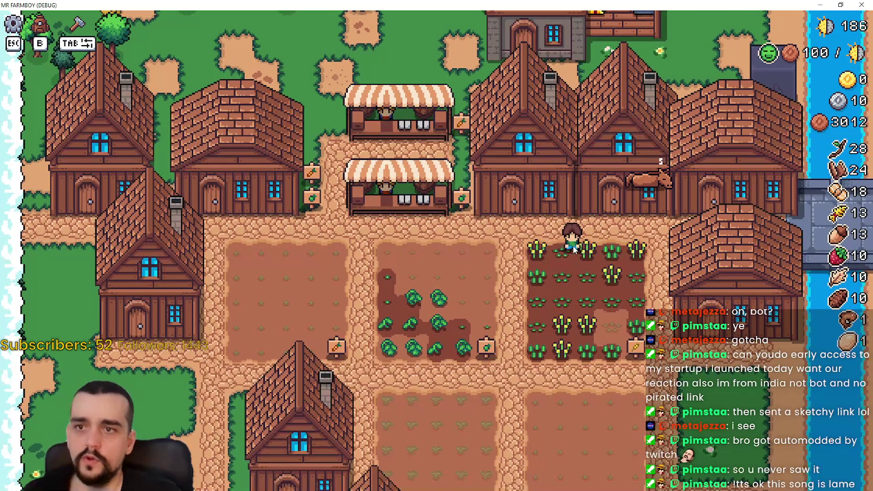
- Walk the farmer to the player's house, open its menu, and restore the window
key("a")
key("s")
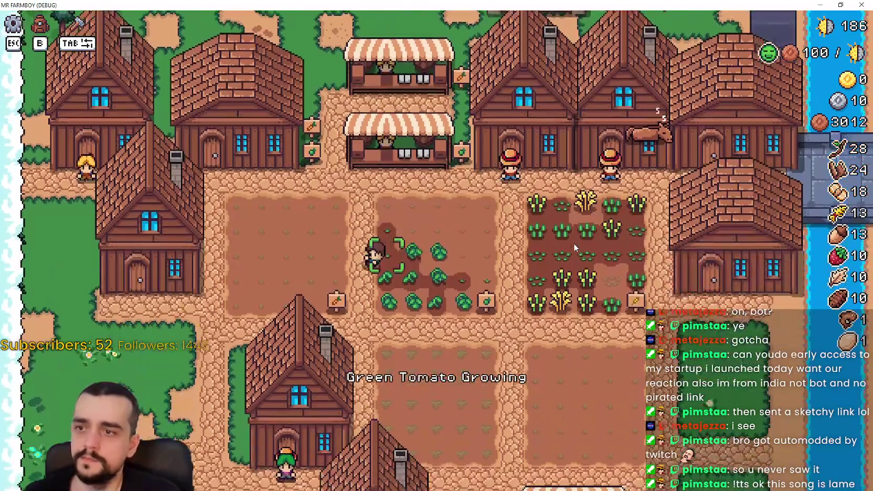
key("w")
key("d")
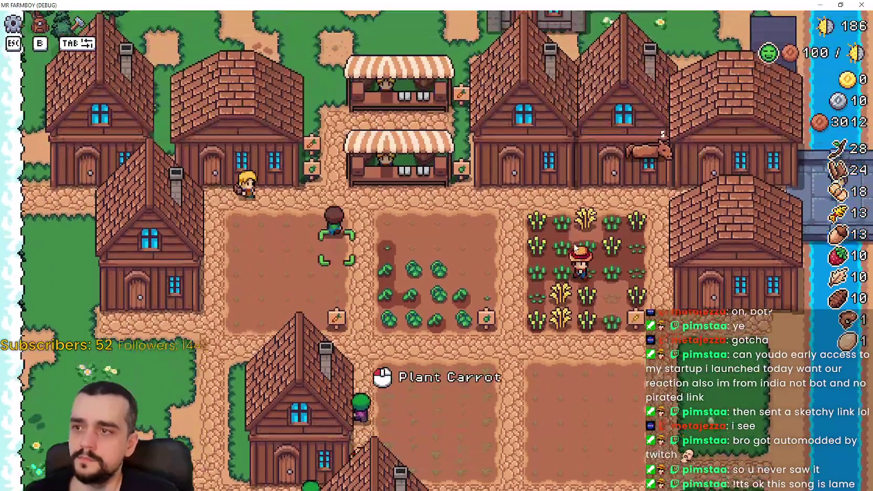
key("w")
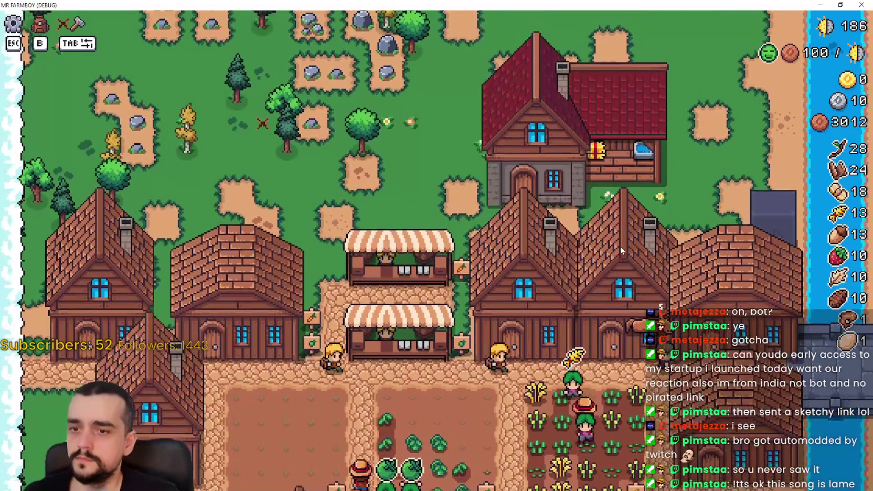
left_click(620, 246)
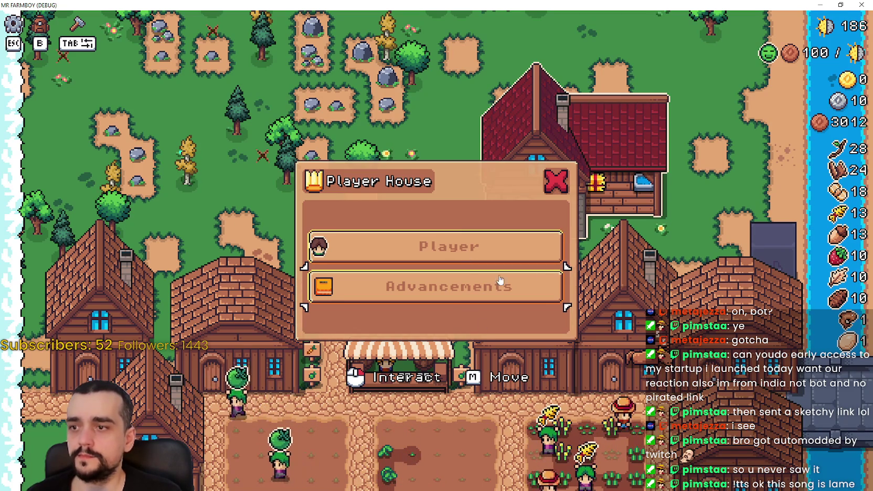
key("super+Down")
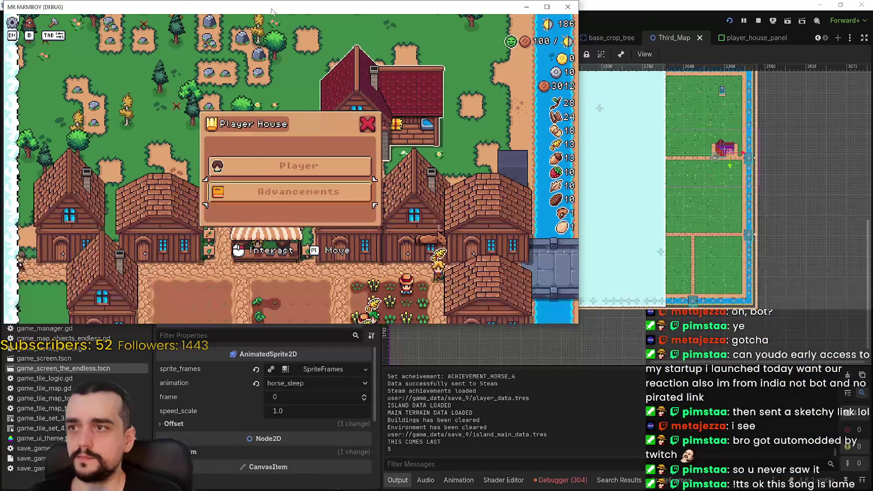
- Unhide the Decorations and Exchange buttons in the player_house_panel scene tree
key("super+Down")
scroll(366, 227, "down", 5)
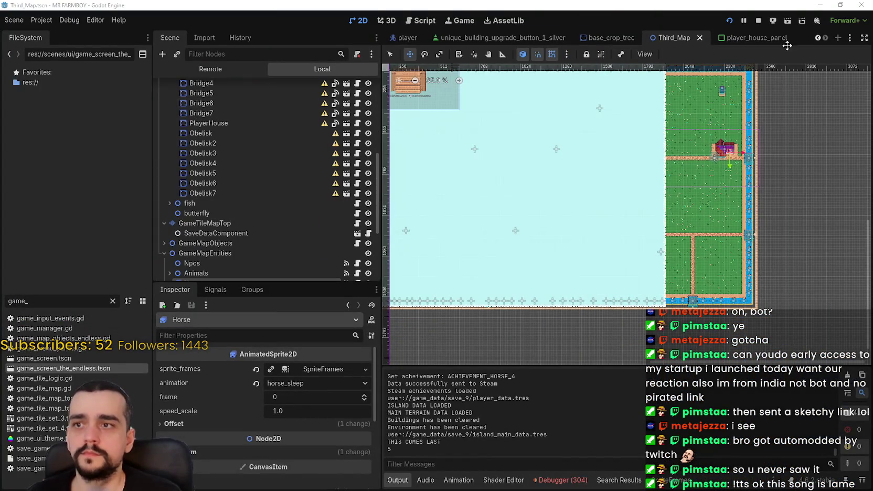
left_click(772, 39)
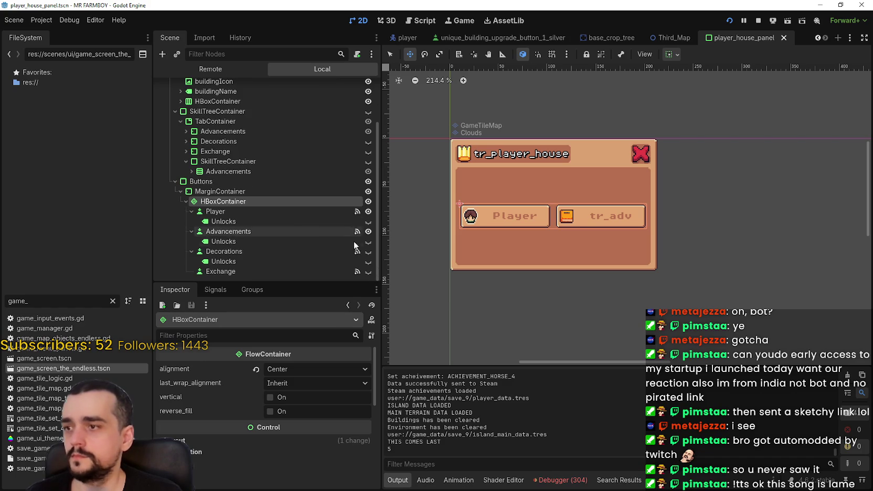
left_click(368, 253)
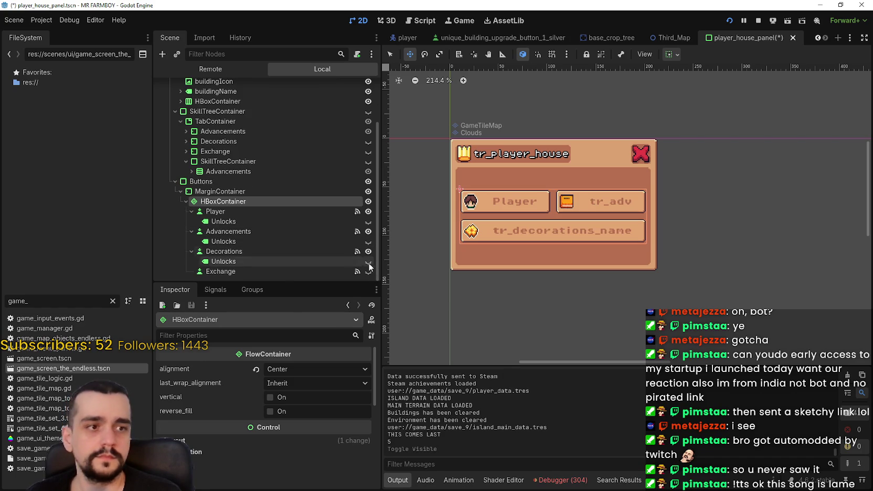
left_click(367, 272)
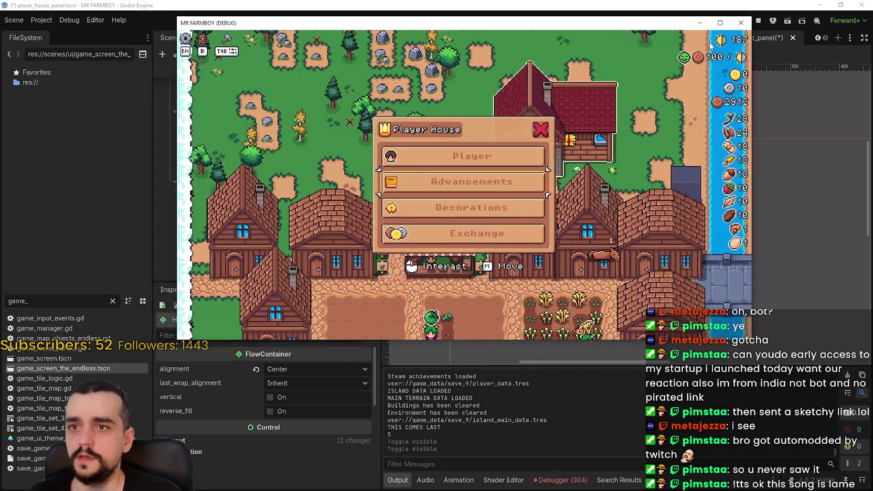
left_click(720, 23)
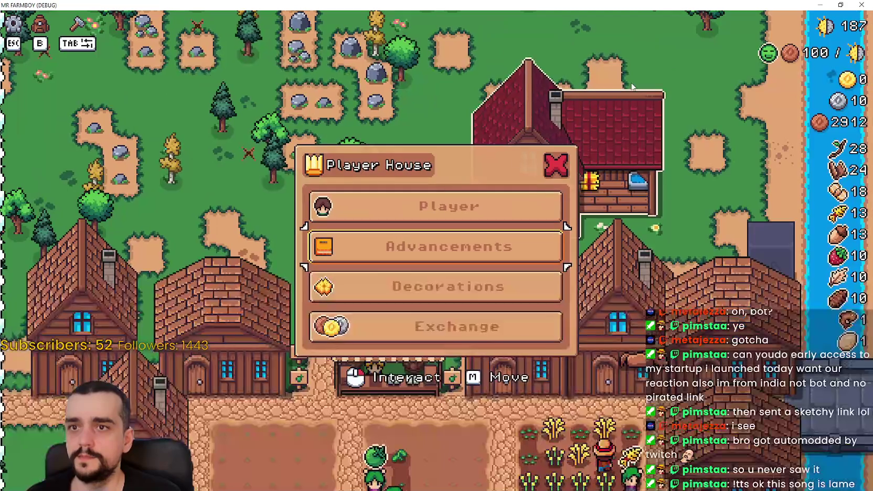
- Test the Player, Advancements, Decorations and Exchange views, returning to the house menu each time
left_click(470, 216)
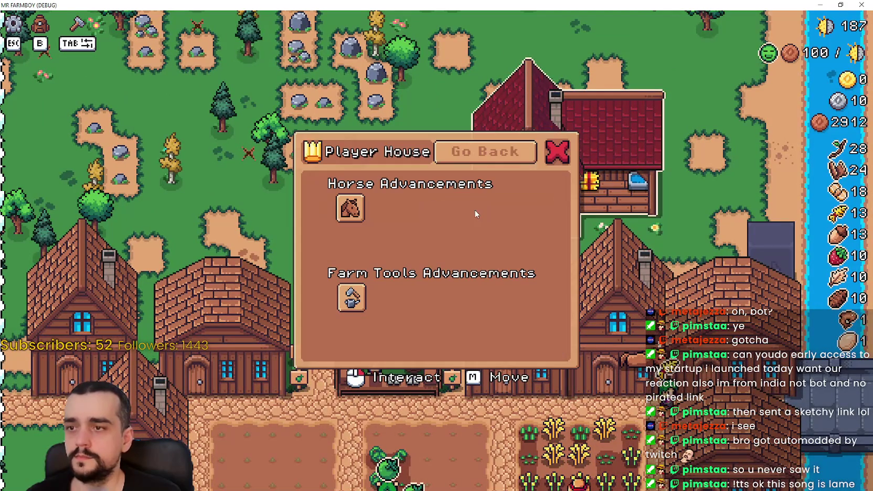
left_click(483, 151)
left_click(458, 256)
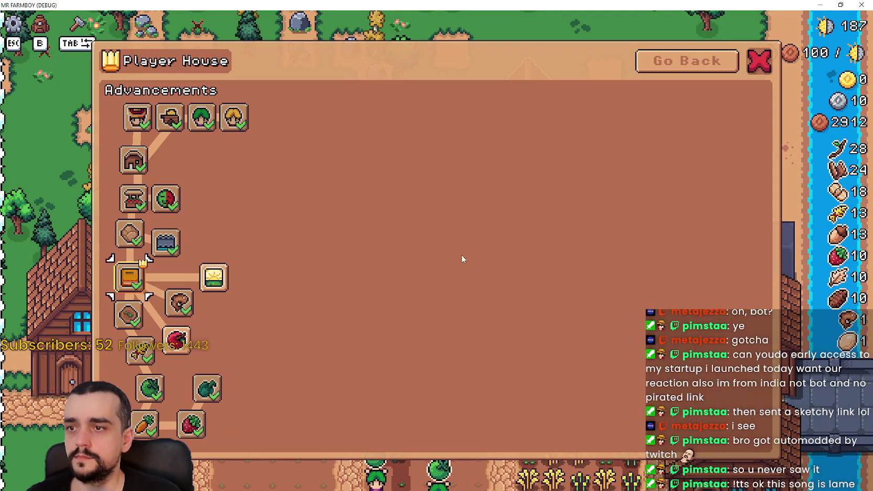
left_click(663, 79)
left_click(420, 286)
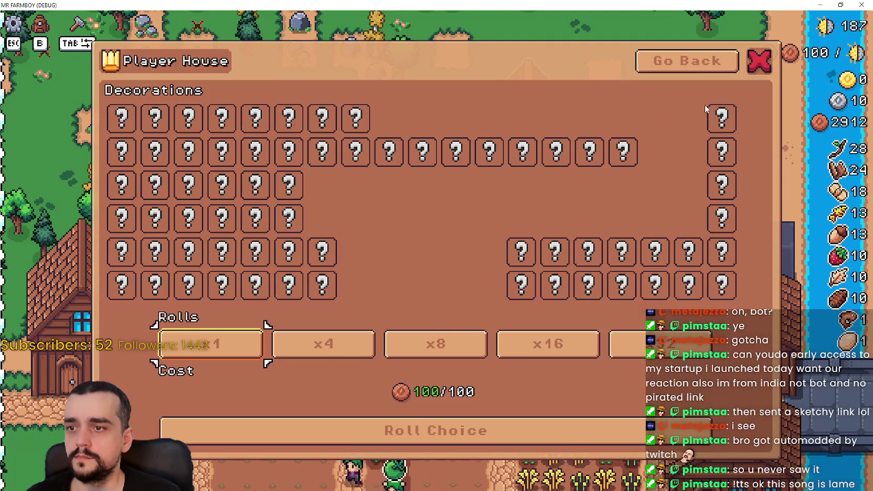
left_click(676, 62)
left_click(440, 326)
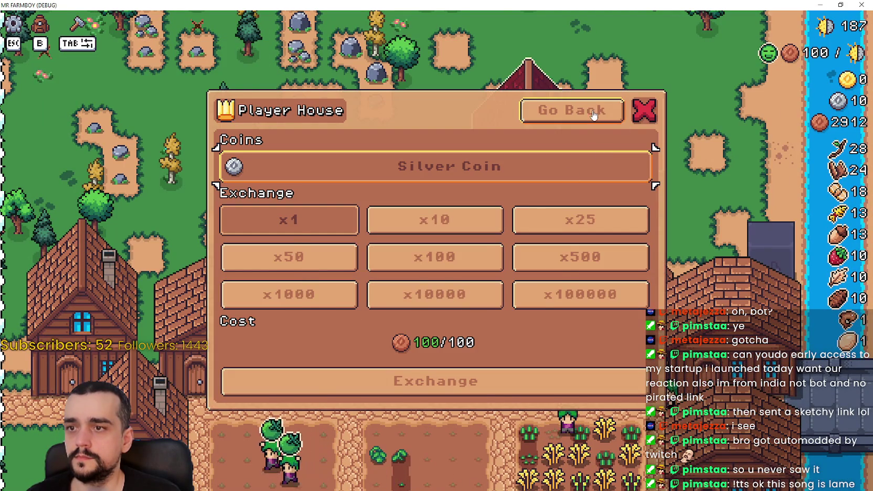
left_click(567, 111)
- Revisit the Player view, then restore the game window and bring the editor forward
left_click(492, 220)
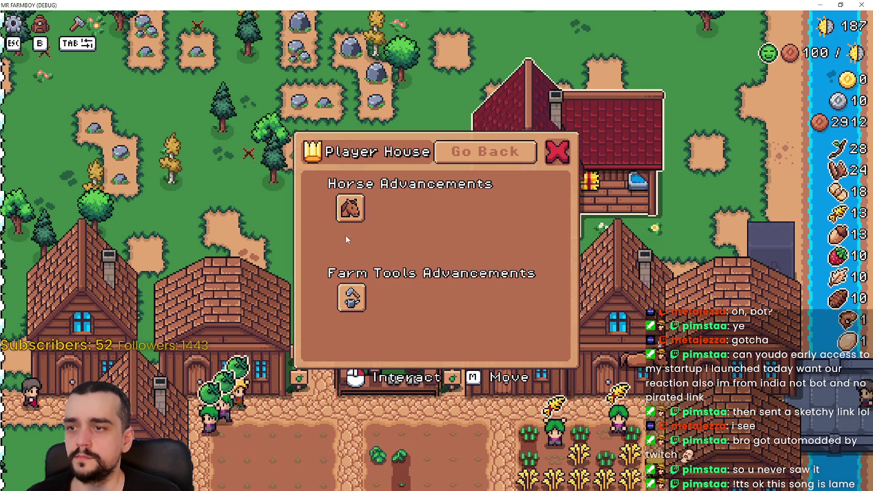
mouse_move(361, 214)
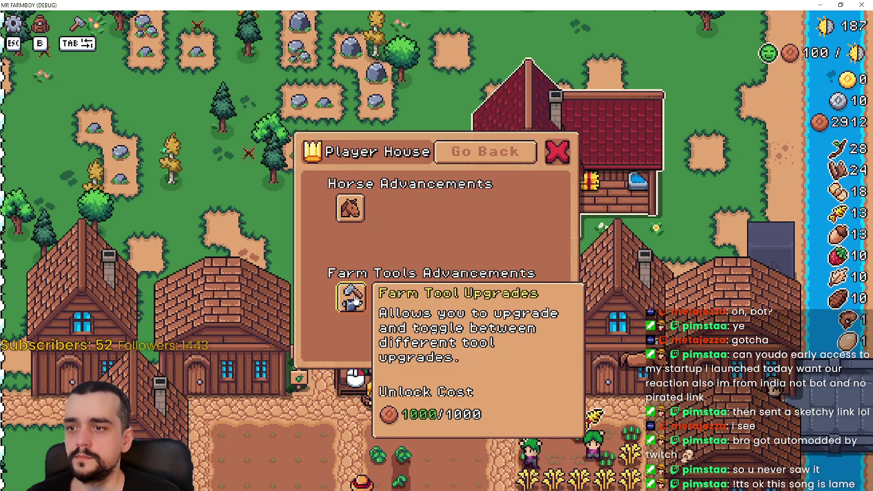
left_click(486, 152)
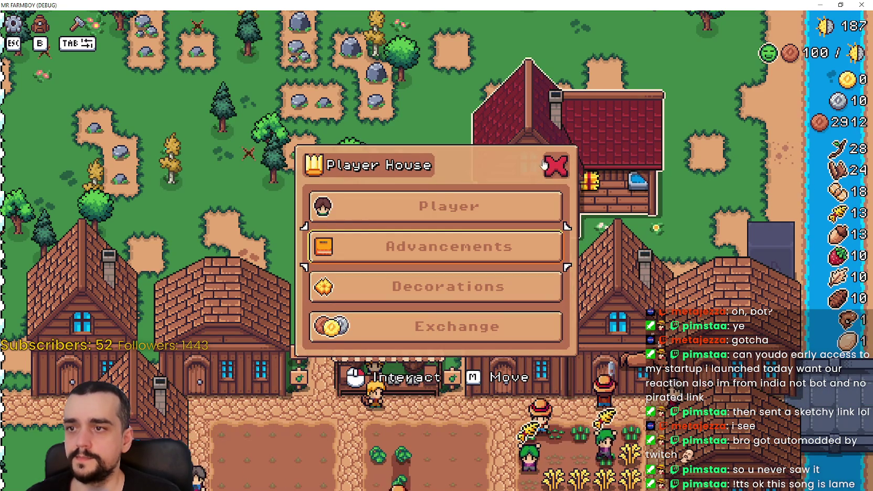
left_click(420, 205)
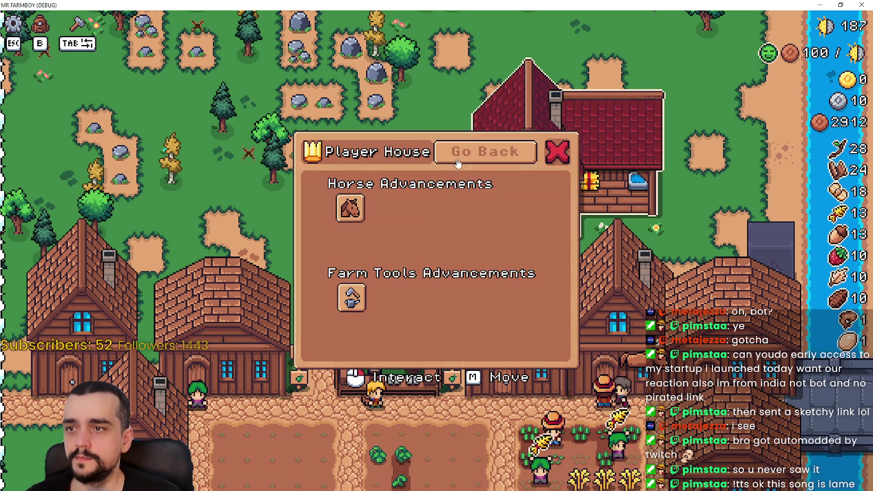
left_click(841, 5)
left_click(97, 252)
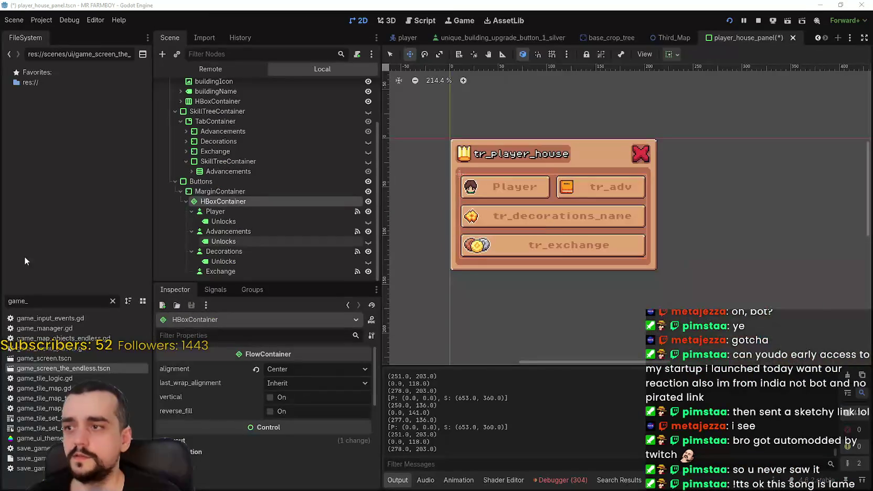
- Set SkillTreeContainer/Advancements custom_minimum_size x to 220 px, then switch to the game
scroll(235, 237, "up", 3)
left_click(218, 228)
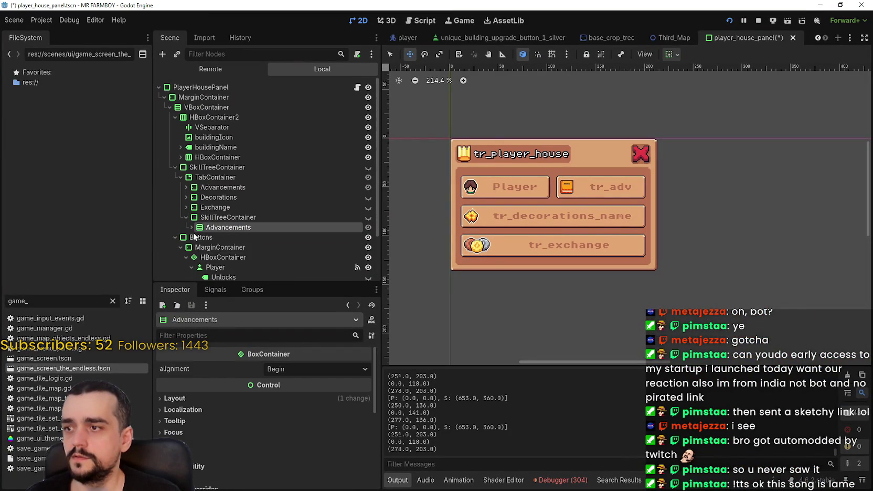
left_click(233, 397)
left_click_drag(287, 444, 292, 444)
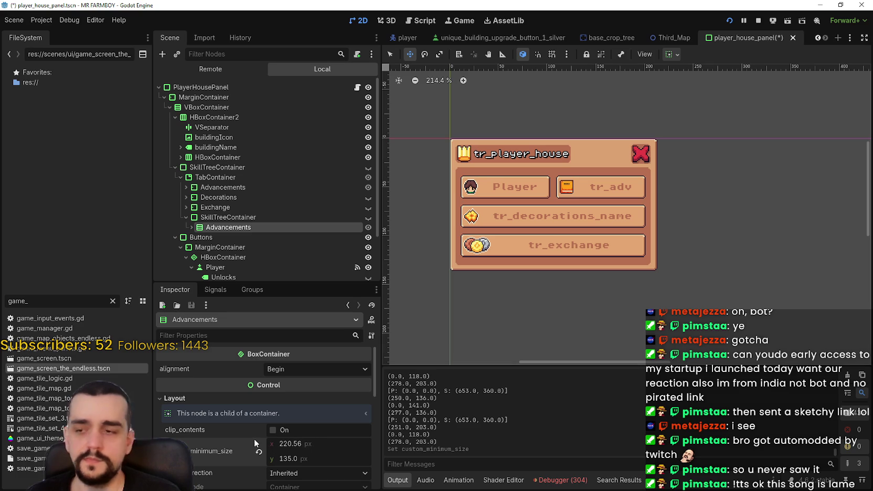
type("220")
key("Return")
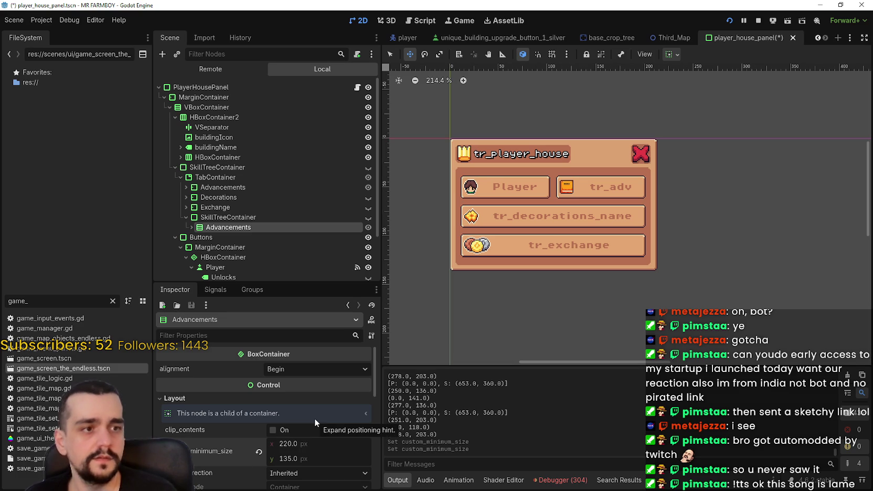
key("alt+Tab")
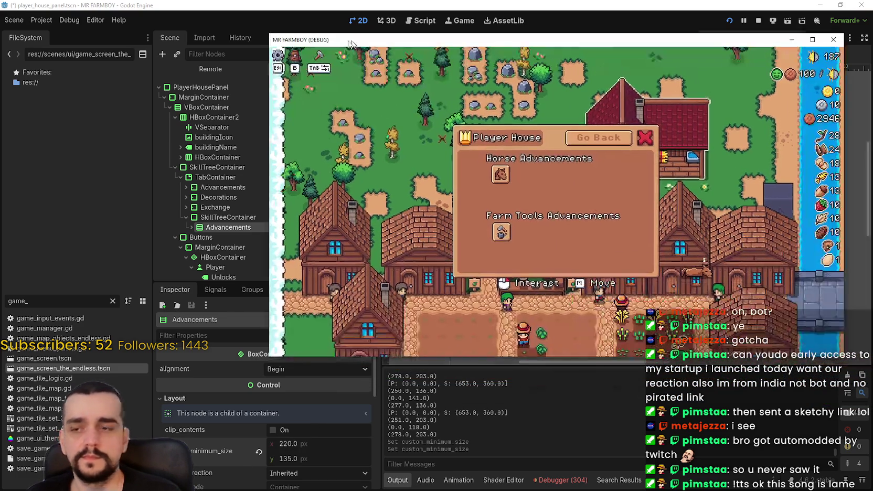
- Return to the Player House main menu full-screen, close the panel, and quit the game
left_click(790, 48)
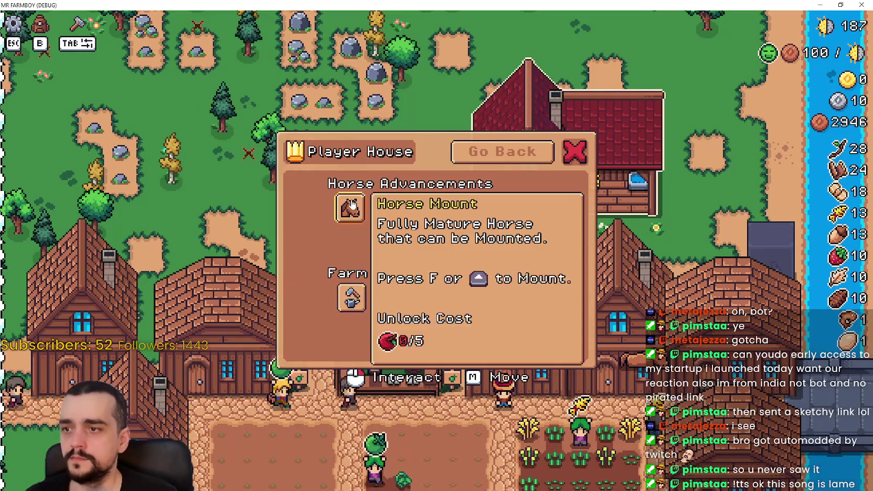
left_click(501, 152)
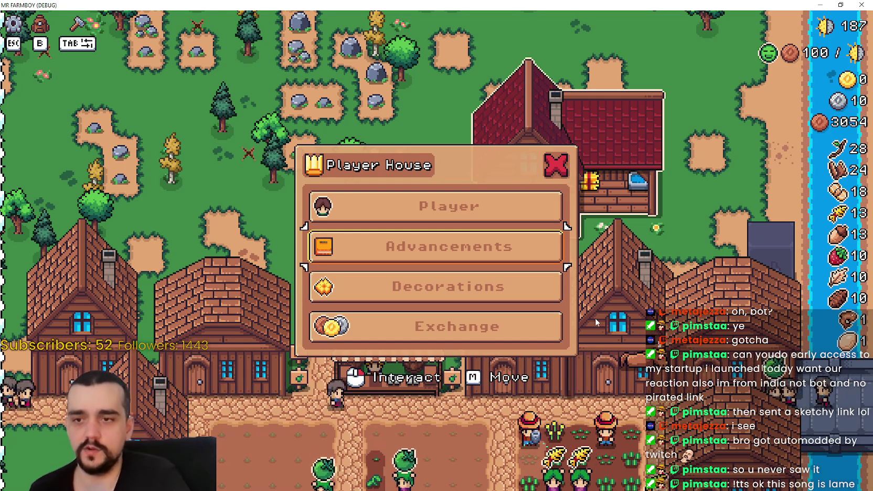
left_click(556, 164)
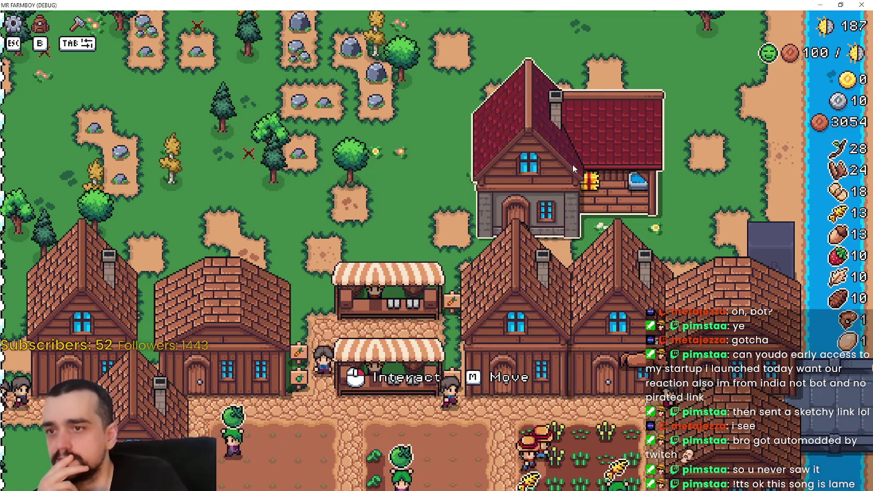
left_click(840, 5)
left_click(765, 21)
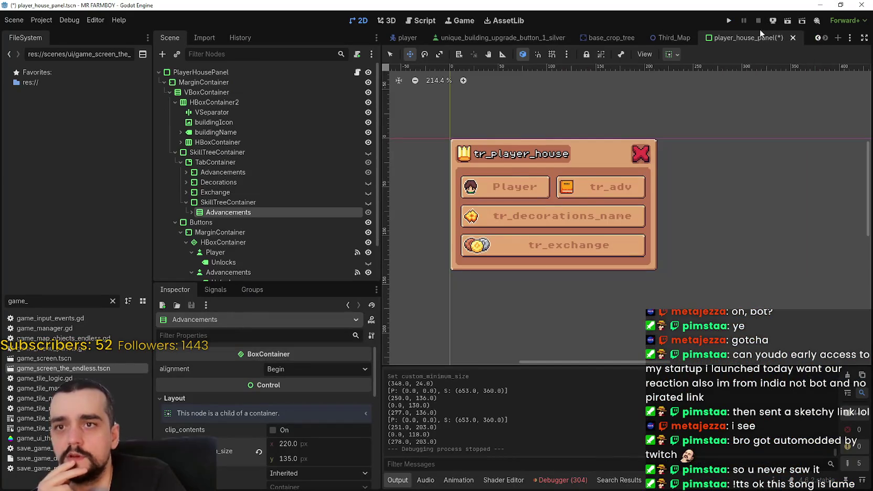
- Hide the Exchange and Decorations buttons and save the player_house_panel scene
scroll(672, 230, "down", 2)
key("ctrl+s")
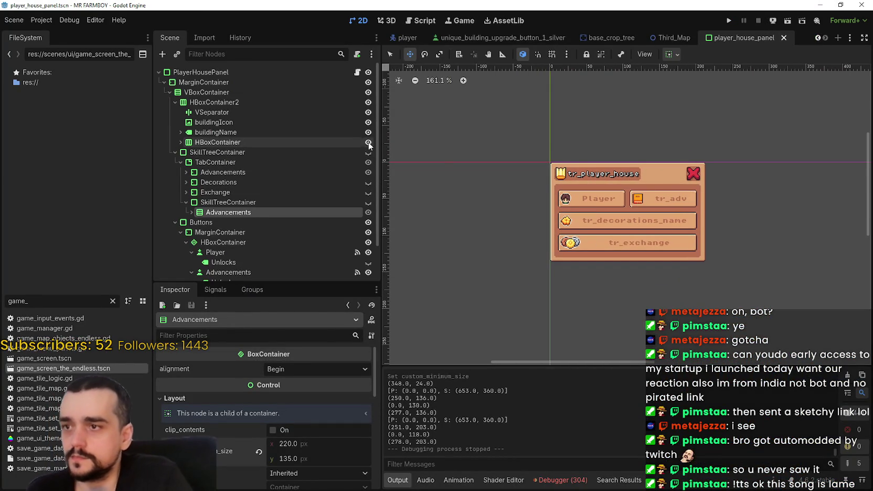
scroll(550, 244, "down", 2)
scroll(258, 245, "down", 2)
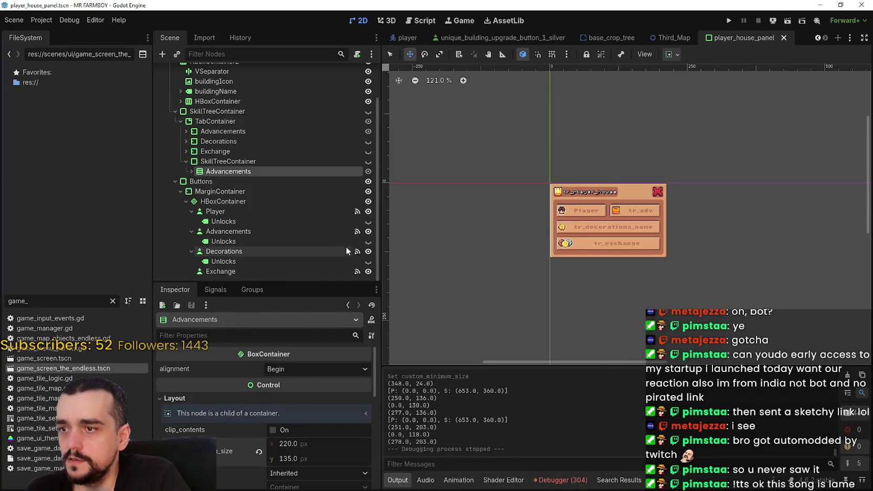
left_click(368, 271)
scroll(577, 247, "up", 3)
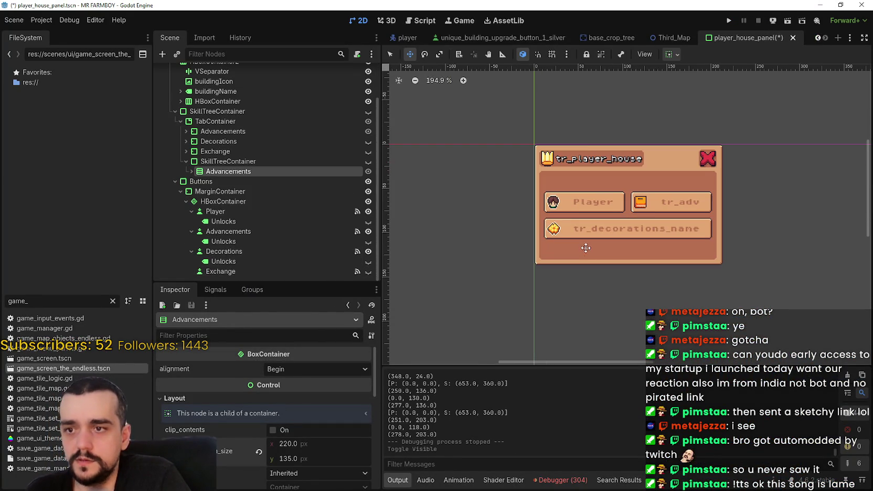
left_click(368, 251)
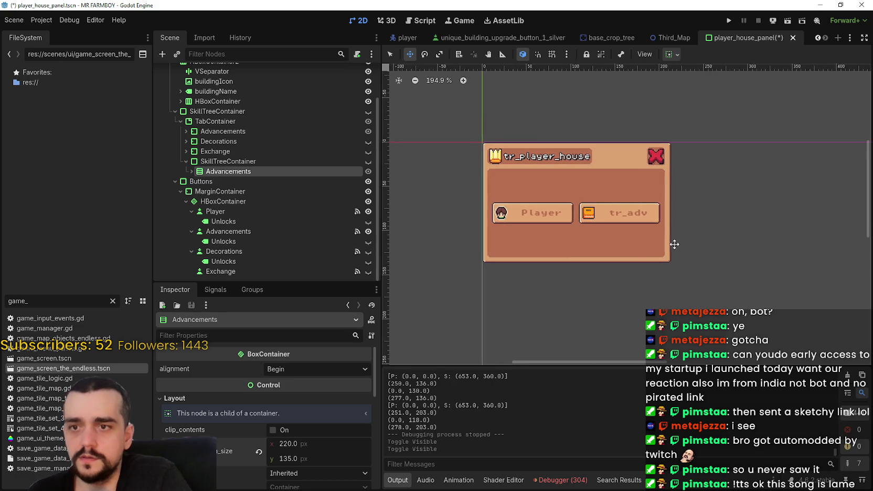
scroll(682, 244, "up", 1)
key("ctrl+s")
- Review the scene tree and collapse SkillTreeContainer
scroll(651, 178, "down", 1)
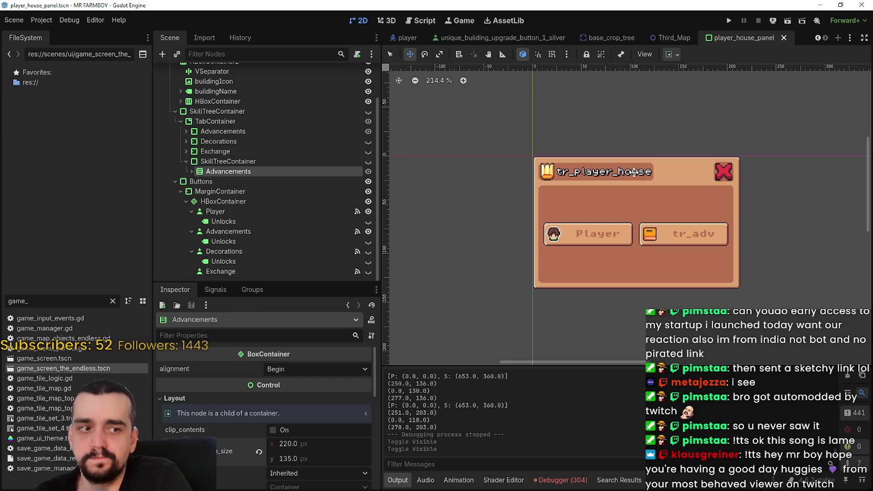
scroll(633, 173, "up", 1)
scroll(632, 174, "down", 1)
scroll(629, 177, "up", 2)
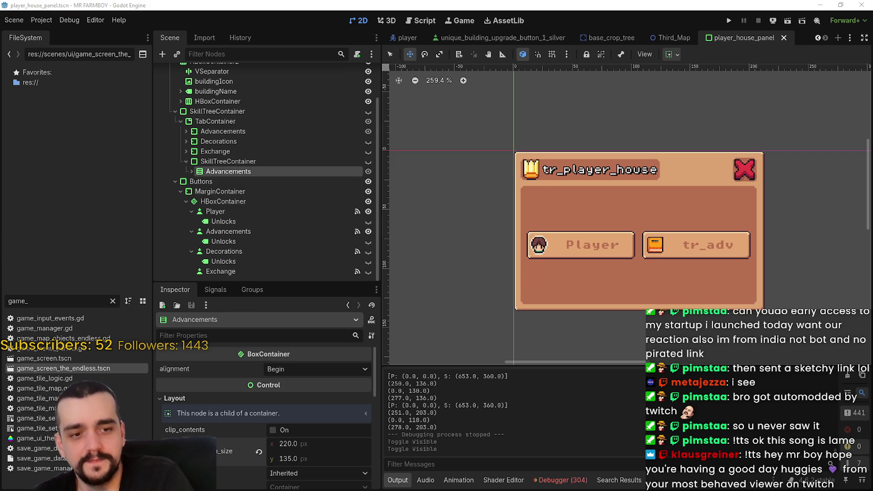
scroll(695, 242, "down", 1)
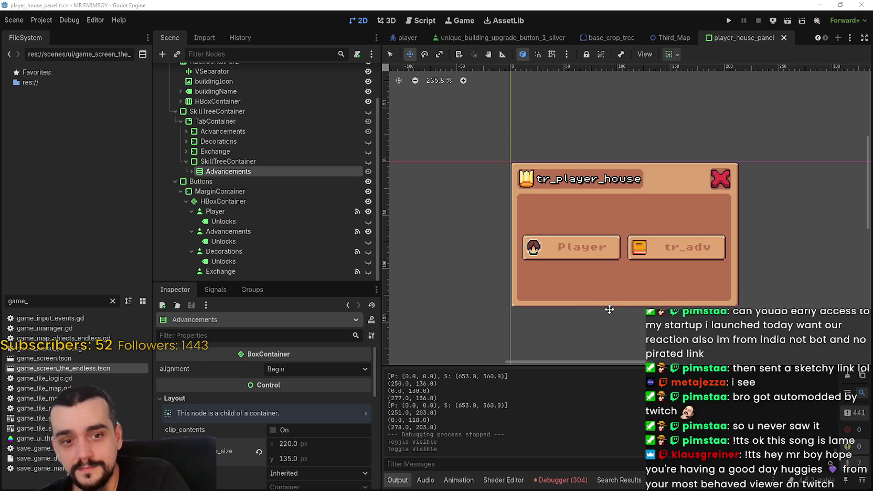
scroll(600, 267, "up", 3)
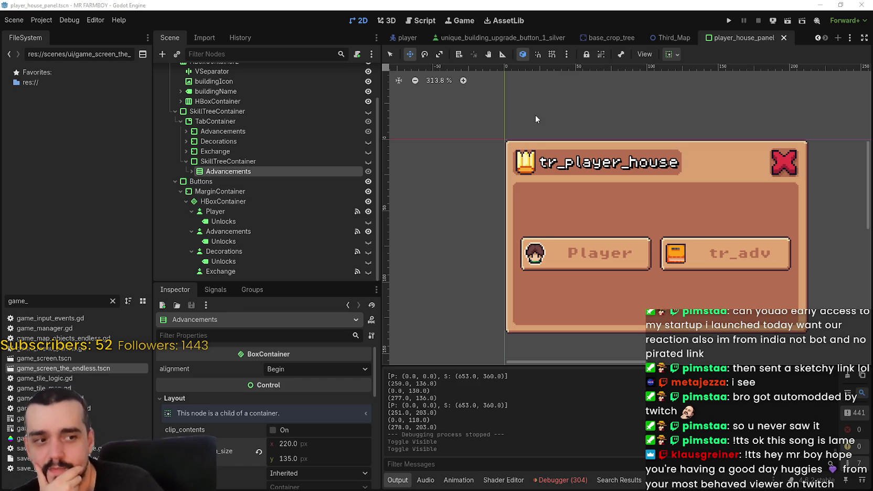
scroll(525, 210, "right", 2)
scroll(559, 253, "left", 4)
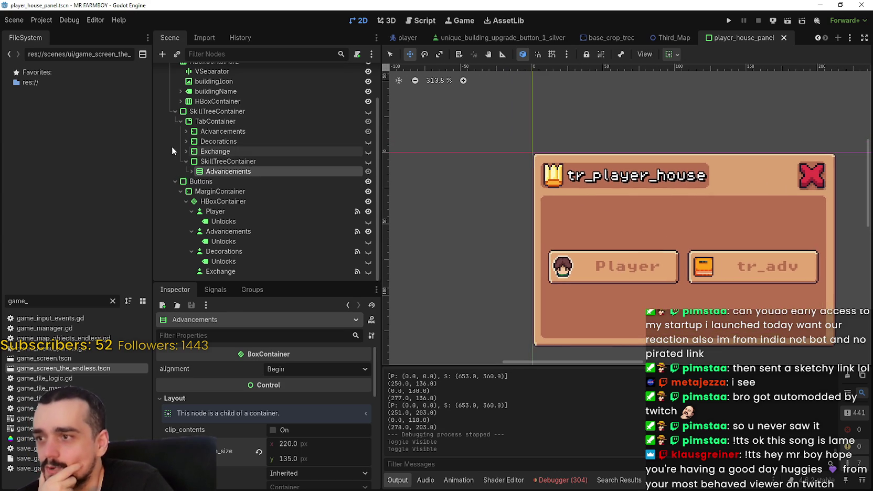
left_click(186, 161)
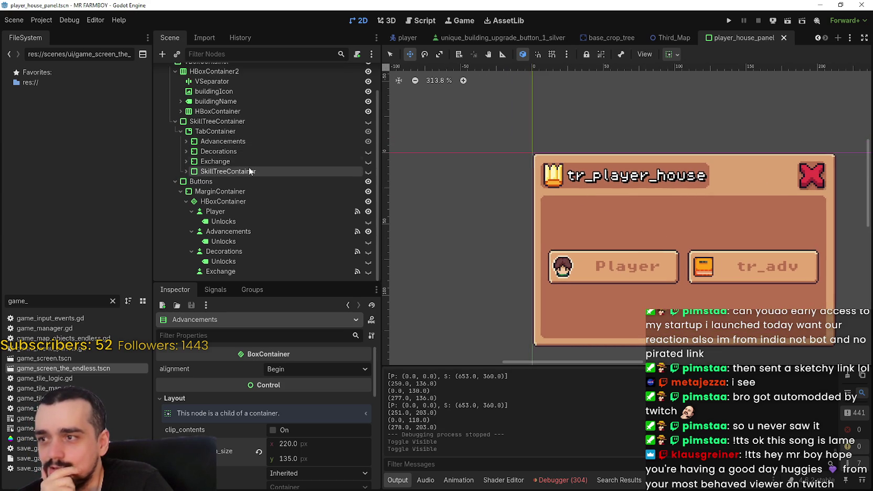
- Jump from the Decorations button's pressed() signal to _on_decorations_pressed in player_house_panel.gd
left_click(278, 162)
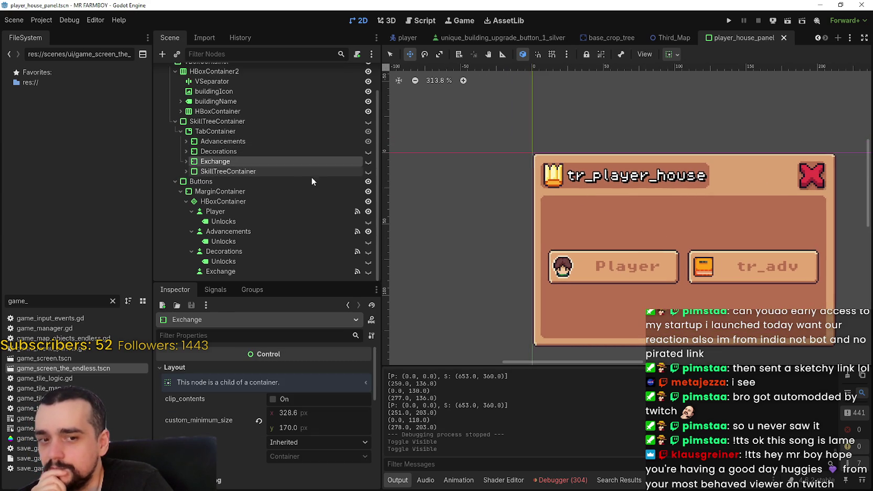
left_click(298, 252)
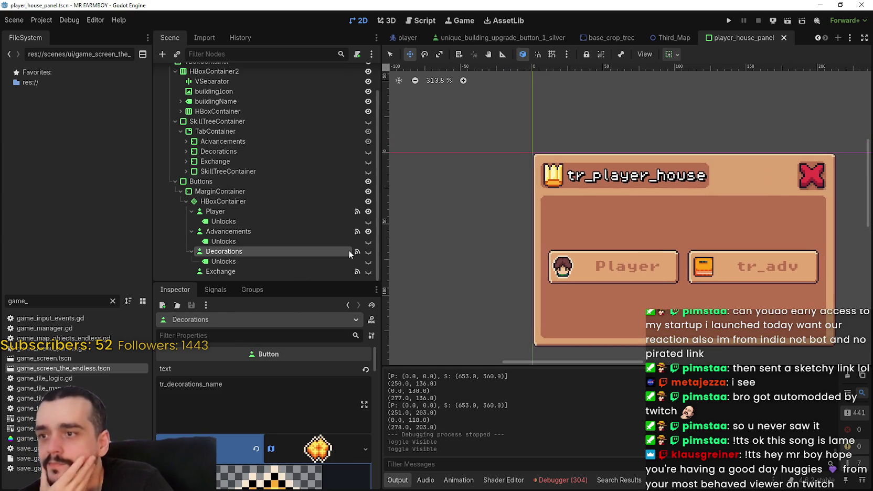
left_click(220, 293)
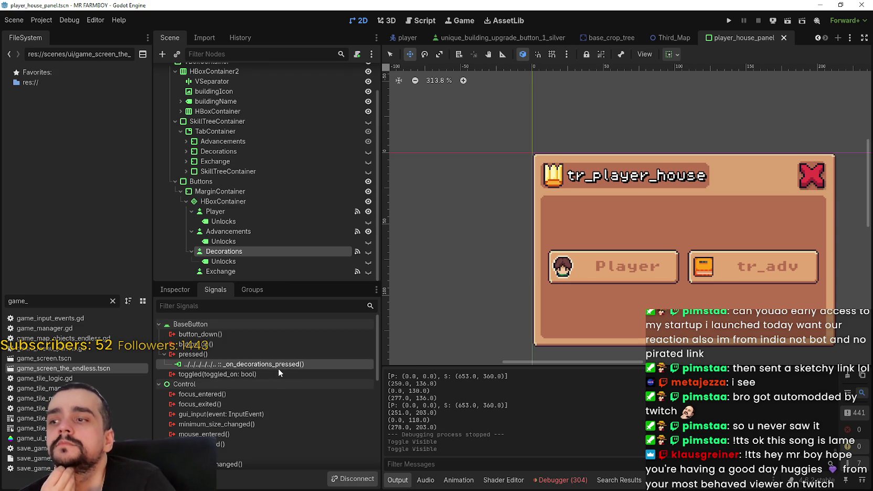
double_click(278, 367)
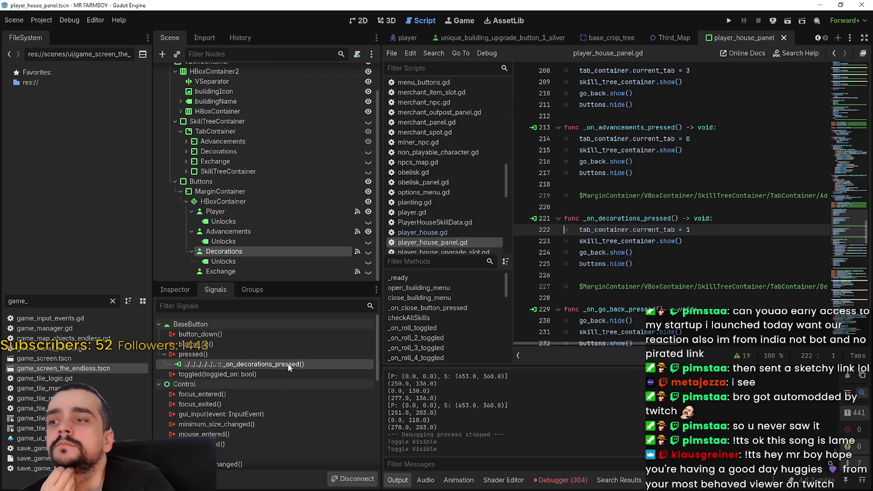
left_click(639, 217)
key("ctrl+f")
type("decoration")
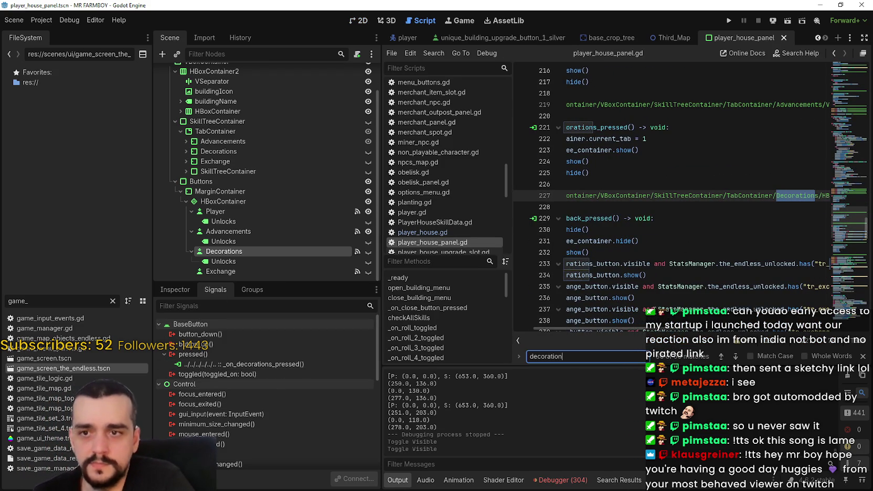
left_click_drag(656, 329, 580, 318)
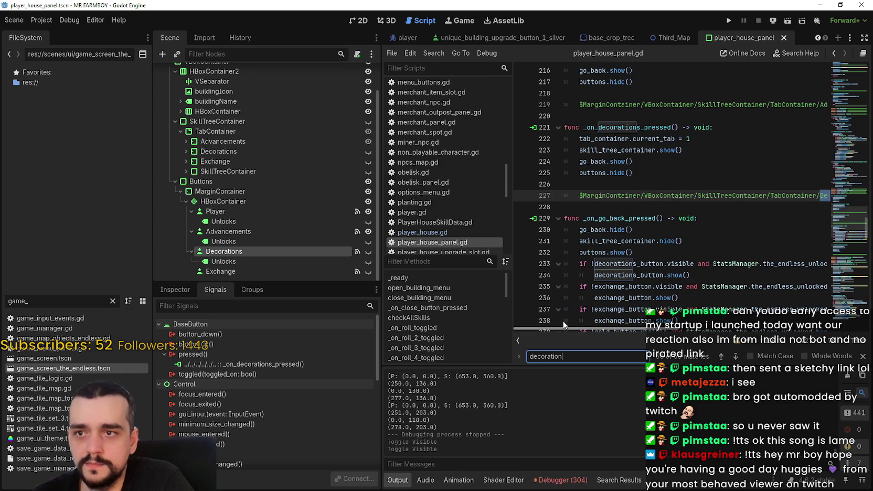
left_click(722, 356)
left_click(846, 134)
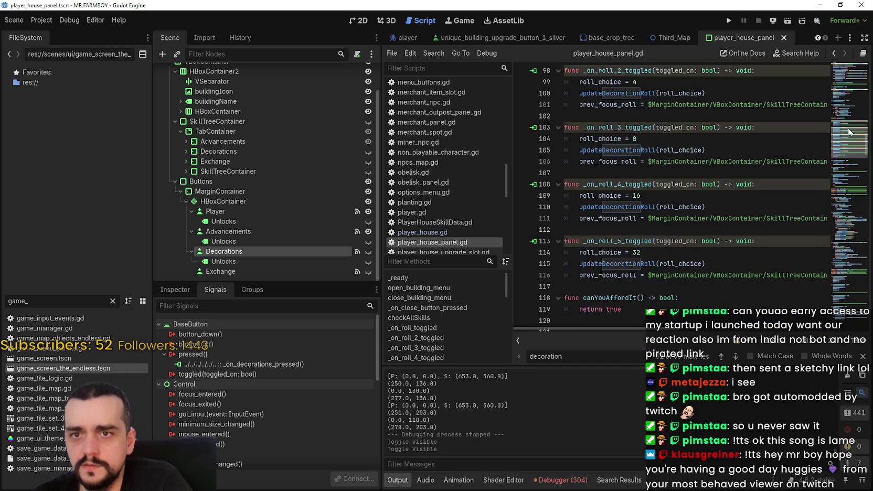
left_click_drag(846, 134, 841, 75)
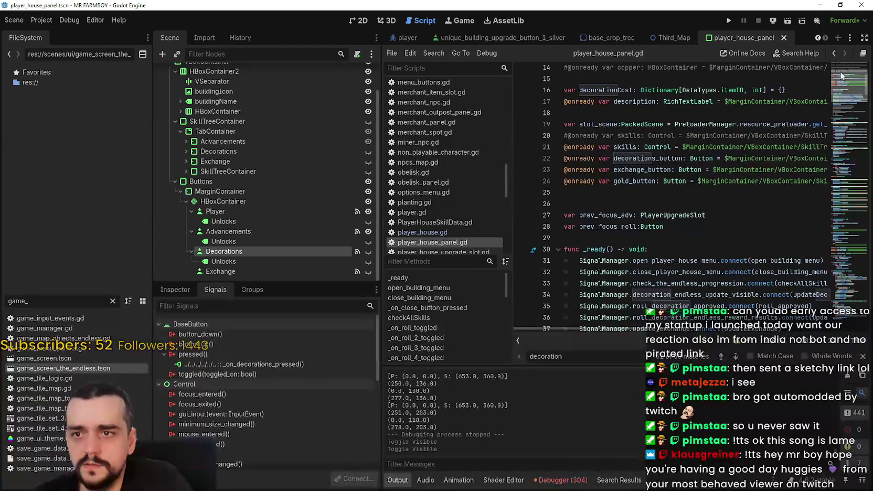
double_click(625, 158)
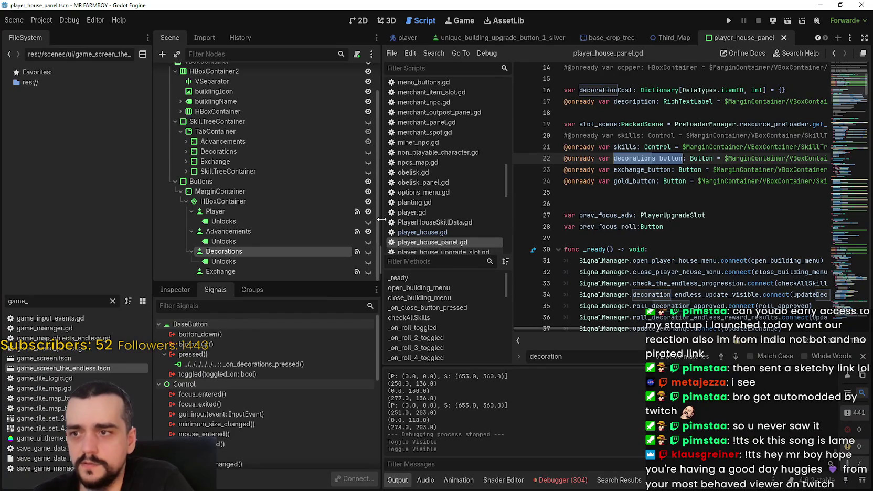
left_click_drag(381, 210, 317, 210)
left_click_drag(752, 161, 862, 159)
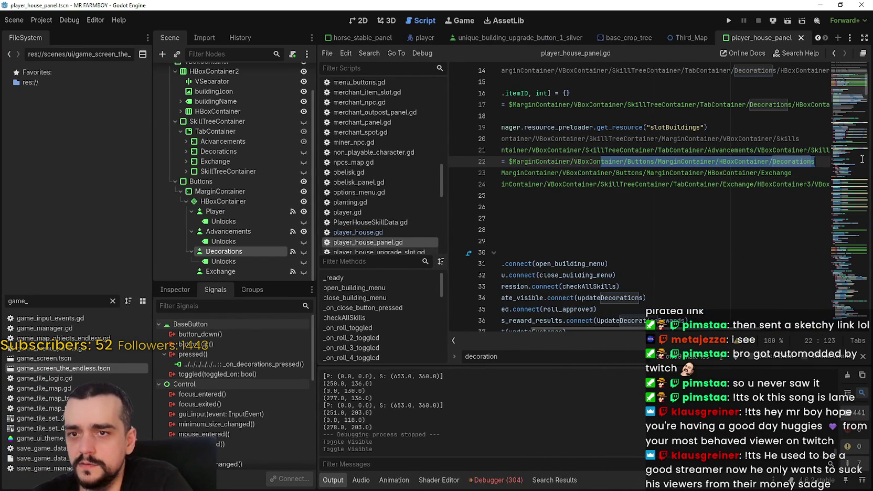
left_click(613, 162)
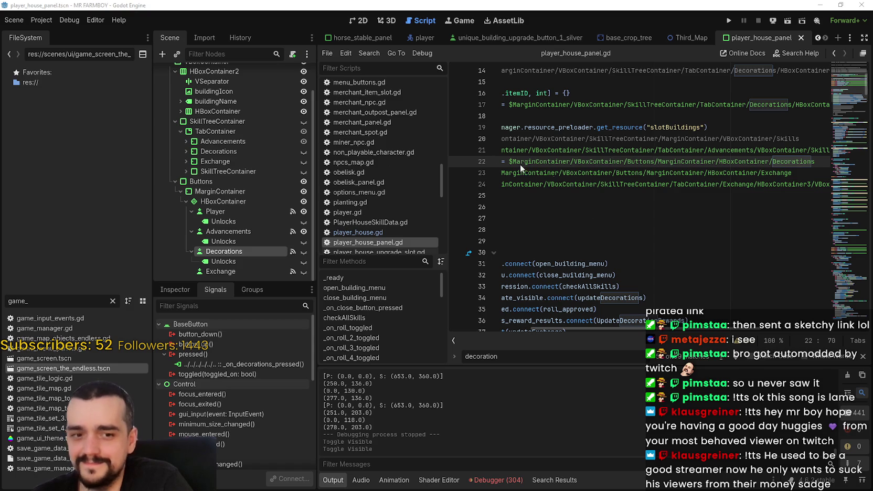
left_click(624, 162)
double_click(593, 164)
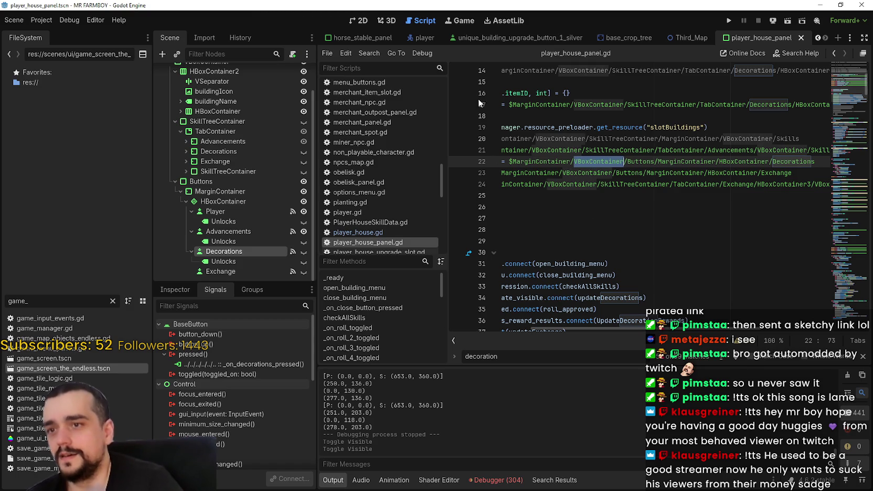
left_click_drag(679, 329, 598, 327)
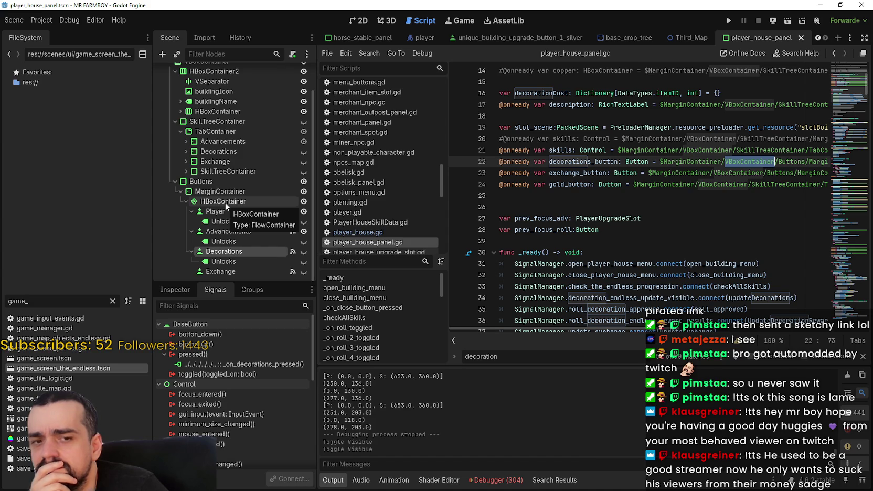
double_click(592, 161)
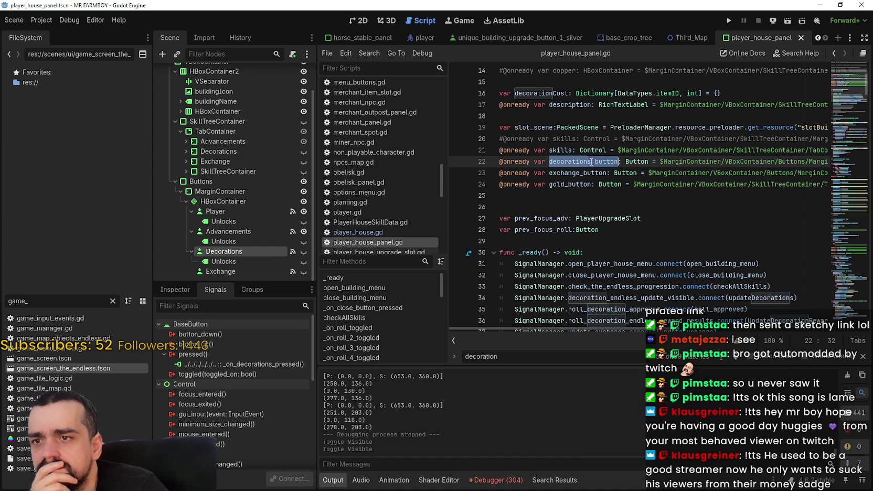
- Search the script for decorations_button, stepping through its matches including line 57
key("ctrl+f")
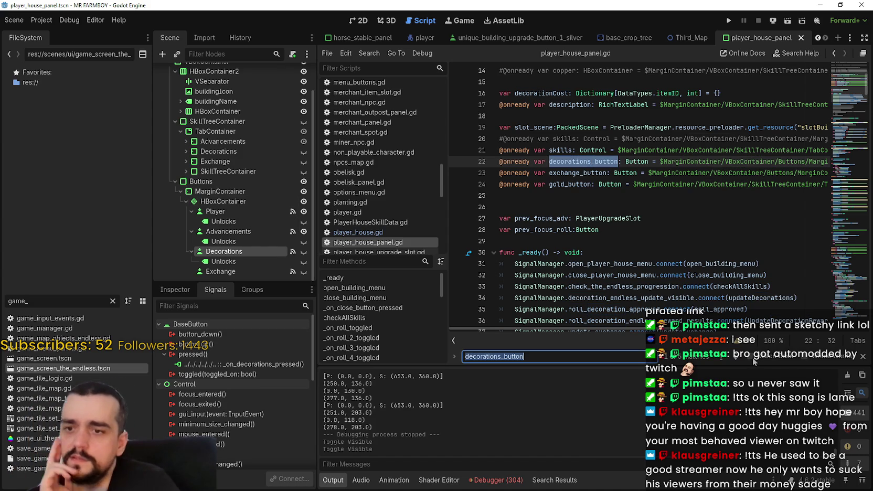
key("Return")
mouse_move(633, 329)
left_mouse_down()
mouse_move(704, 334)
mouse_move(624, 324)
left_mouse_up()
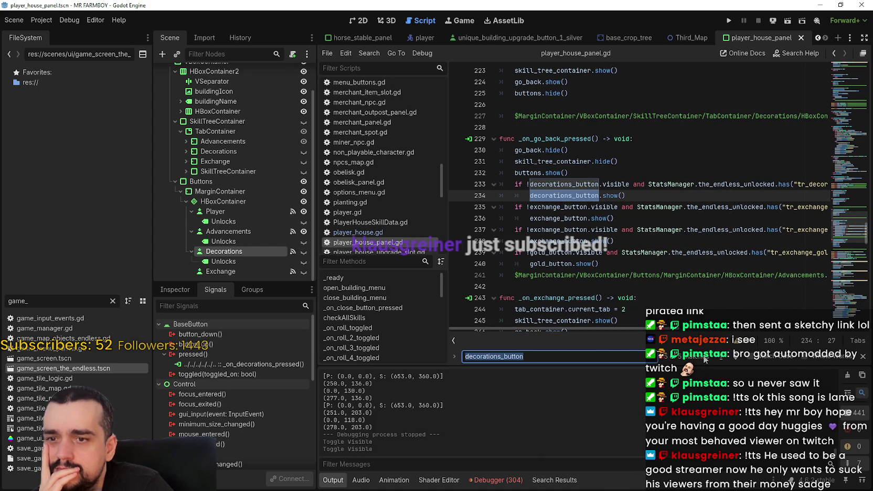
key("Return")
key("Return")
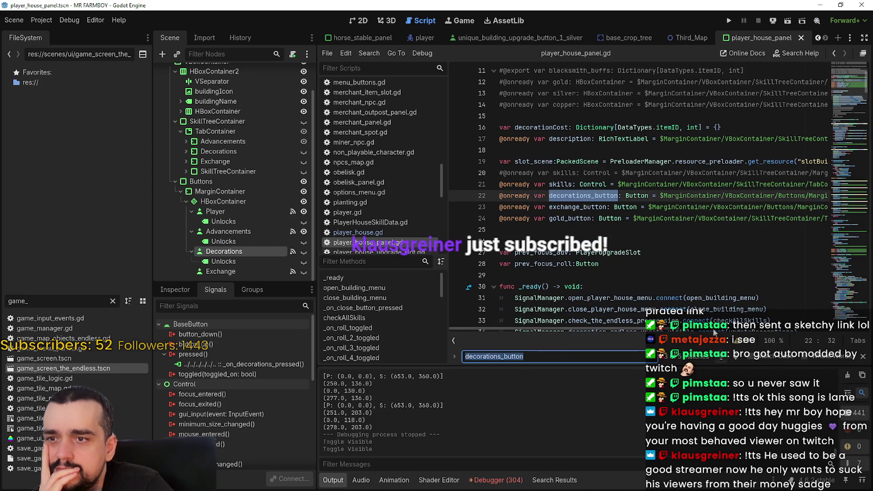
double_click(732, 195)
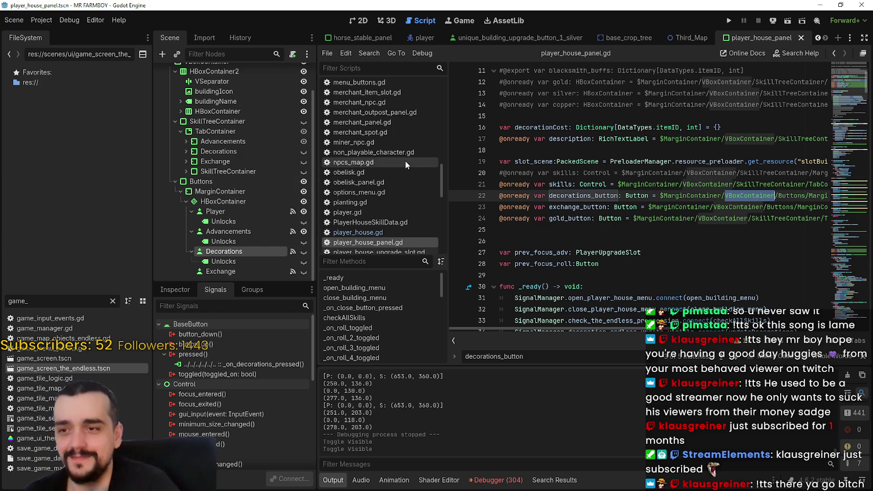
left_click(860, 361)
- Inspect the exchange_button, gold_button and MarginContainer node paths around lines 22–25
left_click(620, 232)
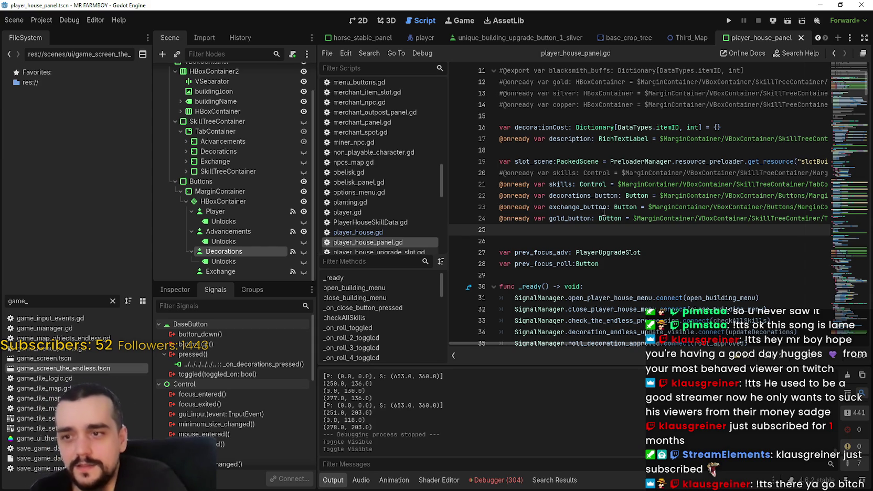
double_click(588, 207)
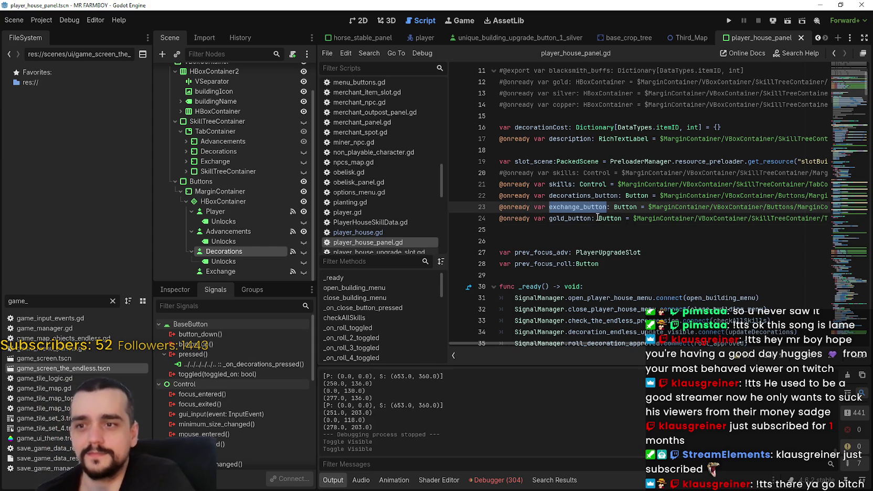
double_click(579, 218)
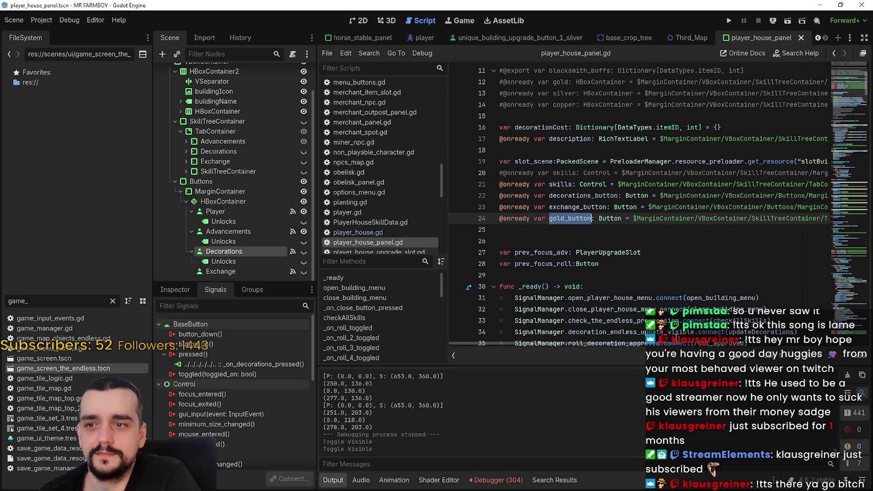
mouse_move(673, 344)
left_mouse_down()
mouse_move(782, 350)
mouse_move(674, 351)
left_mouse_up()
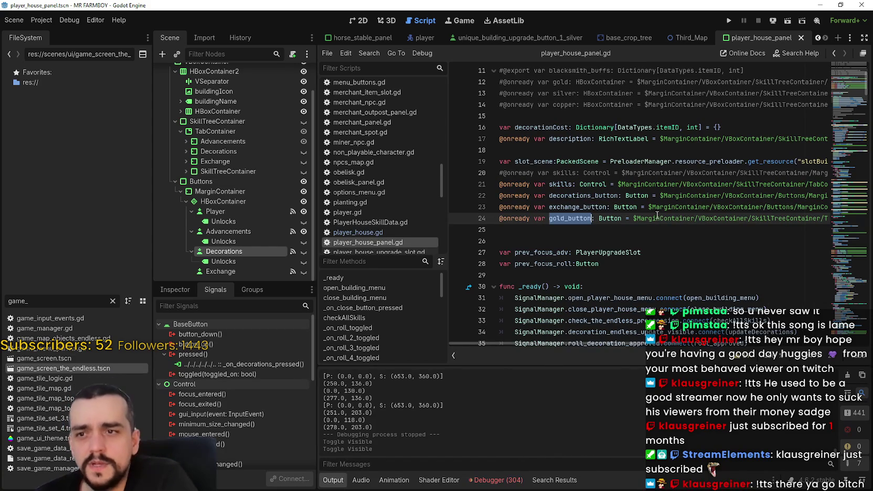
left_click(658, 211)
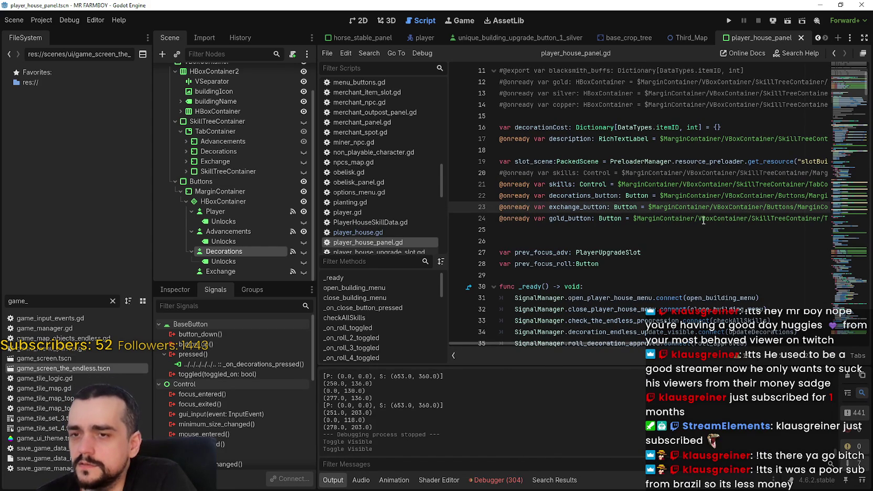
mouse_move(703, 221)
double_click(717, 221)
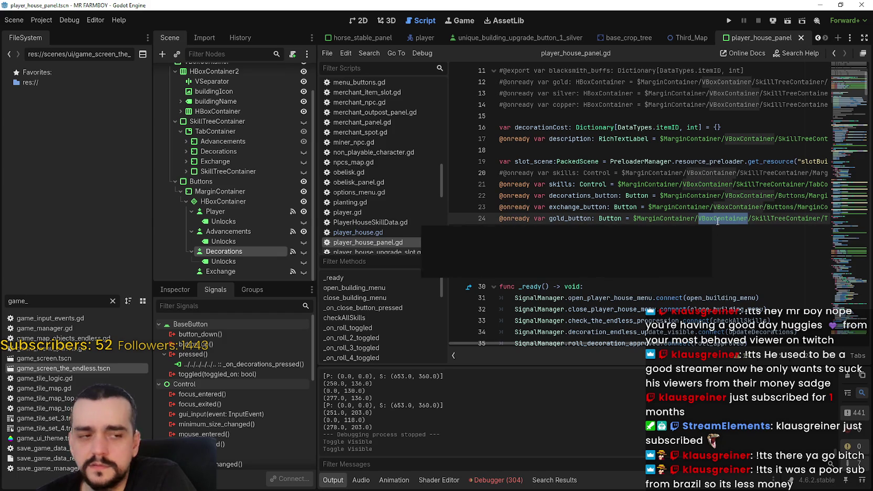
mouse_move(714, 220)
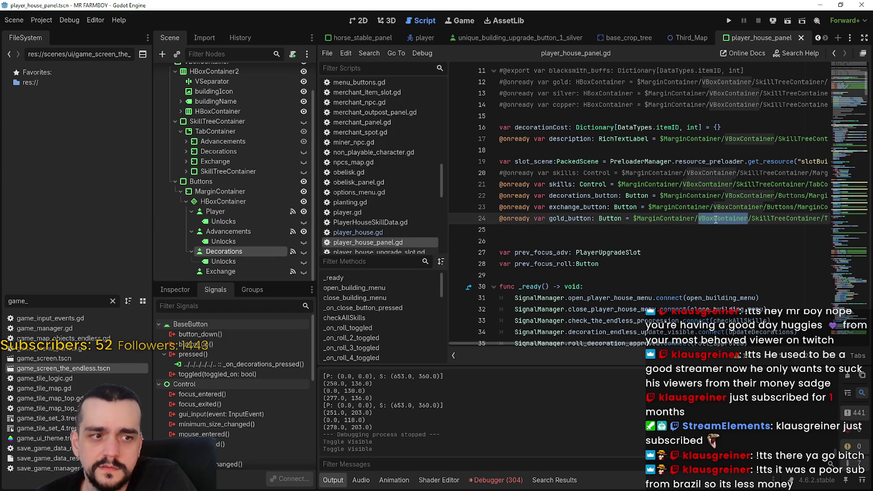
mouse_move(762, 192)
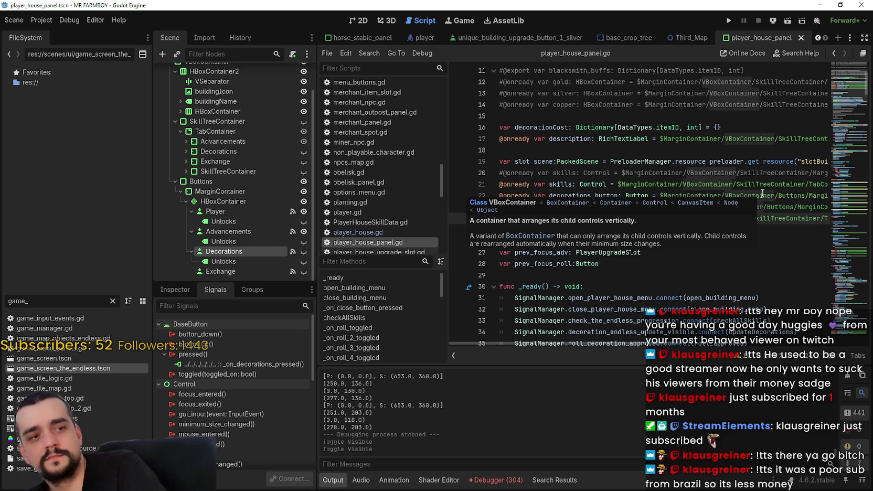
left_click(651, 208)
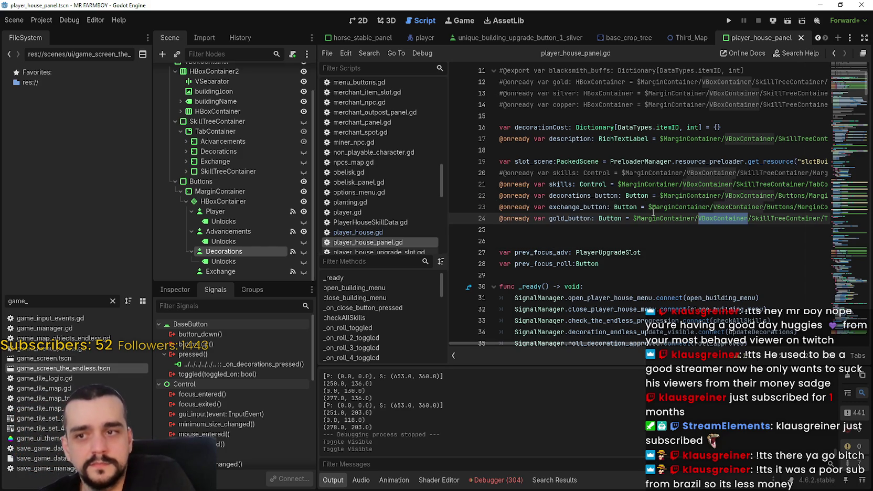
double_click(651, 215)
left_click(646, 229)
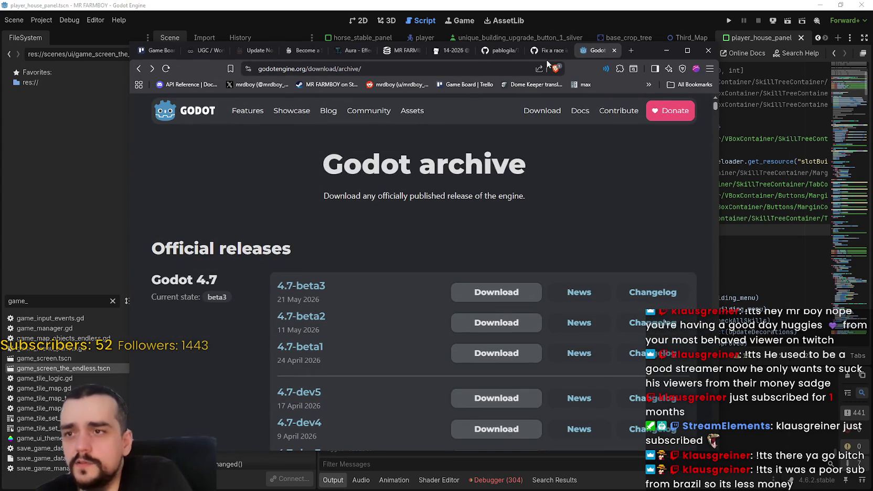
- Reload MR FARMBOY's SteamDB charts, check the 121 24-hour peak, then view price history
left_click(403, 50)
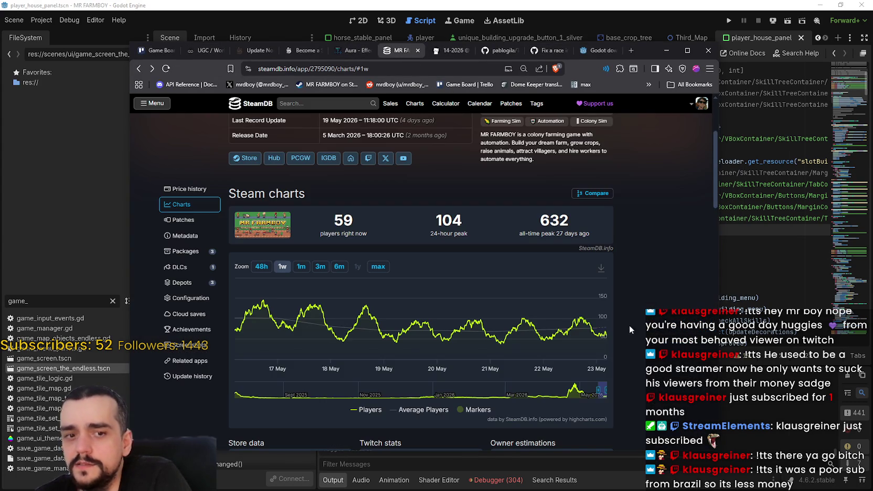
scroll(419, 265, "up", 2)
right_click(468, 289)
left_click(500, 315)
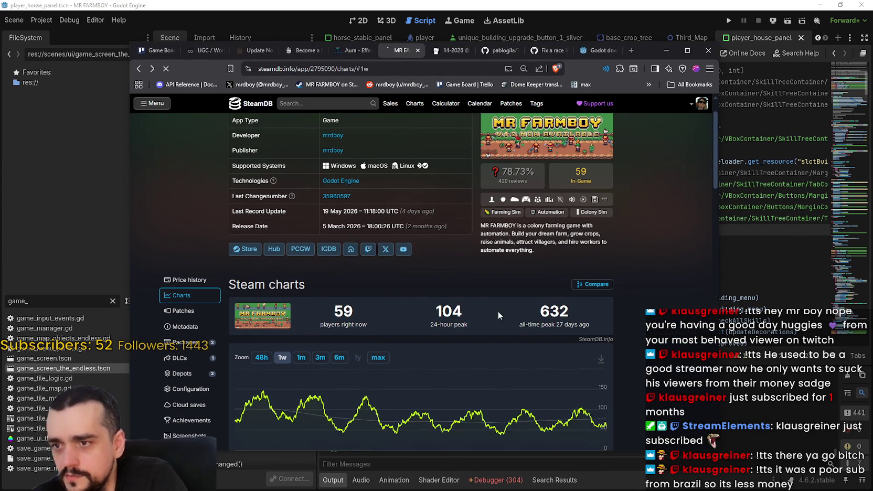
scroll(673, 344, "down", 1)
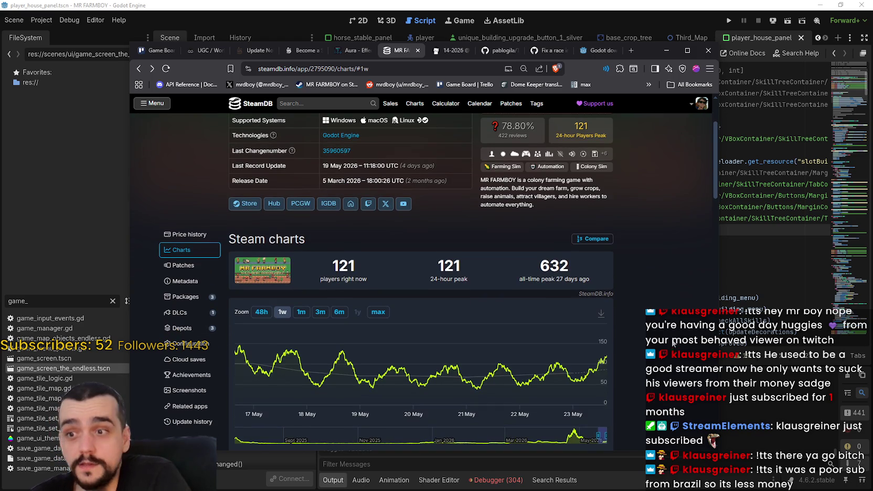
double_click(445, 272)
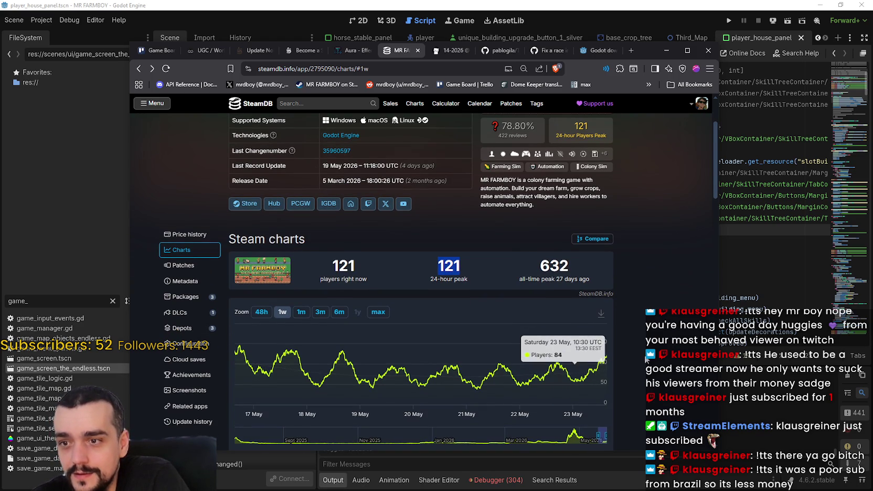
scroll(676, 350, "up", 1)
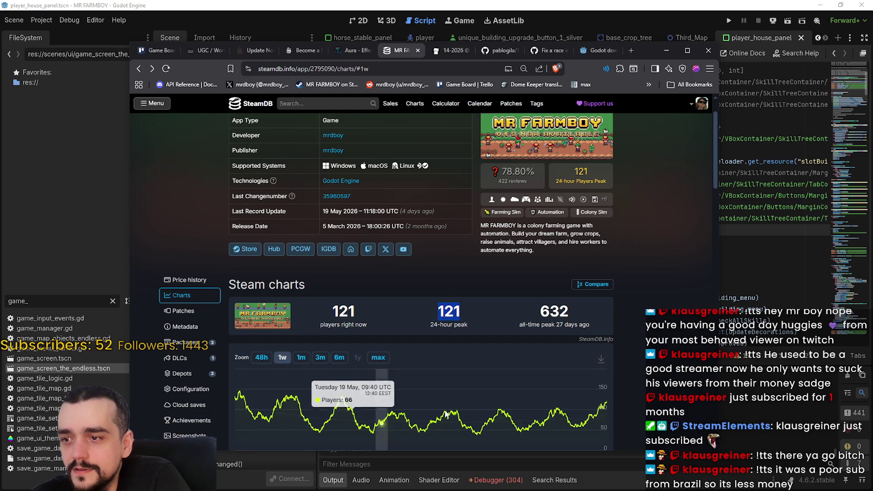
left_click(181, 280)
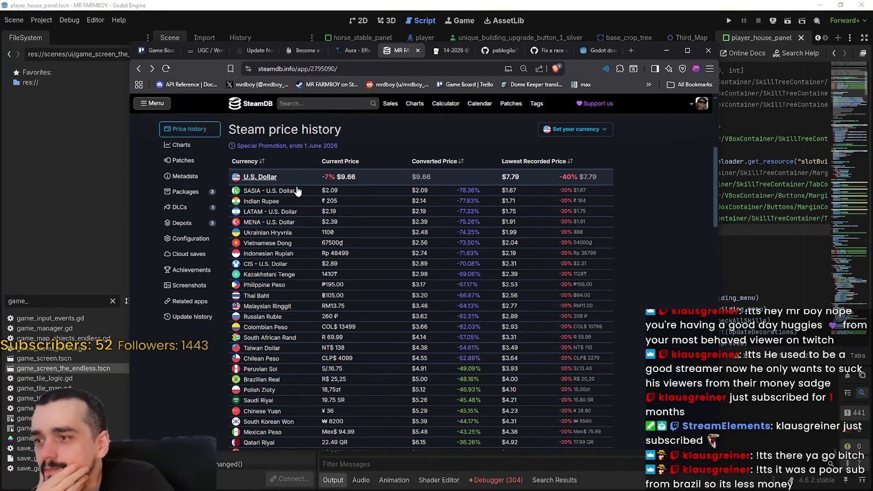
- Scroll SteamDB's current-price table and select the Brazilian Real current price
scroll(282, 321, "down", 1)
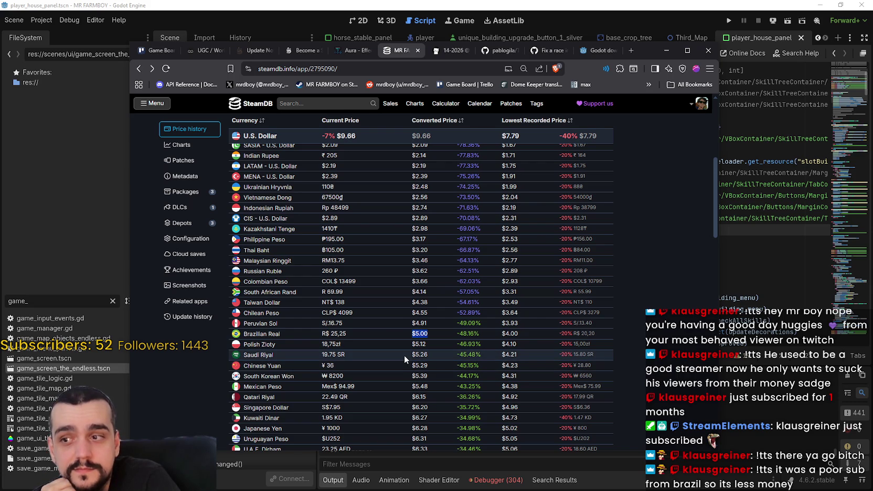
left_click_drag(346, 334, 323, 336)
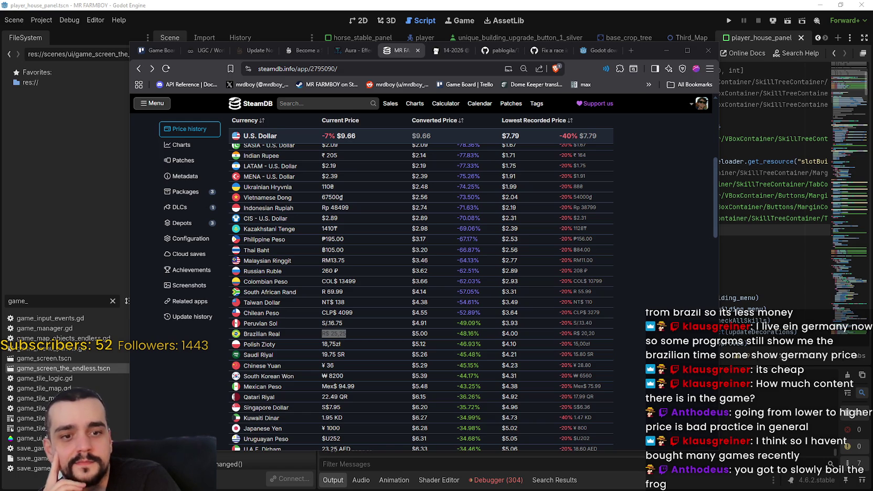
scroll(439, 273, "down", 4)
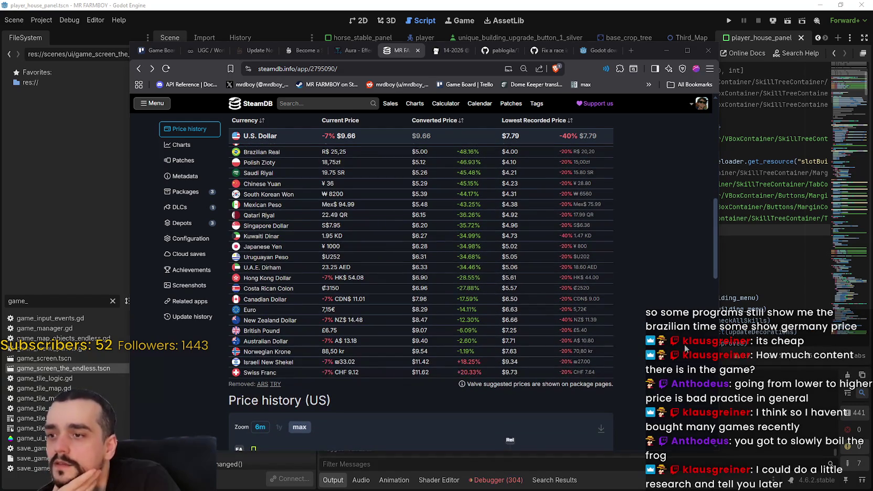
scroll(681, 343, "up", 1)
scroll(679, 341, "down", 3)
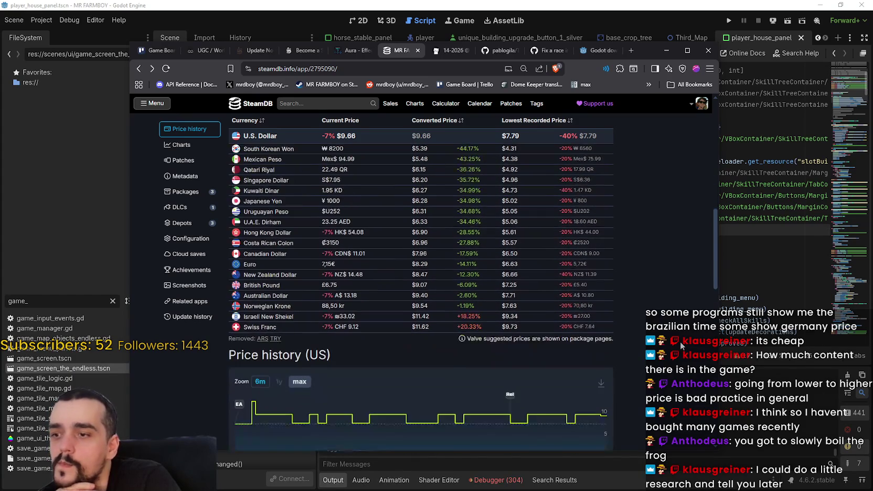
scroll(677, 340, "up", 2)
scroll(678, 339, "down", 2)
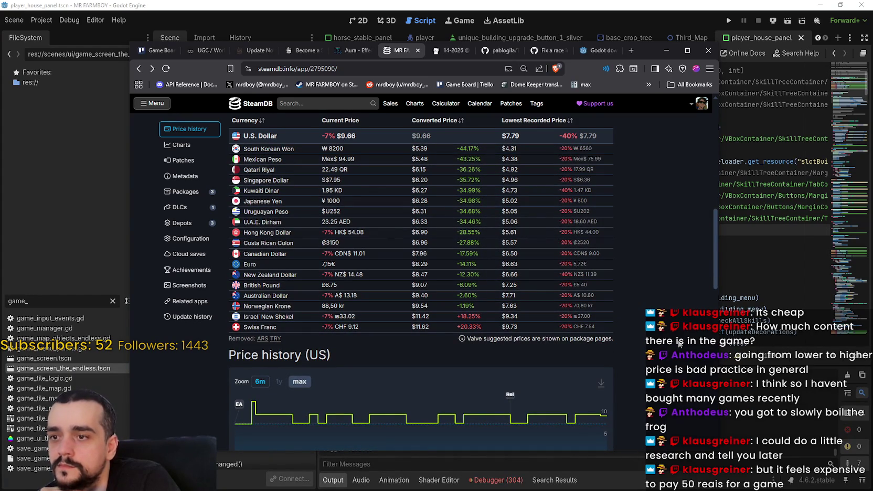
scroll(680, 344, "up", 1)
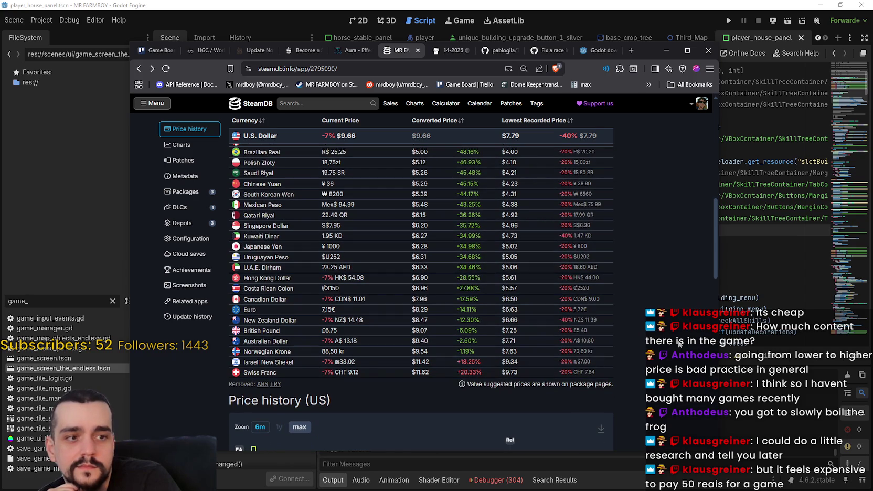
scroll(680, 344, "up", 2)
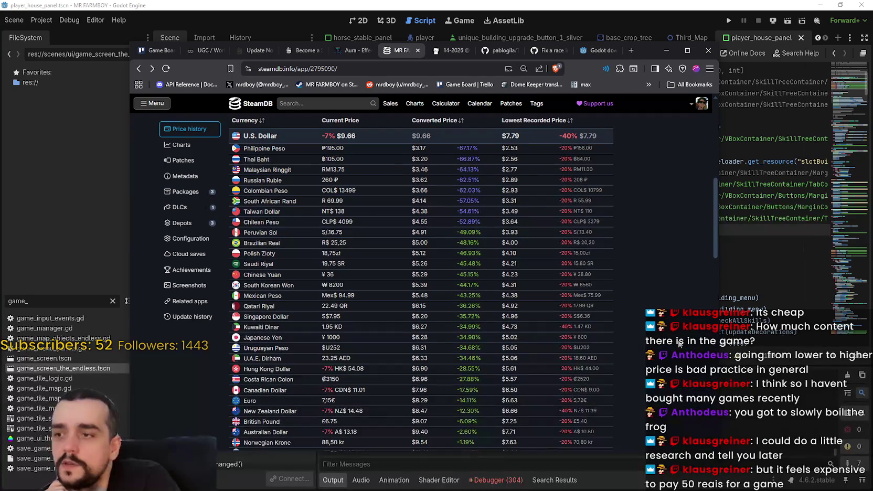
scroll(674, 338, "up", 5)
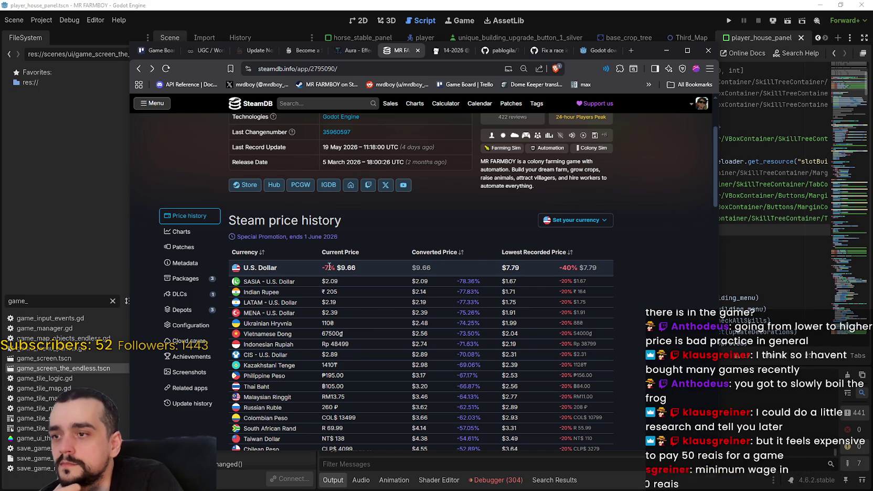
- Highlight the US $9.66 prices and the -7% discount, then switch to the Steam client
left_click_drag(352, 270, 342, 268)
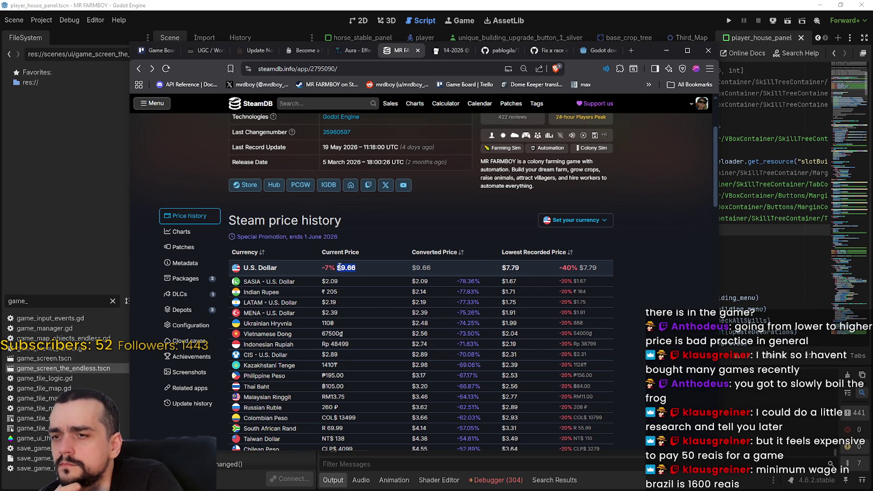
left_click_drag(339, 268, 437, 270)
left_click(447, 266)
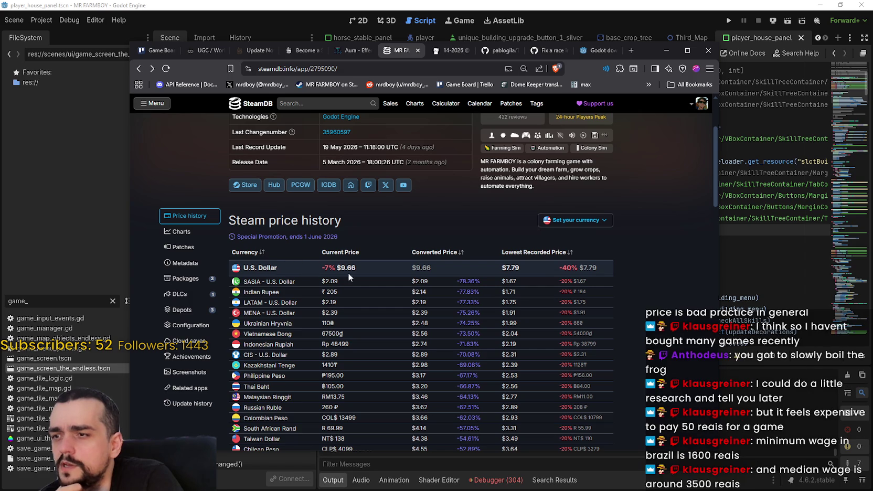
mouse_move(322, 268)
left_mouse_down()
mouse_move(352, 268)
mouse_move(337, 268)
left_mouse_up()
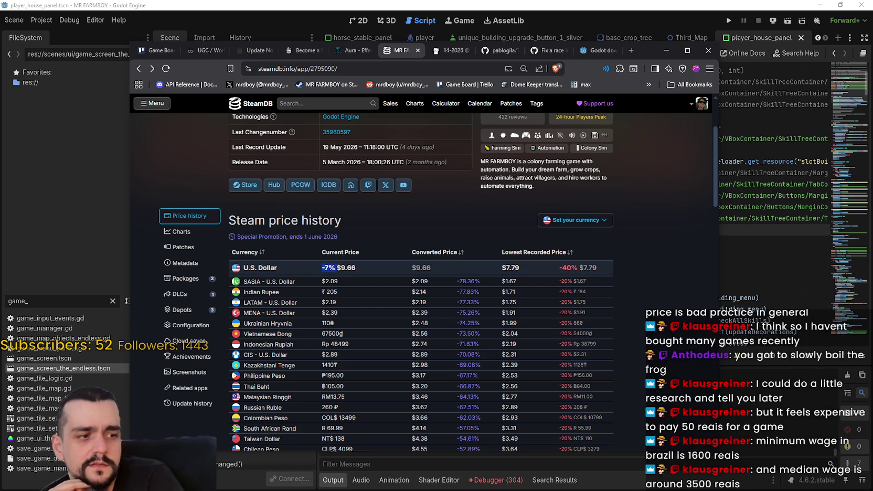
key("alt+Tab")
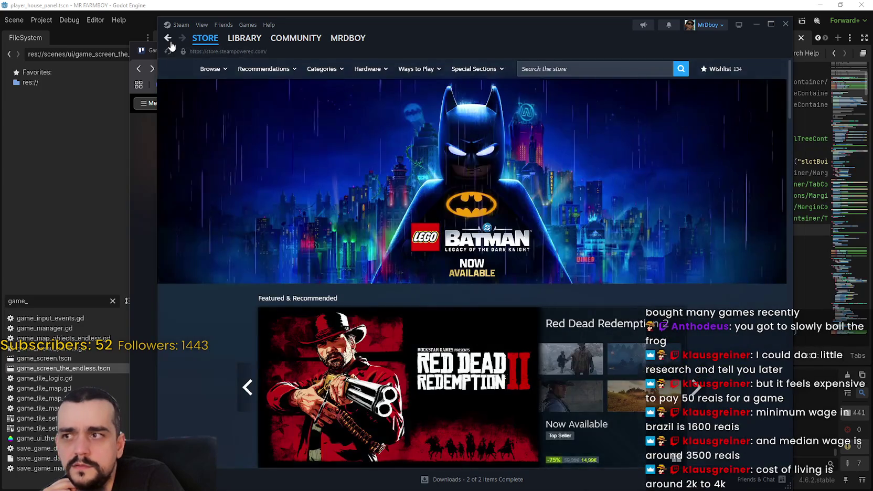
- Open MR FARMBOY's store page from the Steam library, highlight its 7,15€ price, then return to SteamDB
left_click(245, 38)
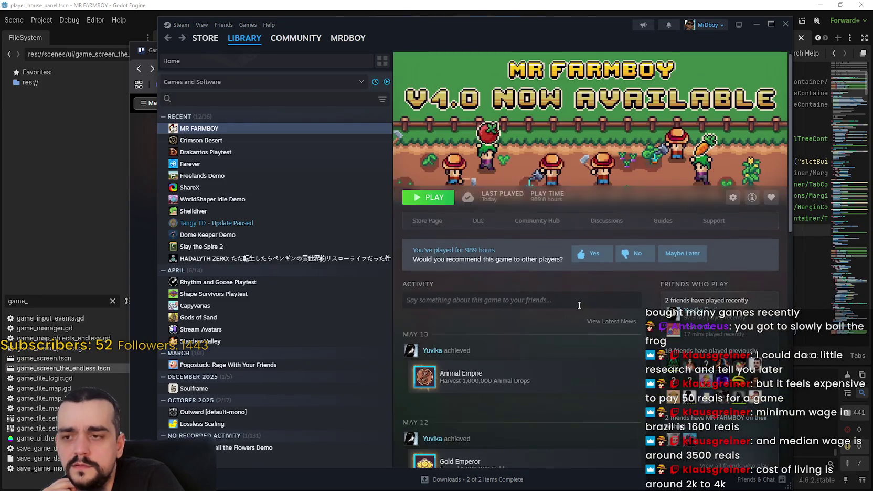
scroll(495, 187, "up", 10)
left_click(428, 172)
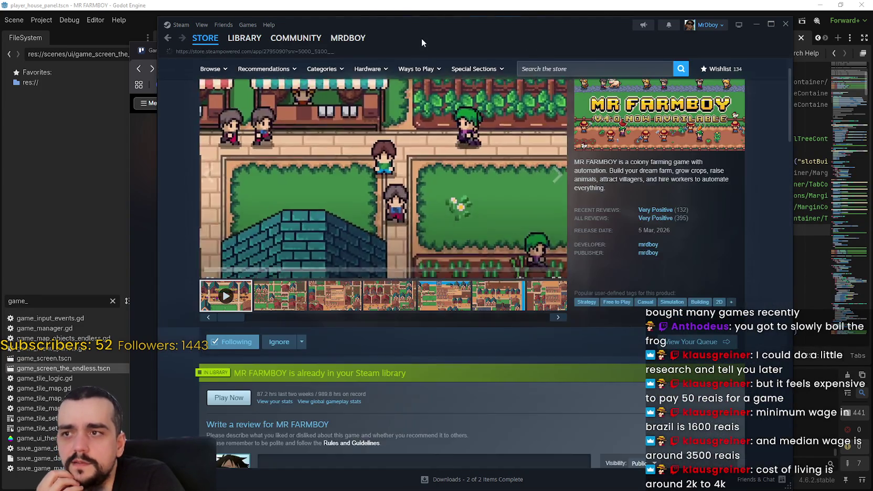
left_click_drag(421, 38, 524, 38)
scroll(487, 272, "down", 10)
double_click(581, 220)
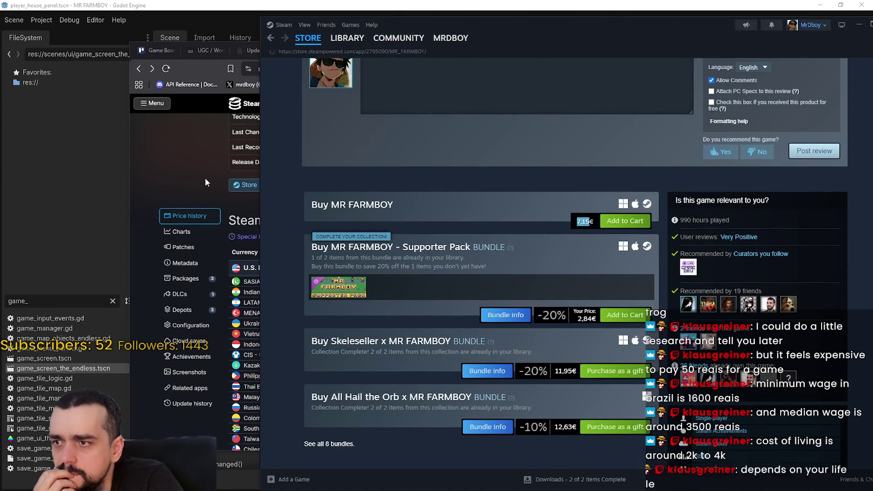
left_click(205, 177)
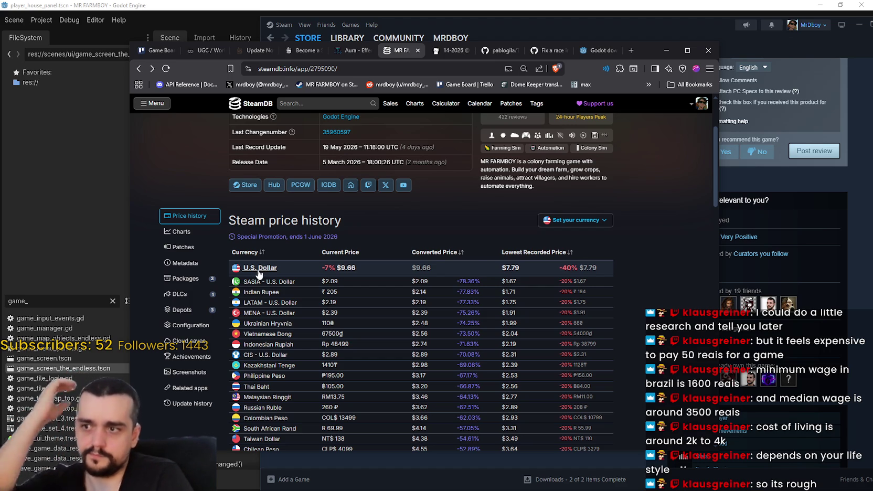
- Highlight the -7% on the US, Hong Kong Dollar, Israeli New Shekel and Swiss Franc rows, plus the Euro's 7,15€
left_click_drag(321, 268, 560, 269)
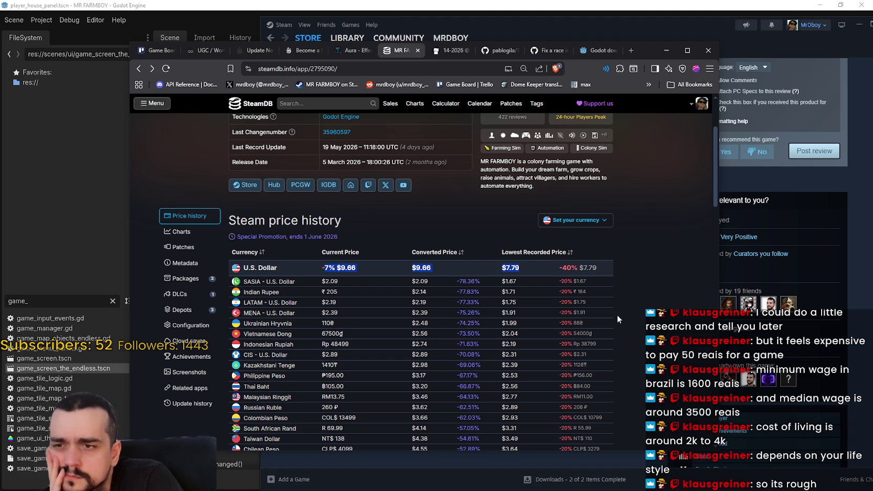
scroll(605, 304, "down", 2)
scroll(606, 339, "down", 3)
scroll(607, 338, "up", 3)
scroll(604, 344, "down", 3)
scroll(605, 347, "down", 3)
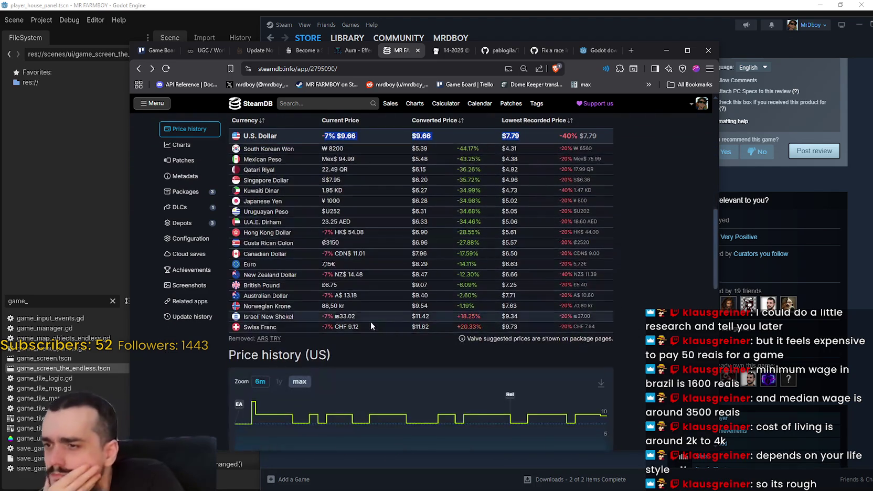
double_click(327, 264)
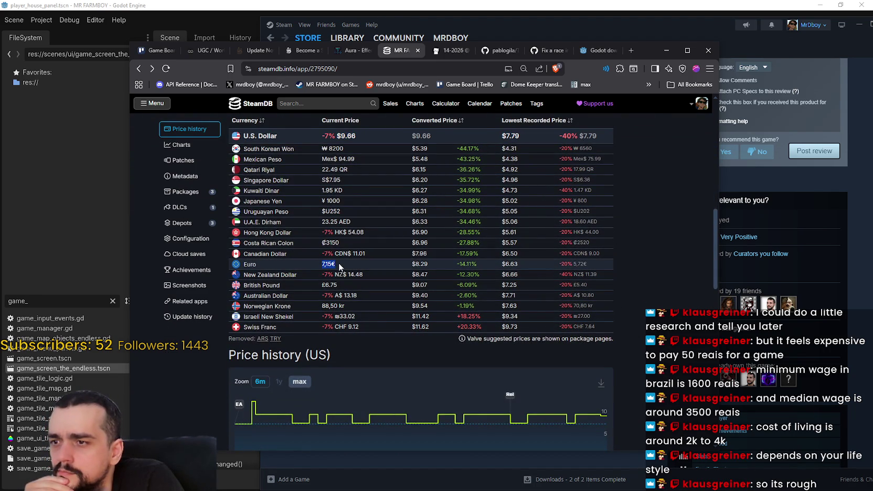
double_click(328, 232)
double_click(327, 317)
double_click(321, 327)
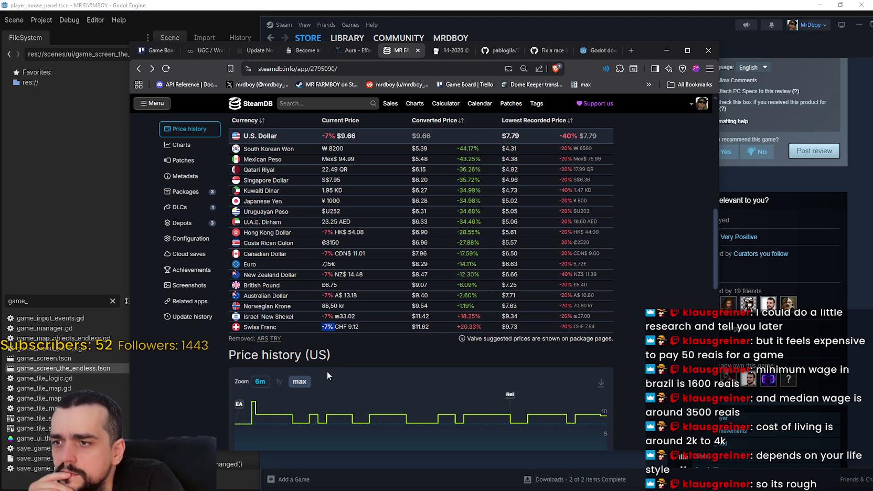
scroll(401, 321, "up", 3)
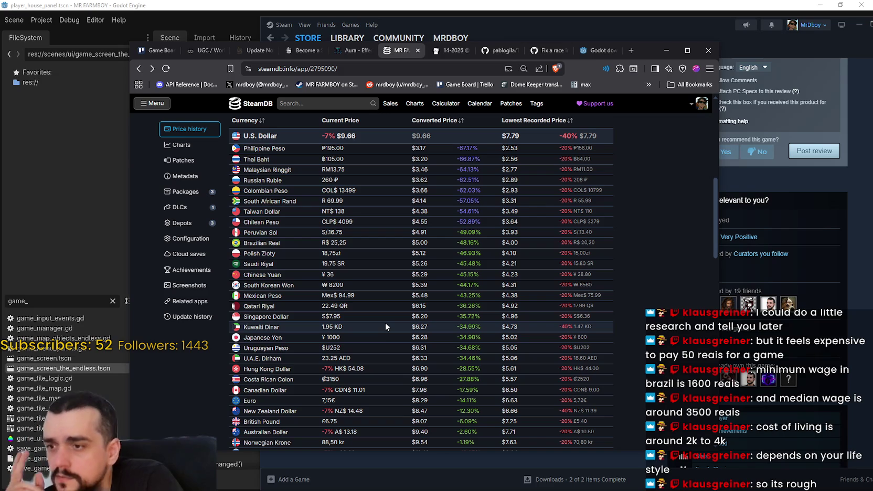
scroll(386, 322, "up", 3)
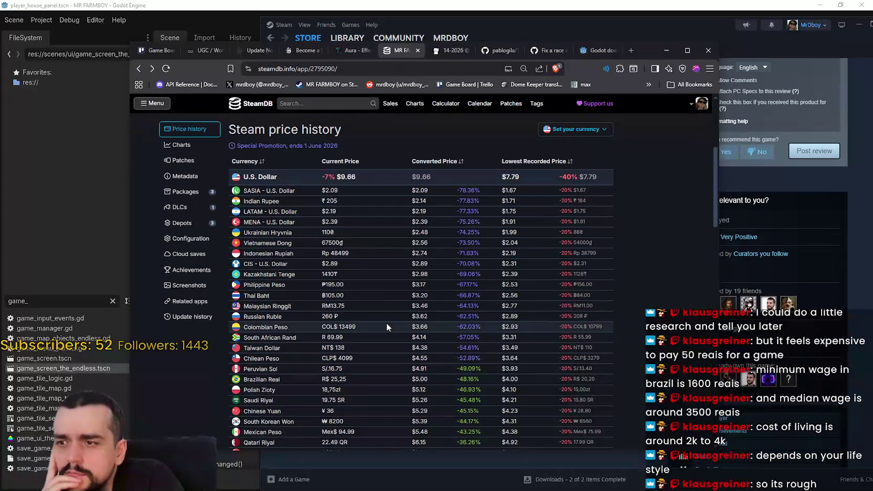
- Select the US current price and view the Price history (US) chart, then switch to Steam
triple_click(338, 177)
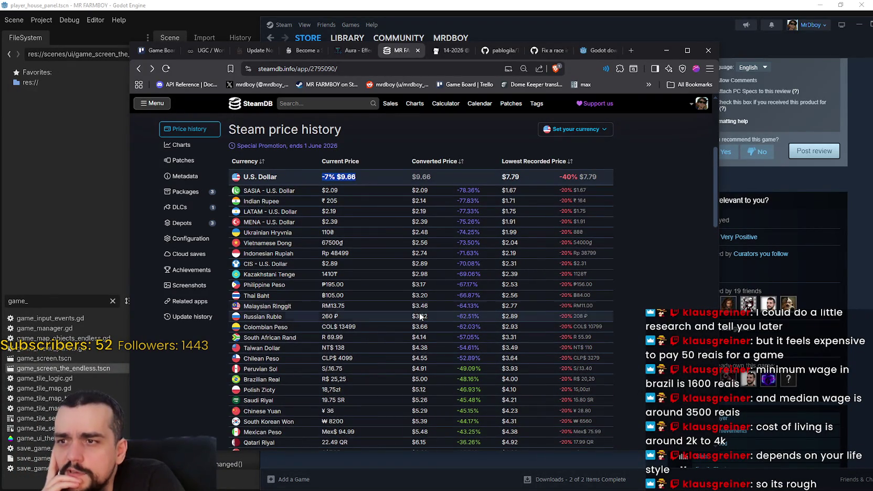
scroll(411, 326, "down", 4)
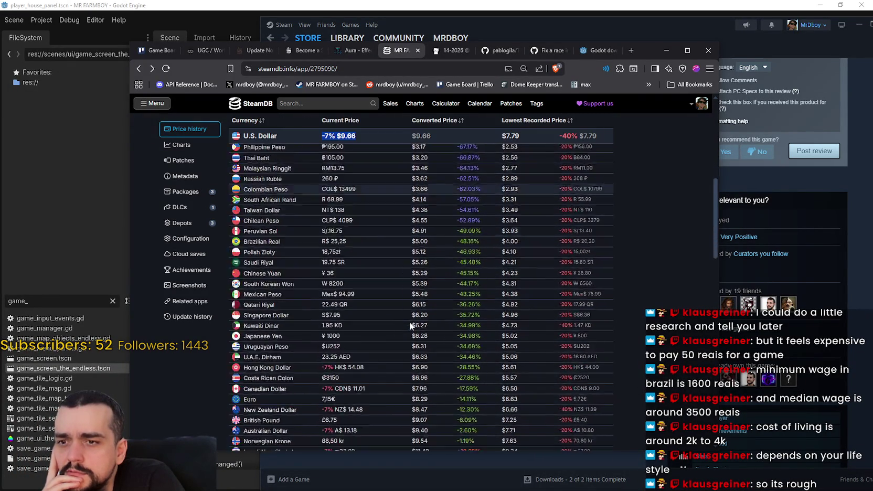
scroll(409, 321, "down", 1)
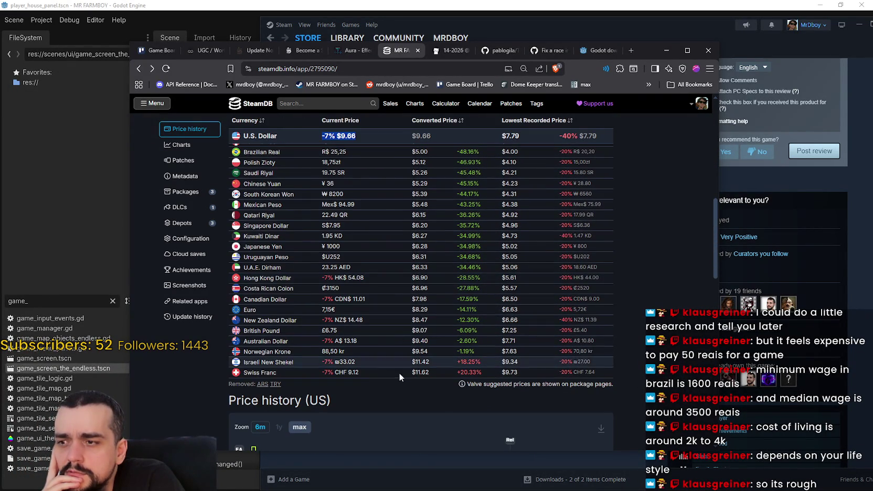
scroll(447, 284, "up", 8)
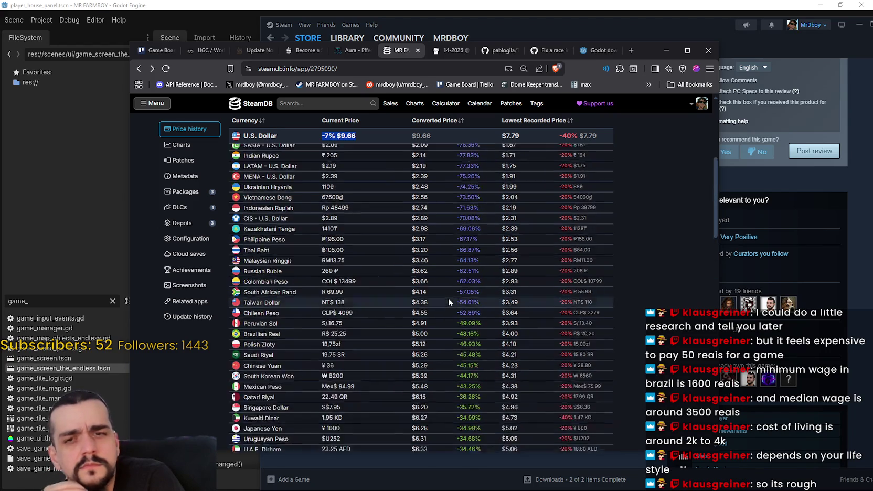
scroll(449, 296, "down", 5)
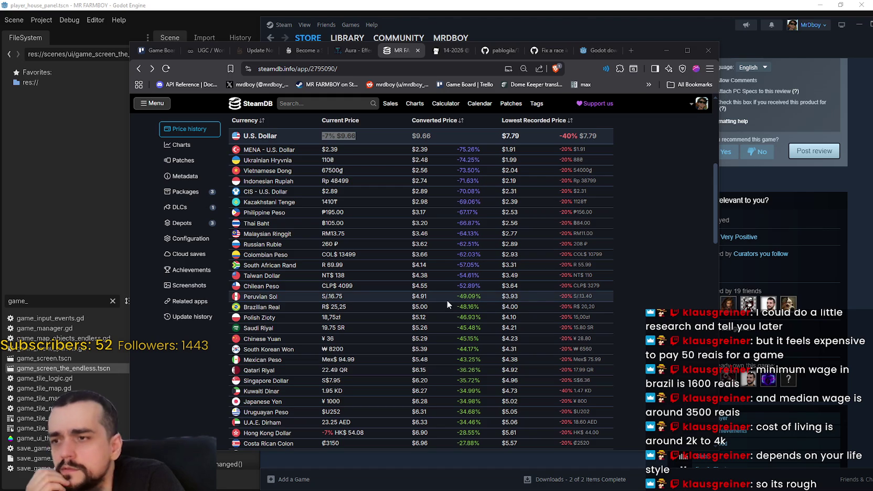
scroll(440, 344, "down", 3)
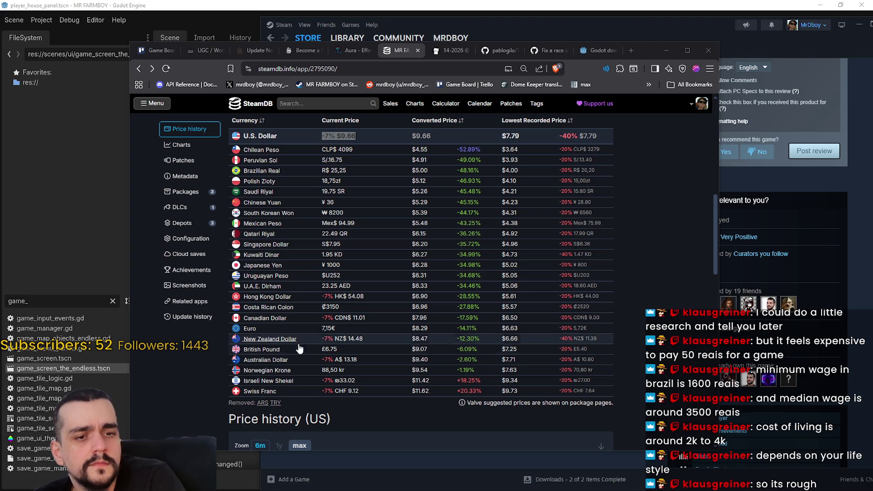
scroll(263, 243, "up", 5)
scroll(263, 243, "down", 7)
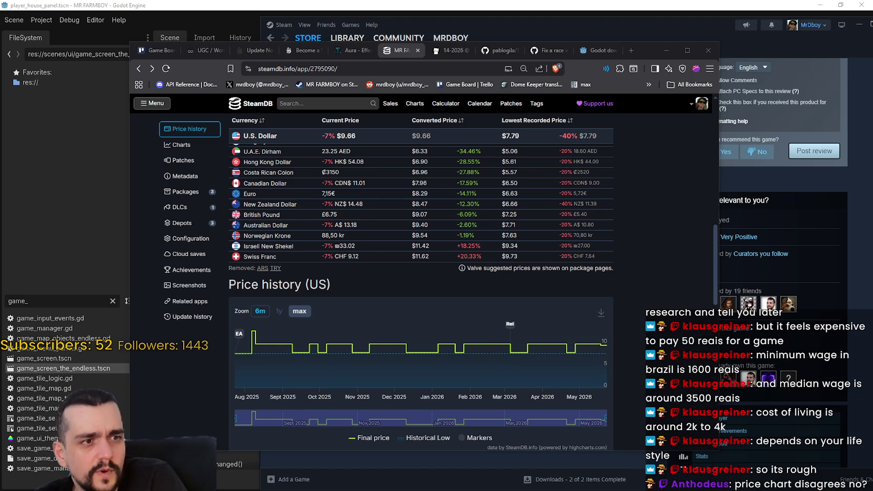
key("alt+Tab")
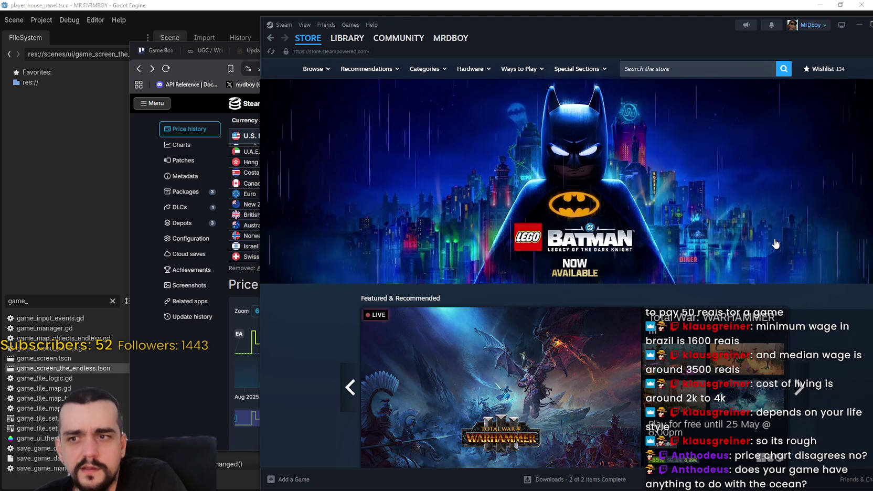
- Open MR FARMBOY's store page from the Steam library, view a screenshot, and browse the page before returning to SteamDB
left_click(346, 41)
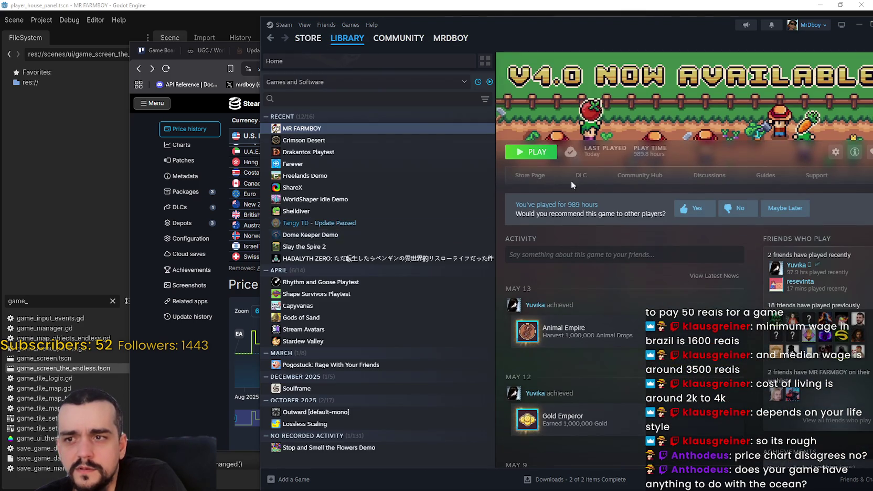
left_click(594, 183)
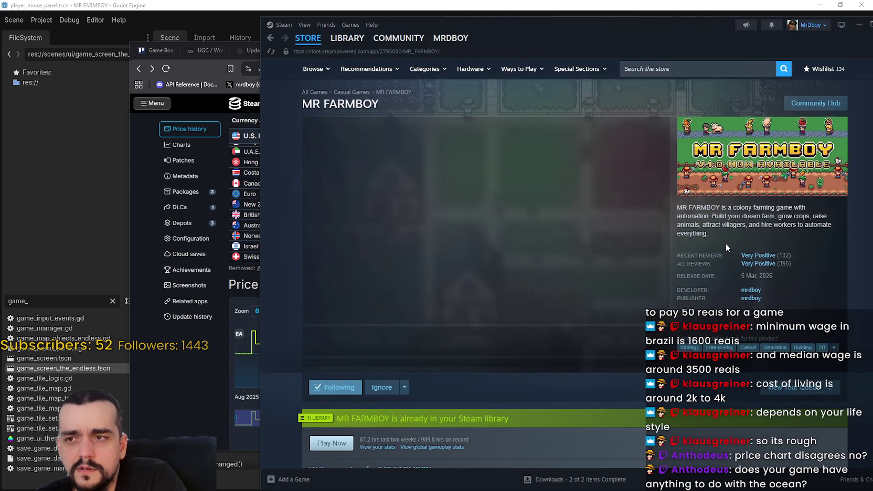
scroll(723, 244, "up", 2)
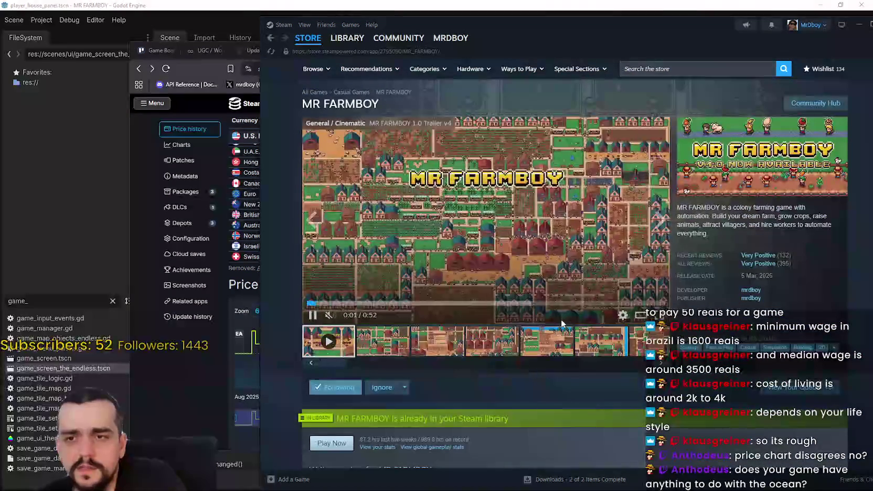
left_click(547, 341)
scroll(621, 353, "down", 7)
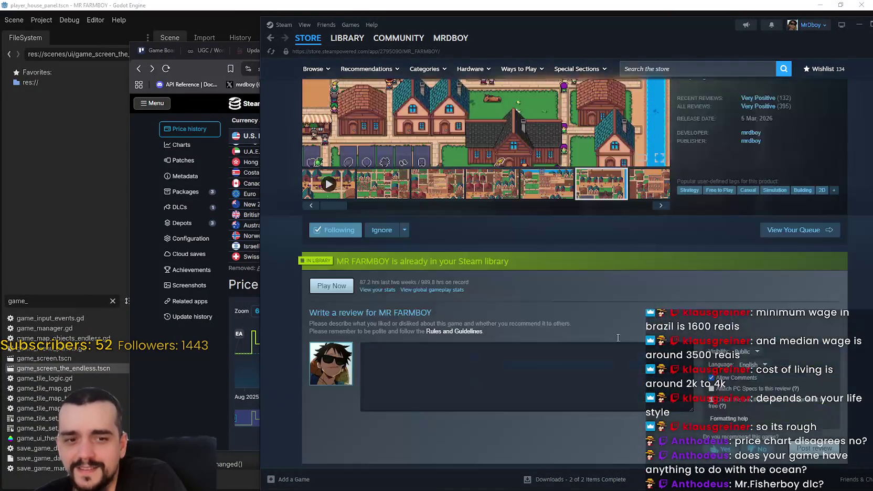
scroll(497, 283, "down", 2)
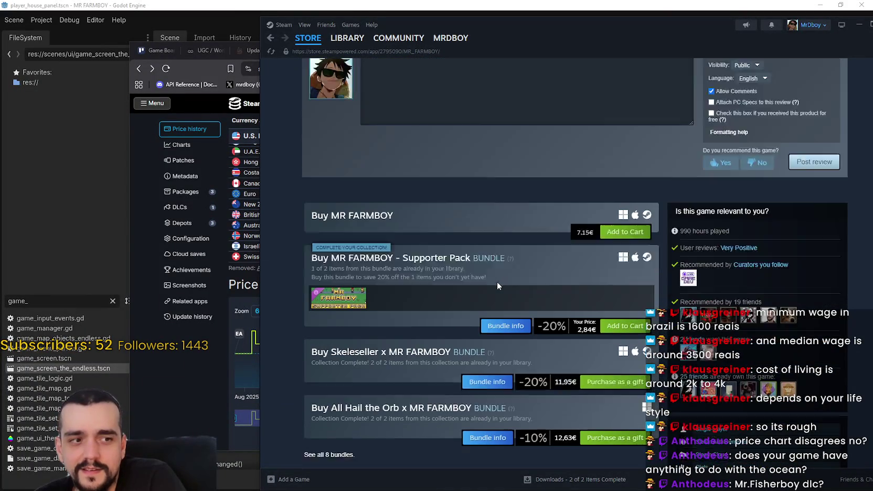
scroll(576, 363, "down", 3)
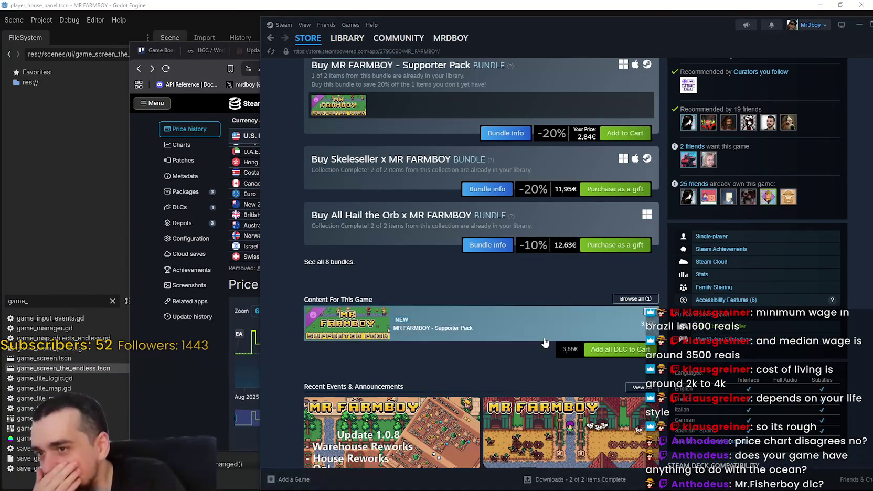
scroll(443, 299, "up", 12)
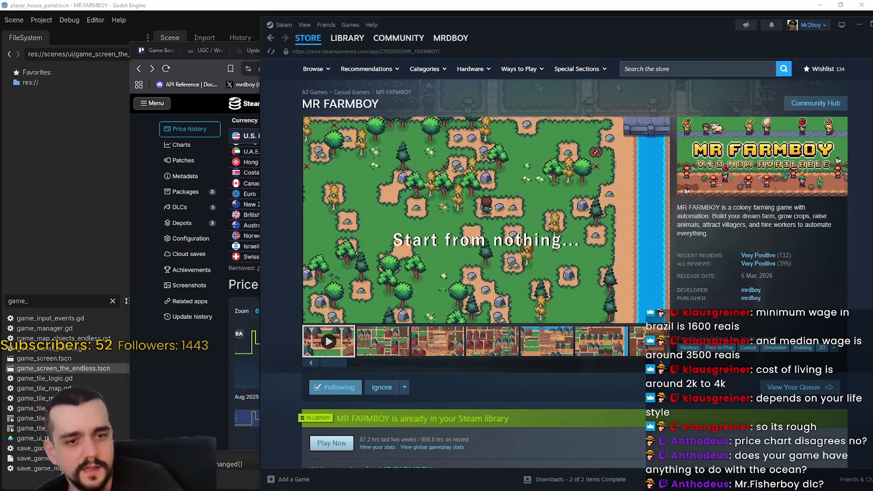
left_click(209, 373)
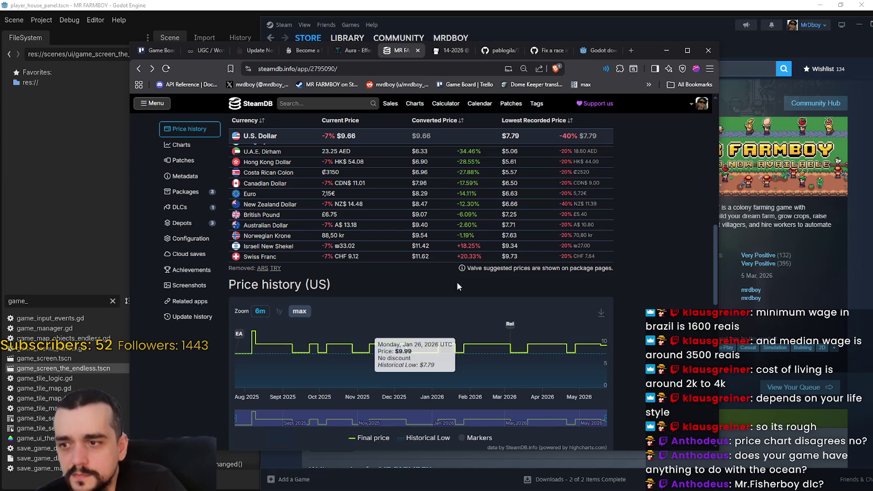
- Mark SteamDB's 'Special Promotion, ends 1 June 2026' line, then start a new browser tab
scroll(357, 281, "up", 4)
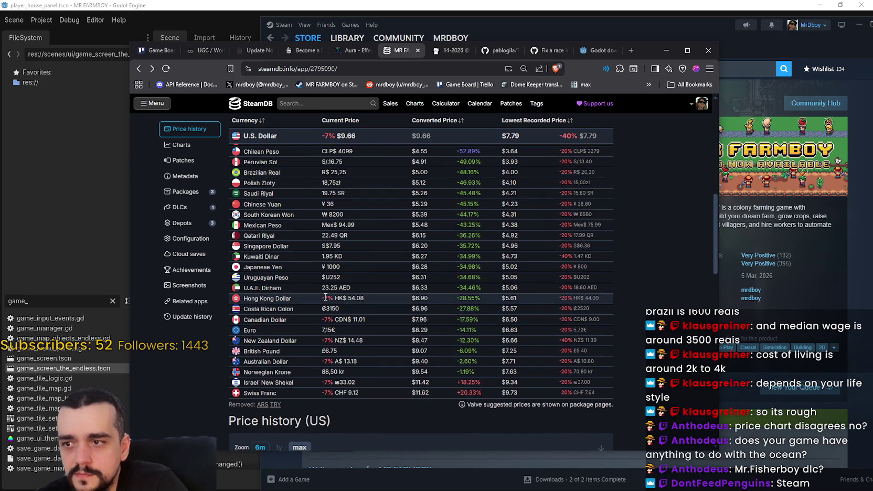
scroll(325, 296, "up", 2)
scroll(334, 305, "up", 4)
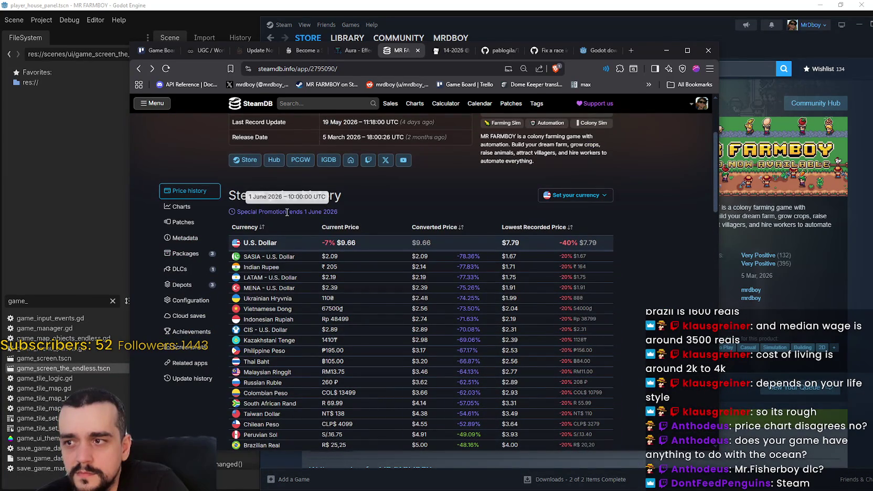
left_click_drag(338, 211, 232, 213)
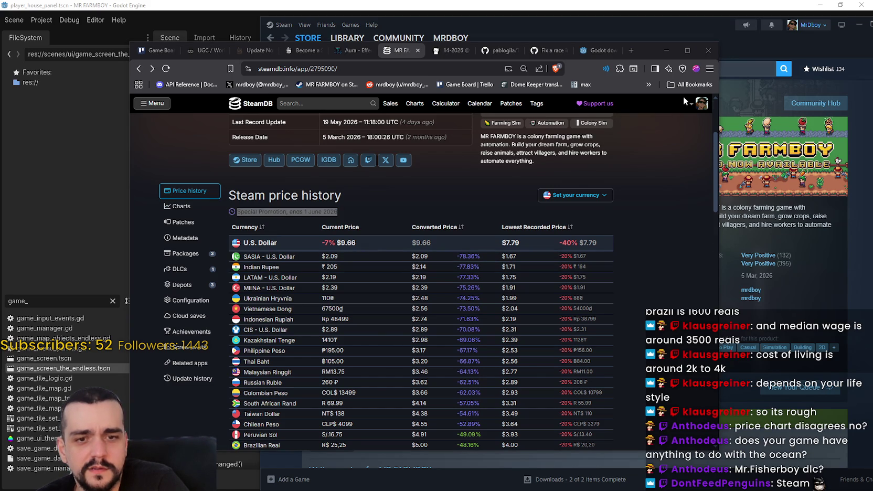
left_click_drag(639, 53, 660, 53)
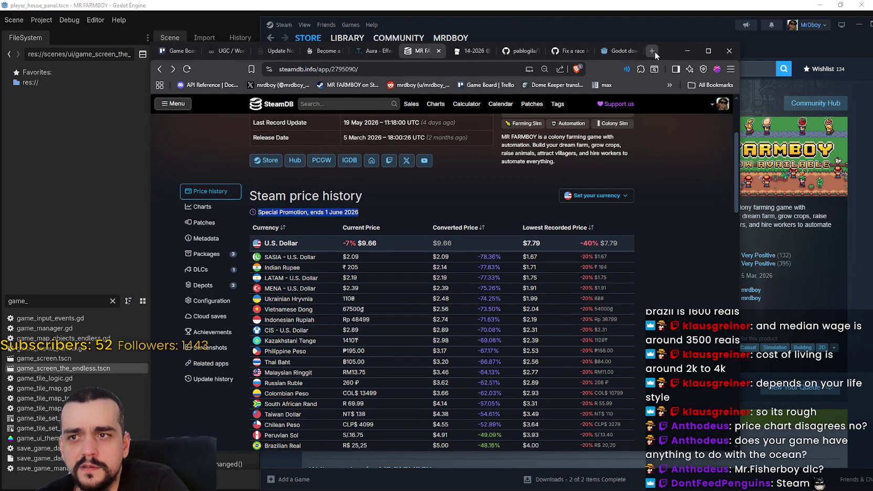
left_click(654, 54)
- Load MR FARMBOY's Steam Store page by searching 'mr farm' and picking the suggestion
type("mr farm")
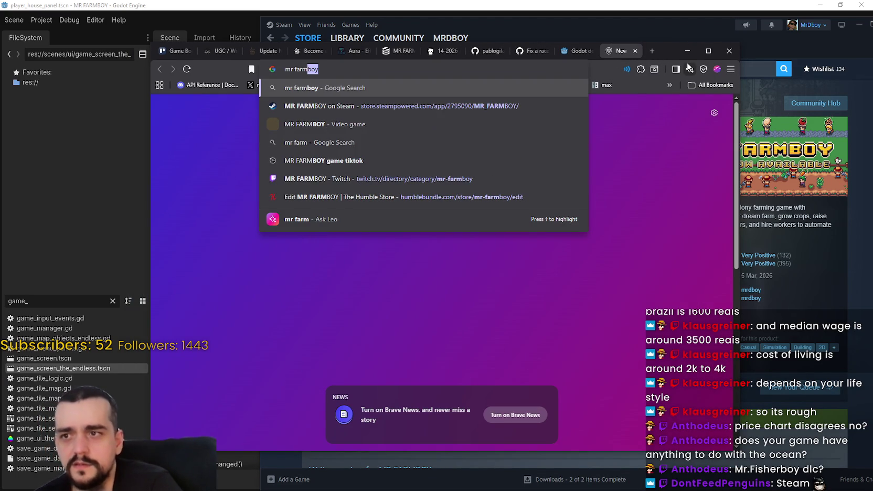
key("Down")
key("Return")
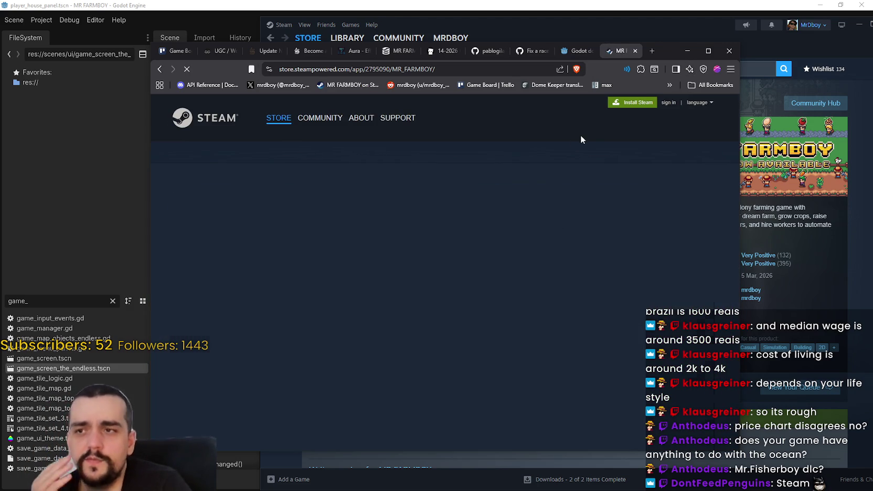
scroll(402, 316, "down", 10)
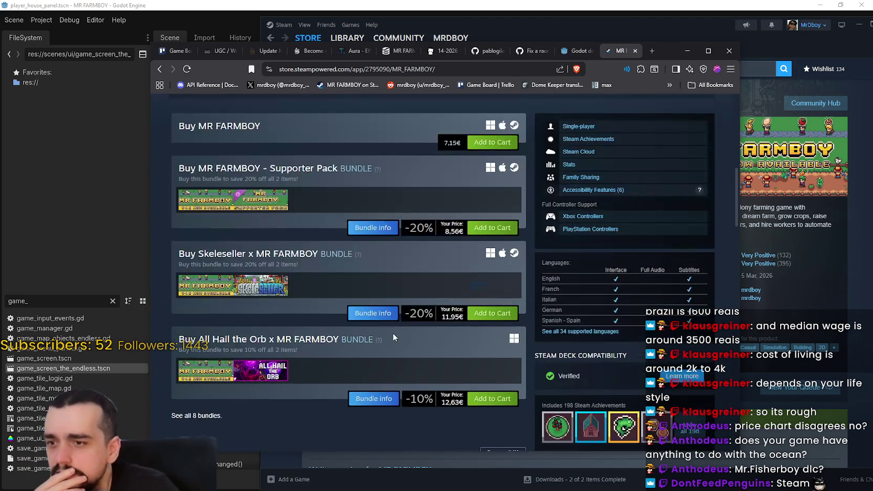
scroll(399, 326, "up", 10)
- Check the store's language list without changing it, then scroll to the 7,15€ game and bundle prices
left_click(700, 104)
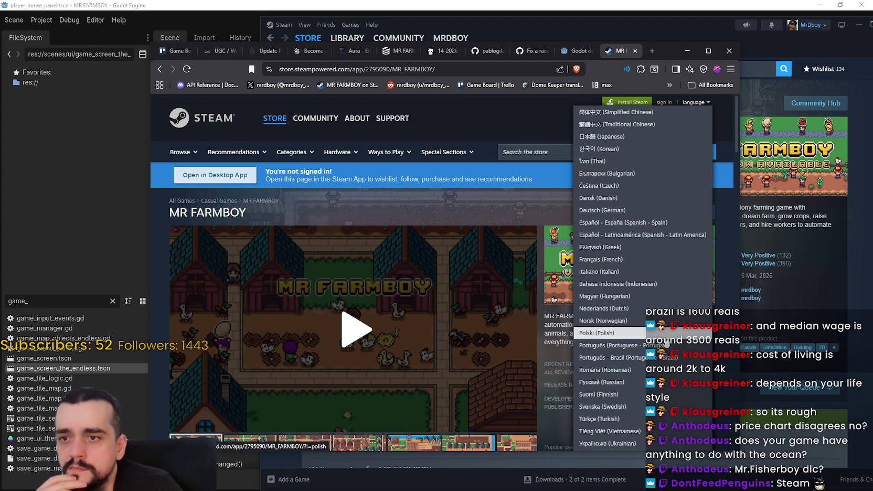
scroll(669, 373, "down", 2)
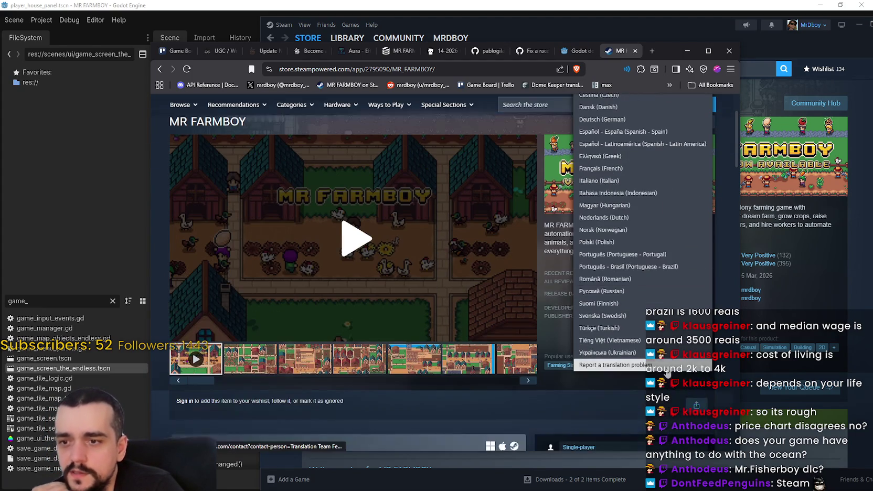
scroll(656, 365, "up", 2)
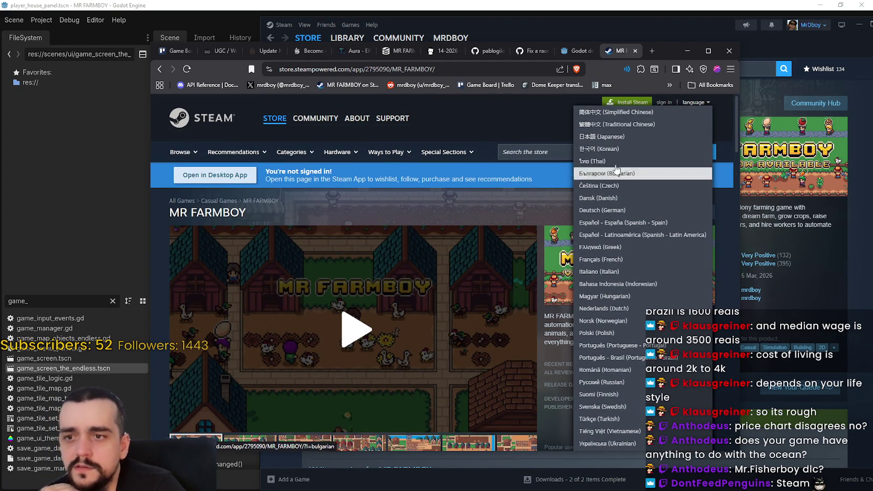
left_click(502, 129)
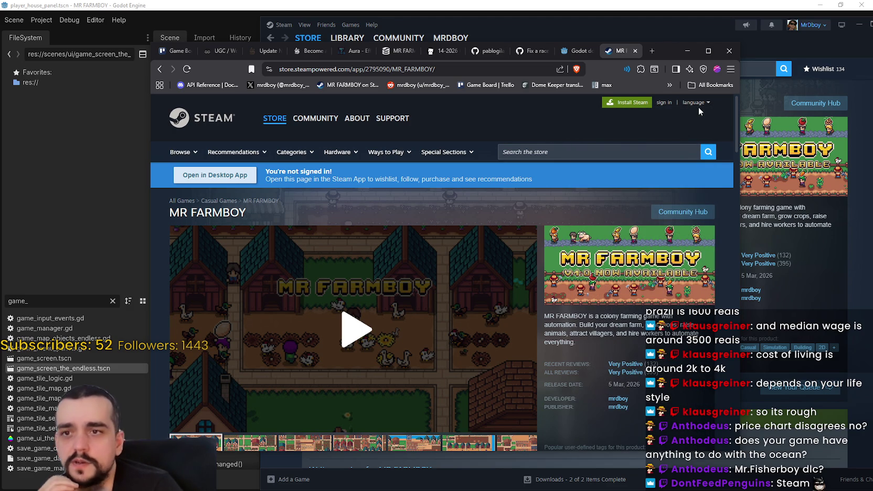
scroll(459, 284, "down", 4)
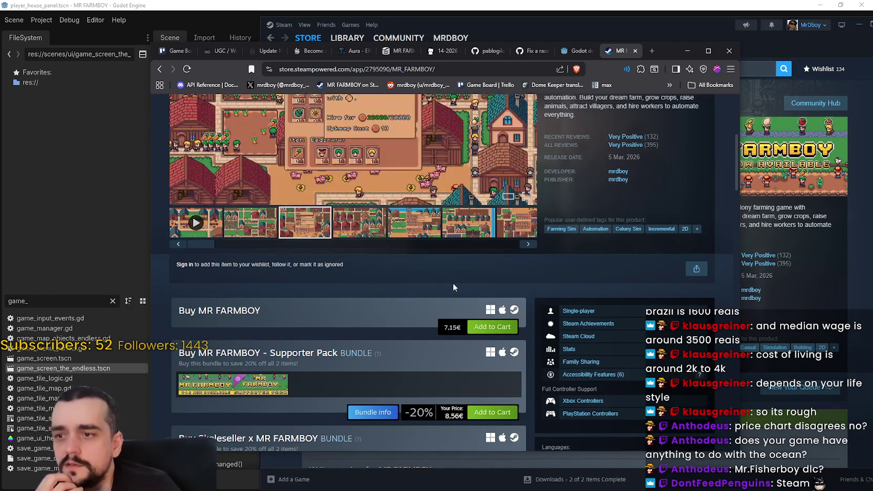
scroll(459, 287, "down", 2)
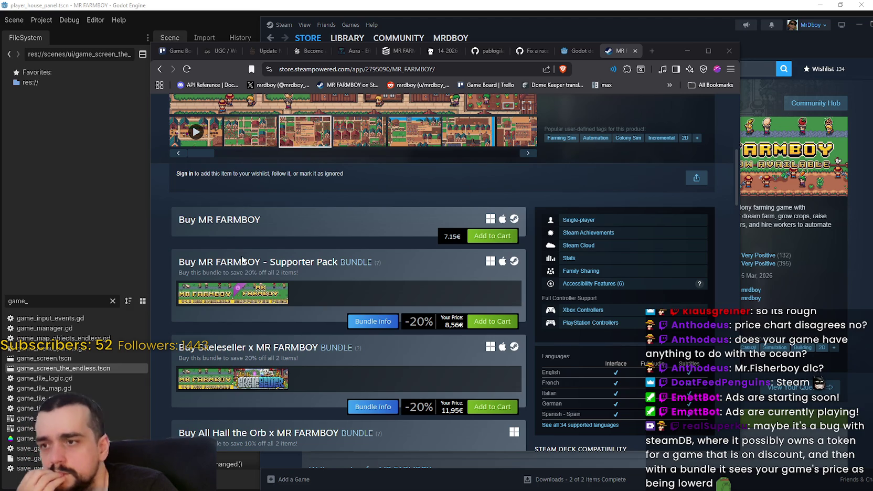
scroll(233, 236, "up", 5)
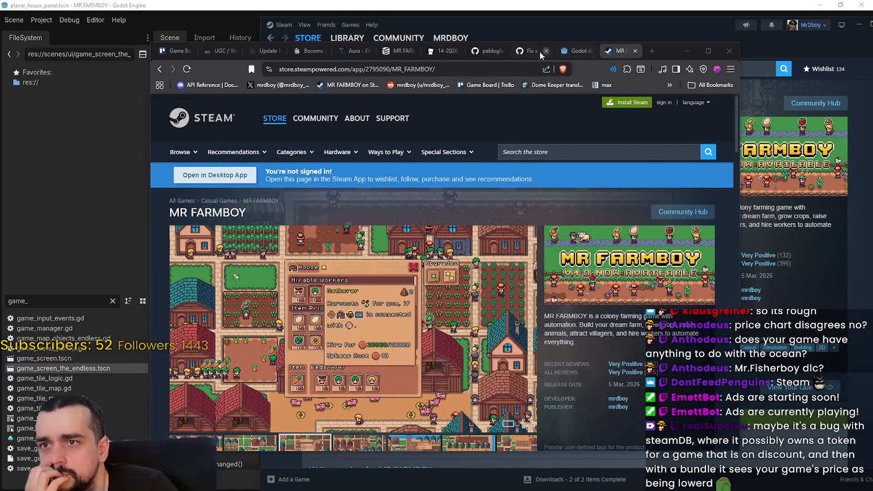
- Copy the MR FARMBOY store page URL from the Steam client, then go back to SteamDB
left_click(397, 53)
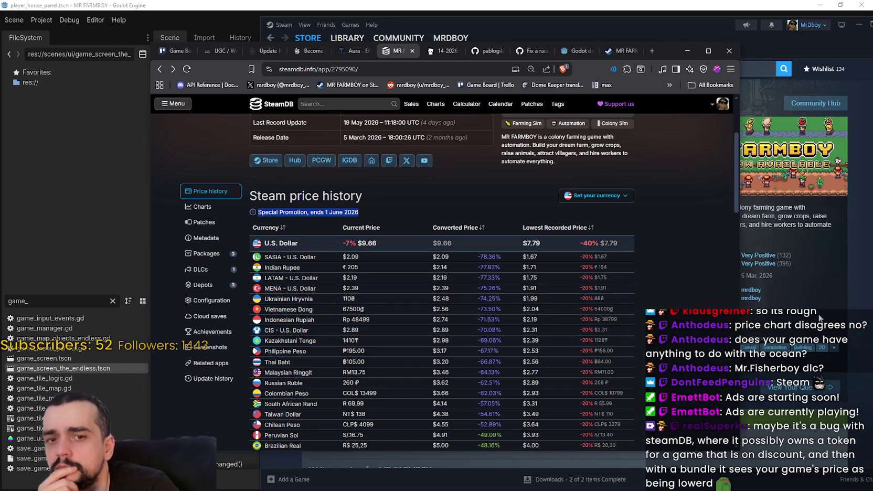
left_click(795, 337)
scroll(543, 356, "down", 10)
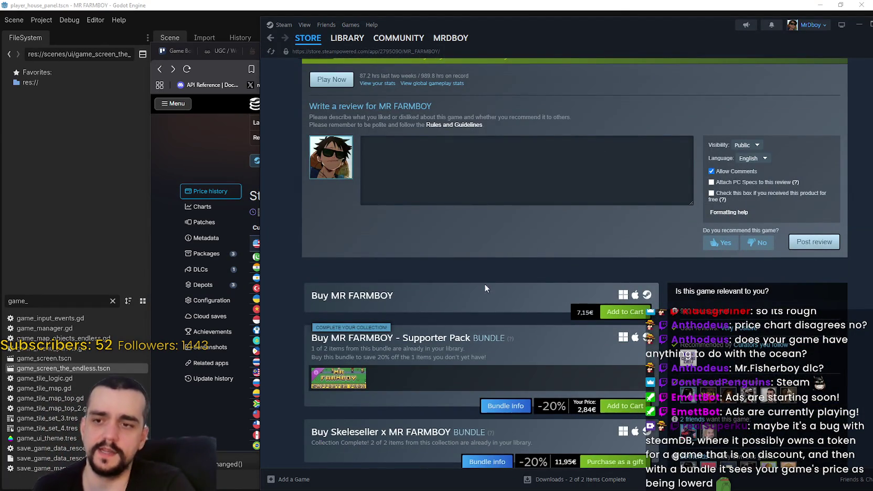
right_click(485, 284)
left_click(530, 339)
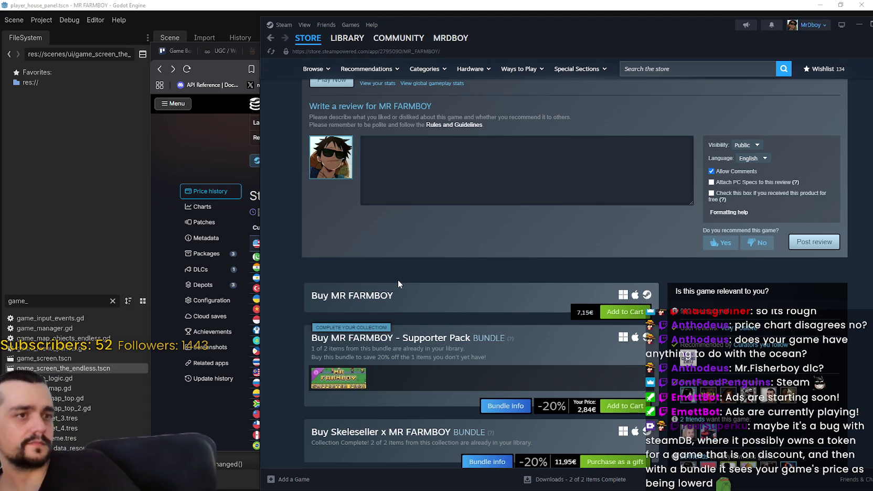
left_click(227, 158)
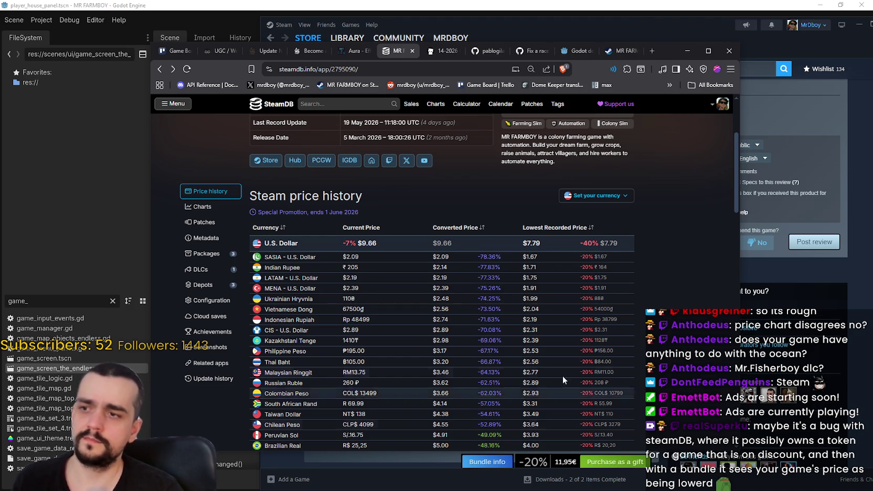
- Scroll SteamDB's price table and mark the Euro lowest price of 5,72€ at 20% off
scroll(555, 364, "down", 3)
scroll(554, 359, "down", 5)
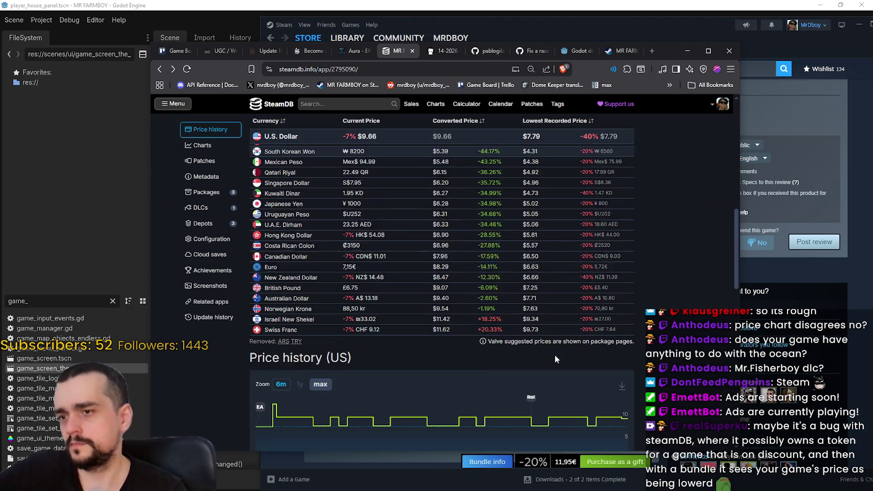
scroll(555, 354, "up", 3)
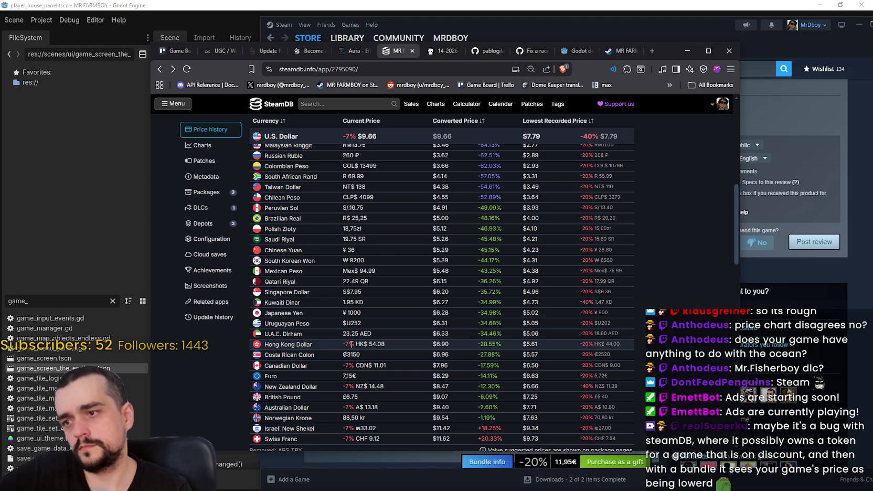
scroll(265, 336, "up", 5)
mouse_move(259, 212)
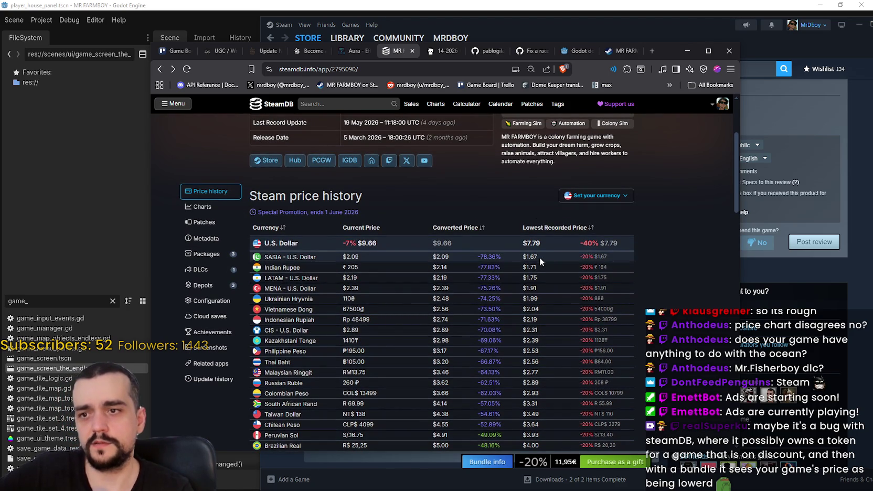
scroll(326, 212, "down", 10)
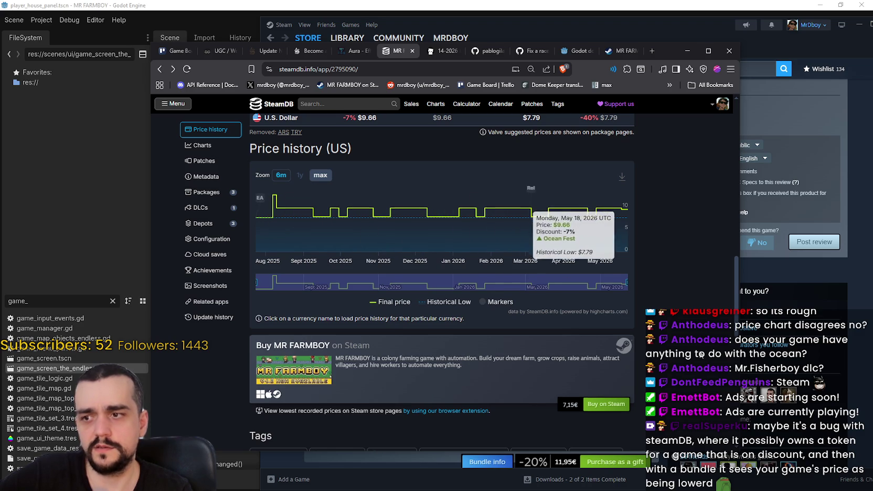
scroll(701, 354, "down", 3)
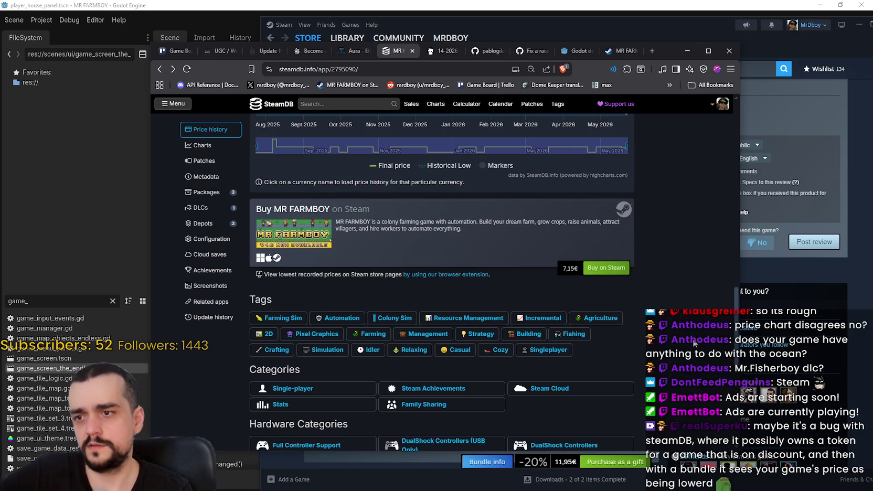
scroll(693, 342, "up", 15)
scroll(684, 338, "down", 3)
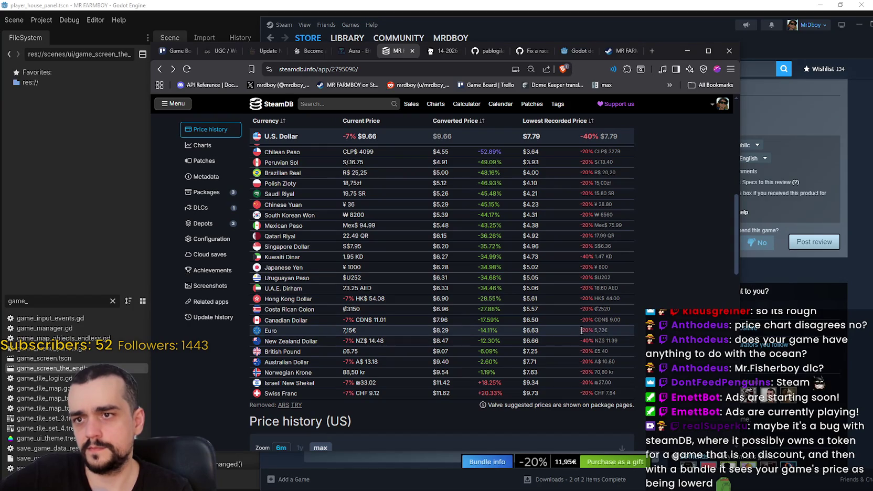
left_click_drag(589, 330, 607, 330)
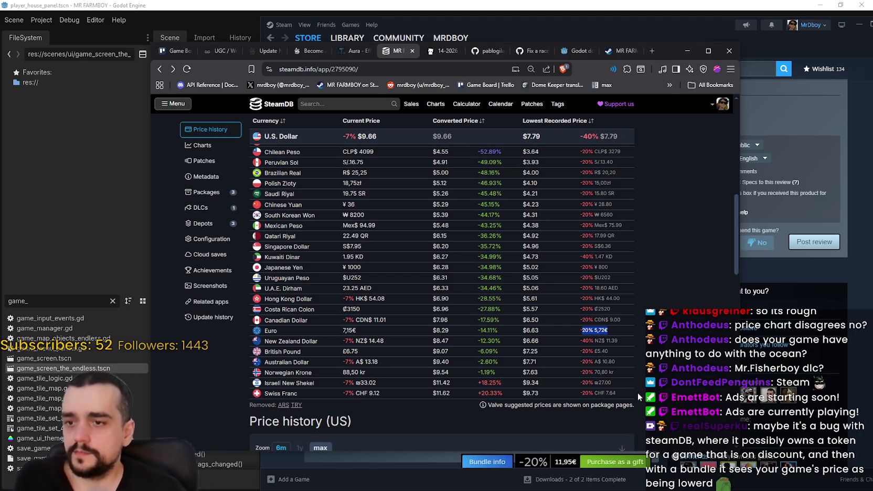
- Open SteamDB's Charts page for MR FARMBOY and scroll to the player-count graph, then minimize the browser
scroll(636, 391, "up", 5)
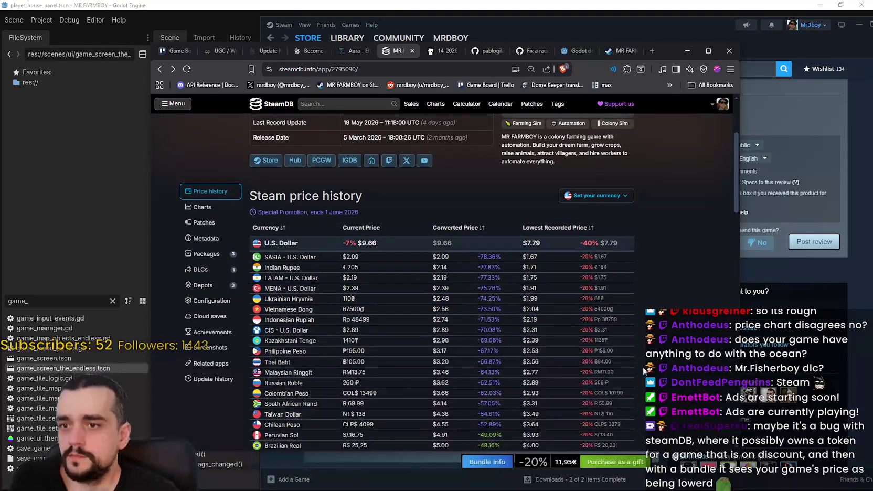
scroll(644, 369, "down", 3)
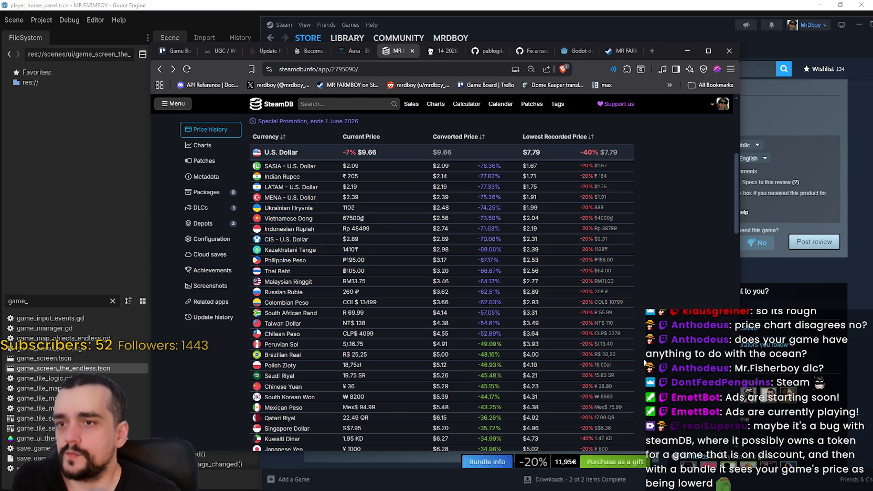
scroll(645, 362, "down", 5)
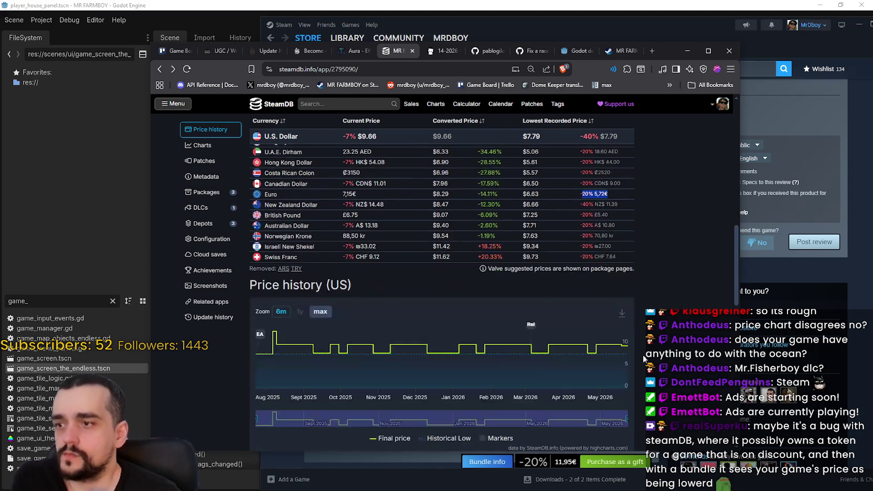
scroll(644, 360, "up", 3)
scroll(644, 361, "up", 10)
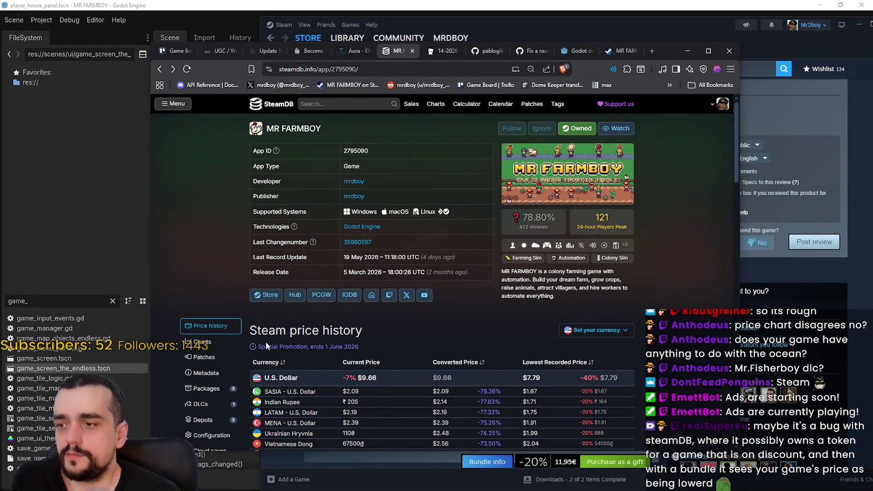
left_click(212, 344)
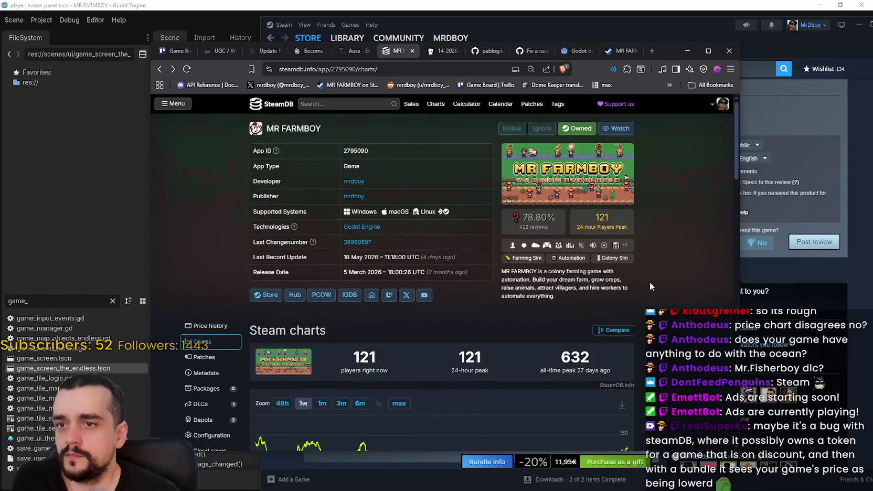
scroll(674, 312, "down", 3)
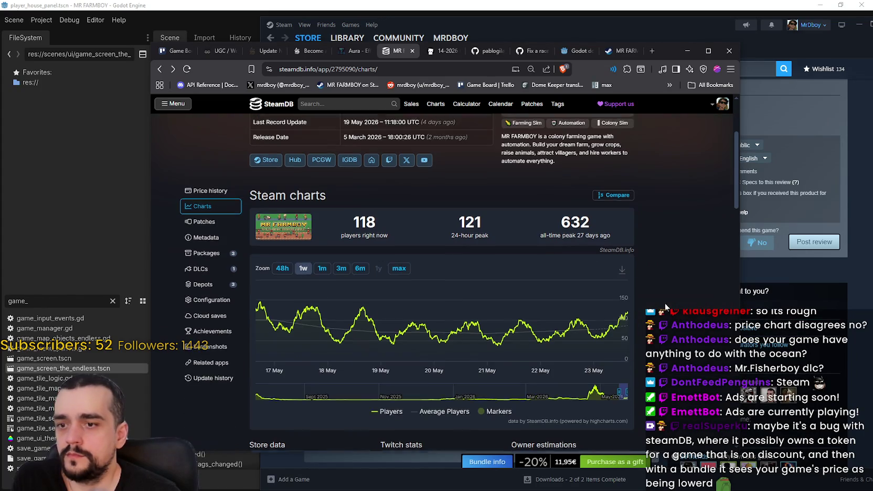
left_click(688, 52)
- In player_house_panel.gd, select the decorations_button, VBoxContainer path and exchange_button references
scroll(532, 216, "down", 3)
scroll(530, 221, "up", 3)
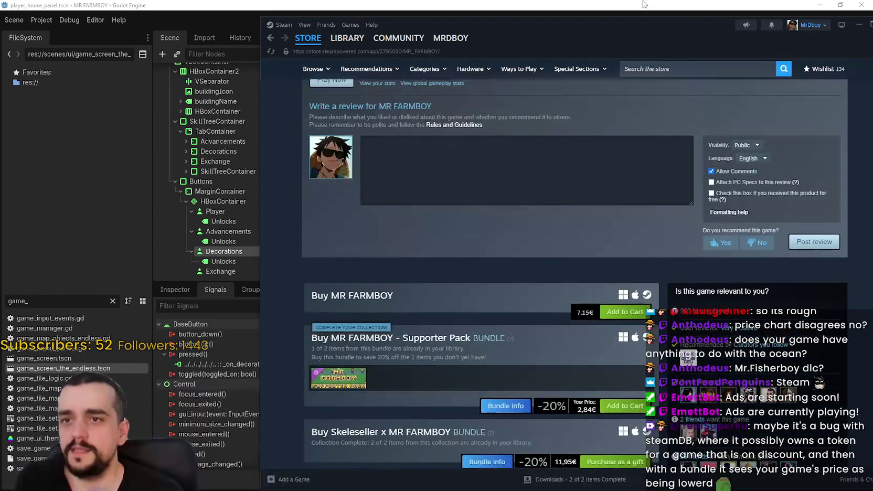
key("alt+Tab")
scroll(573, 193, "up", 3)
mouse_move(573, 193)
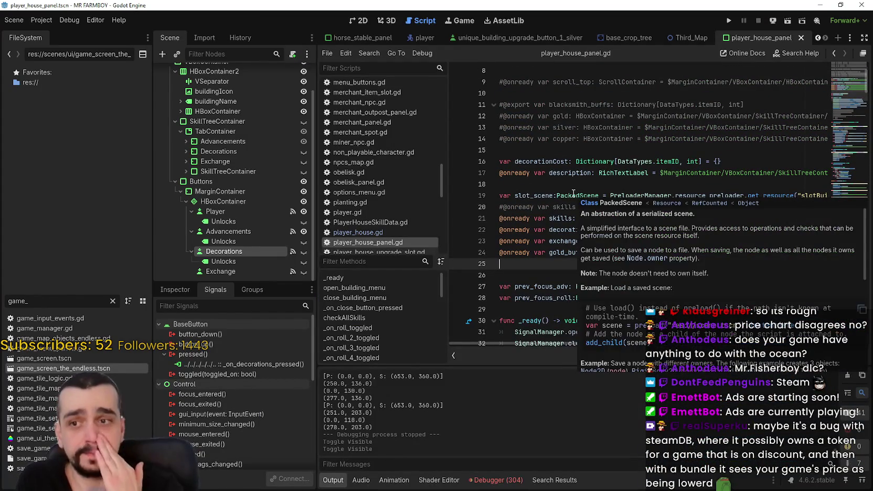
left_click(549, 252)
double_click(577, 229)
mouse_move(626, 344)
left_mouse_down()
mouse_move(723, 346)
mouse_move(634, 342)
left_mouse_up()
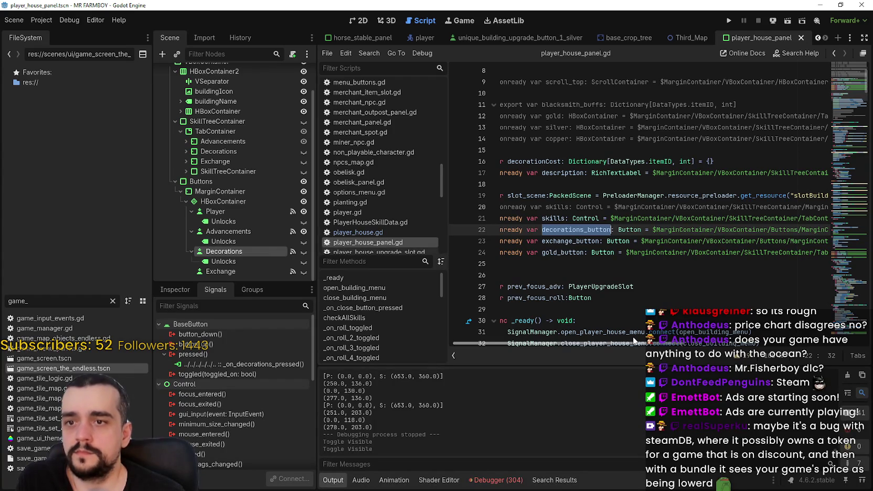
double_click(707, 220)
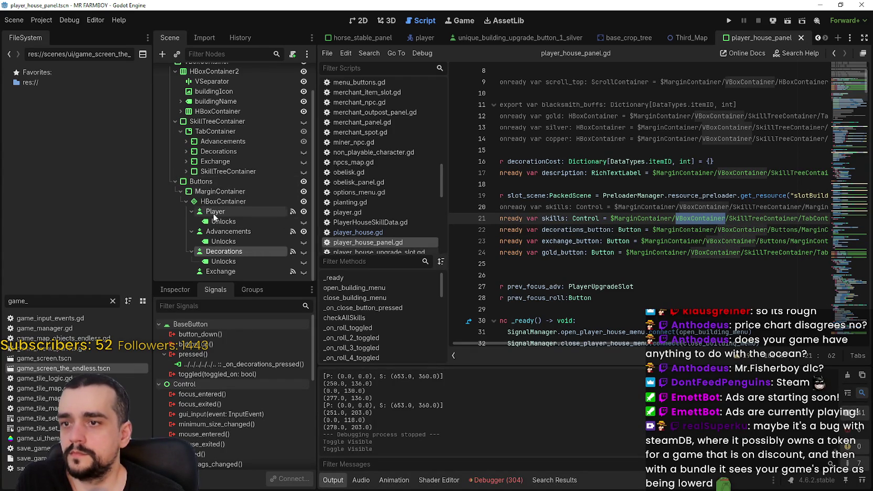
double_click(567, 241)
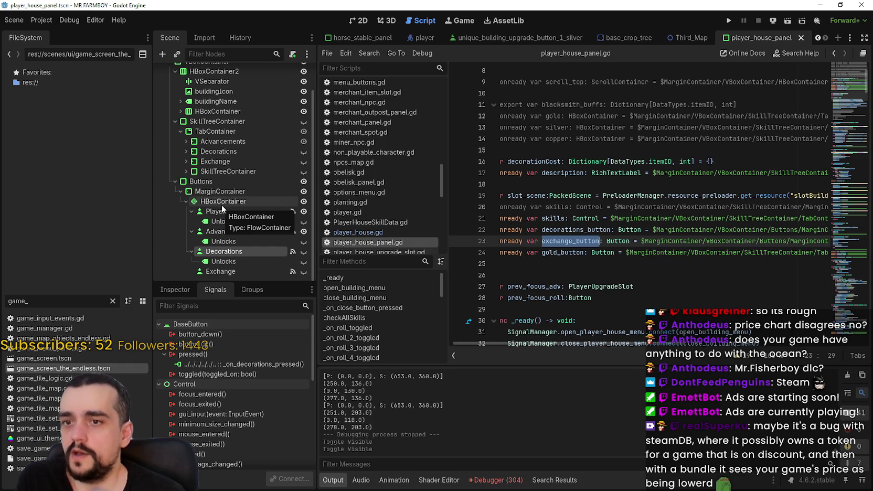
scroll(633, 273, "down", 1)
scroll(633, 273, "up", 1)
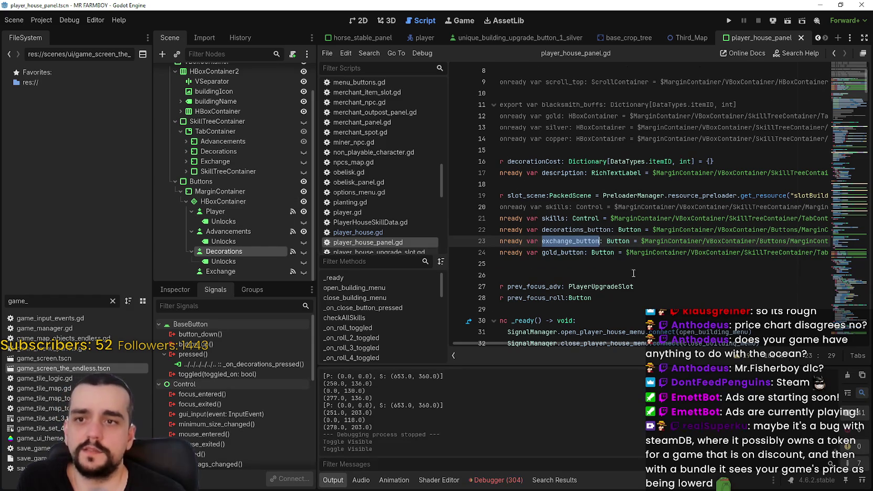
scroll(656, 278, "down", 1)
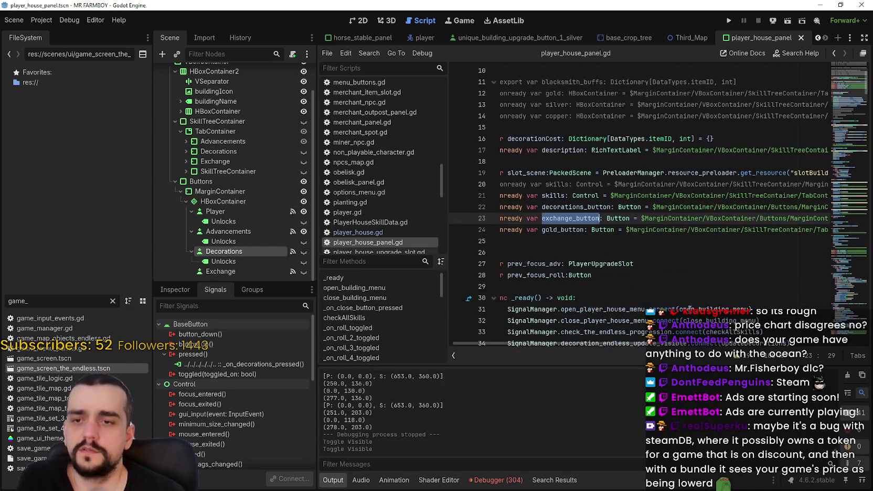
scroll(702, 343, "right", 5)
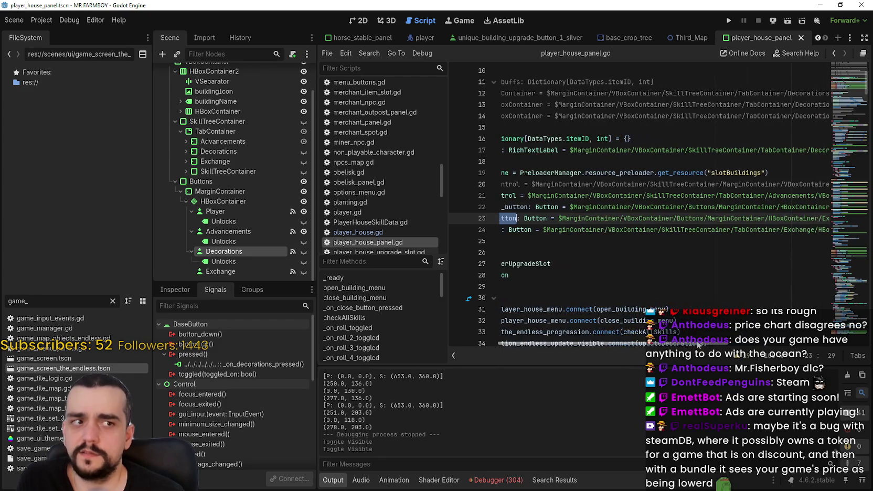
left_click_drag(702, 343, 758, 347)
scroll(757, 346, "right", 5)
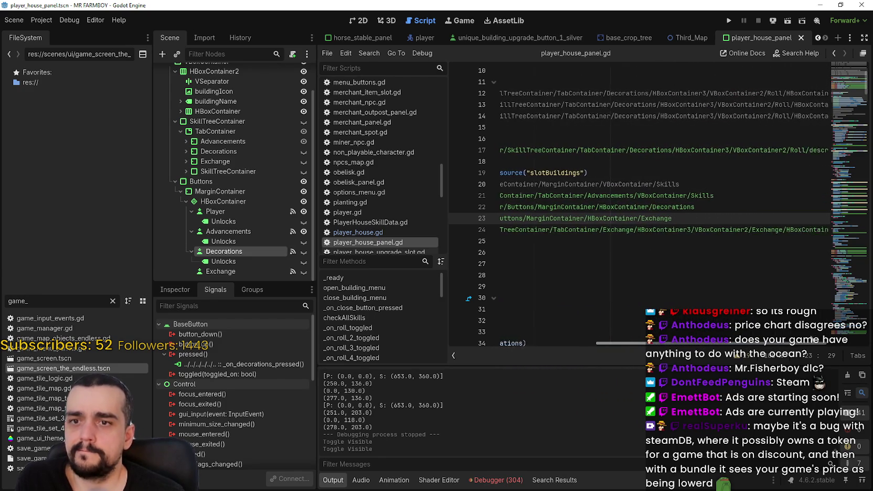
key("Down")
key("Down")
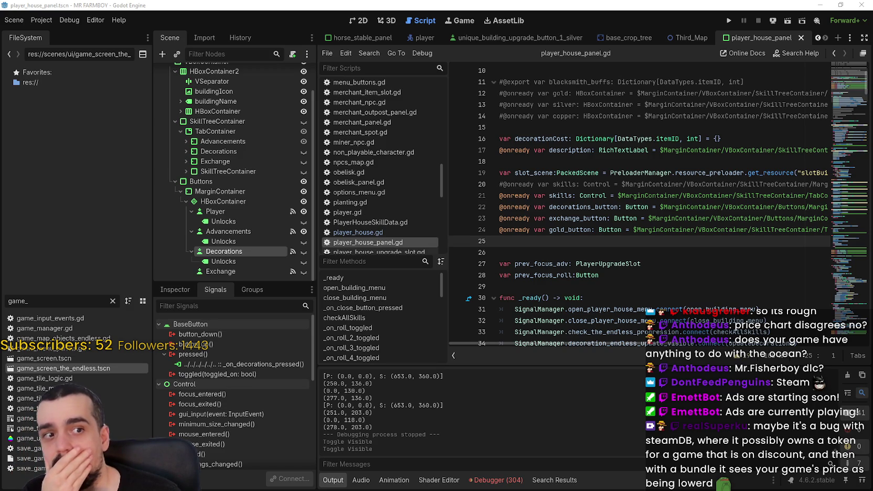
key("alt+Tab")
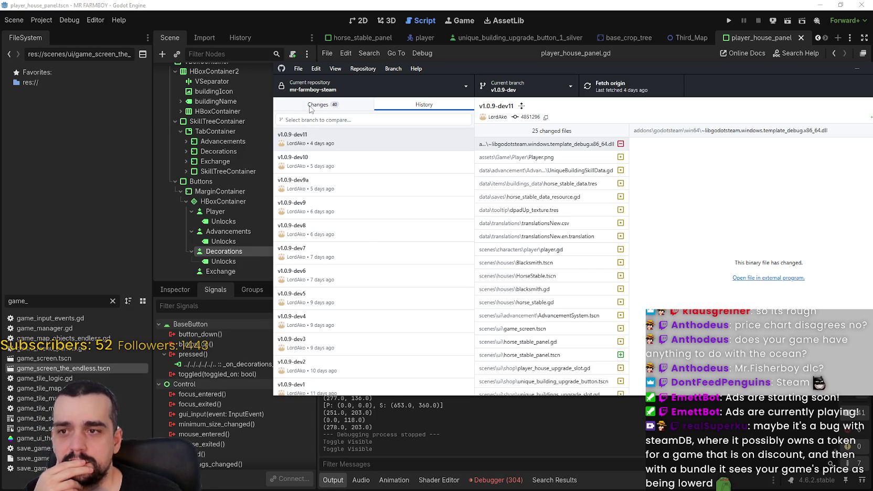
- Commit the 40 changed files with the summary 'v1.0.9-dev12'
left_click(314, 105)
left_click_drag(501, 65, 513, 67)
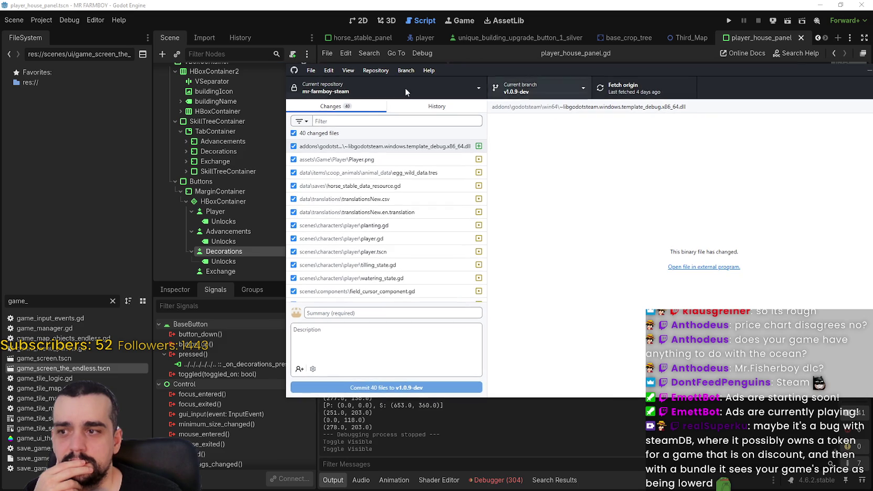
left_click(404, 110)
left_click(322, 109)
left_click(332, 313)
type("v1")
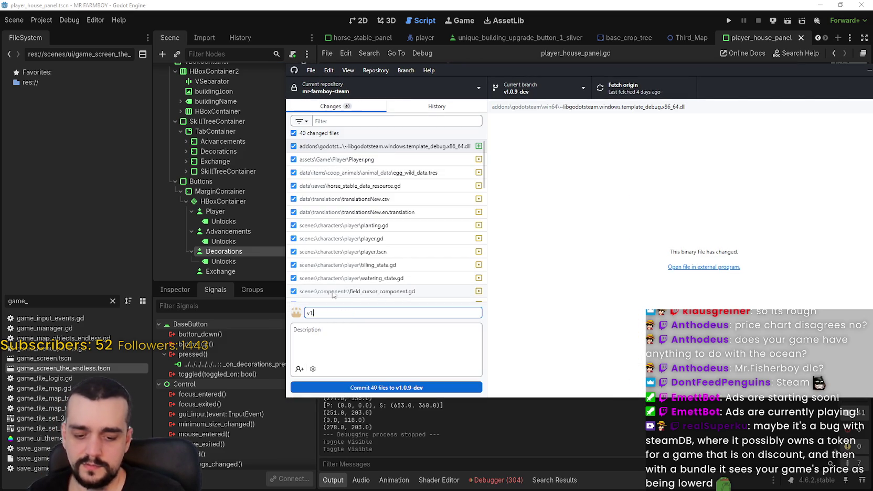
type(".0.9-dev12")
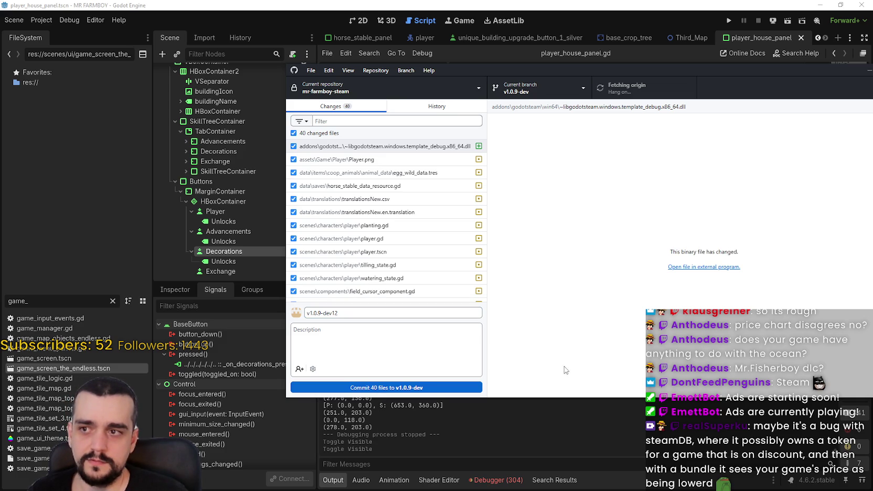
left_click(467, 398)
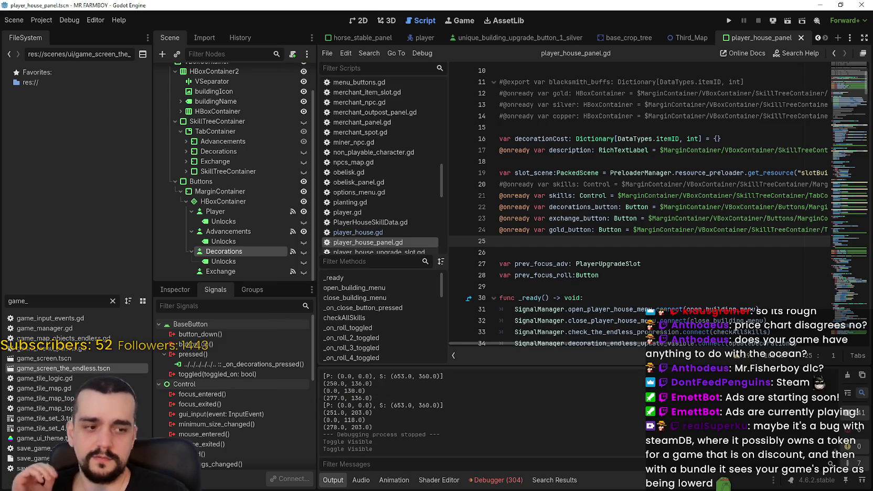
key("alt+Tab")
left_click(448, 389)
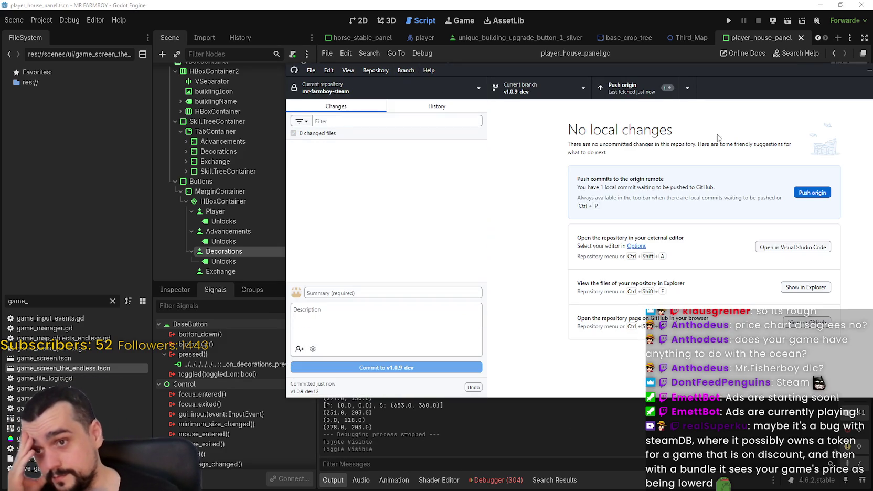
- Push the commit to origin and list the files changed in v1.0.9-dev12 in History
left_click(636, 95)
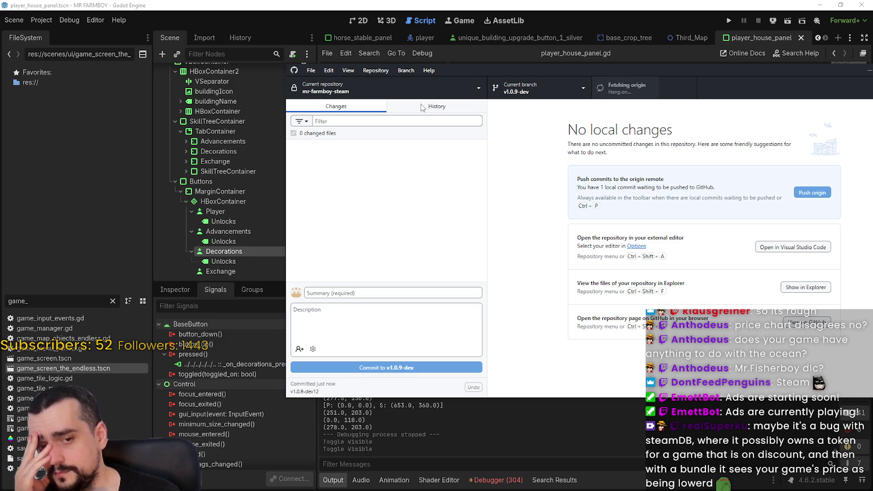
left_click(422, 106)
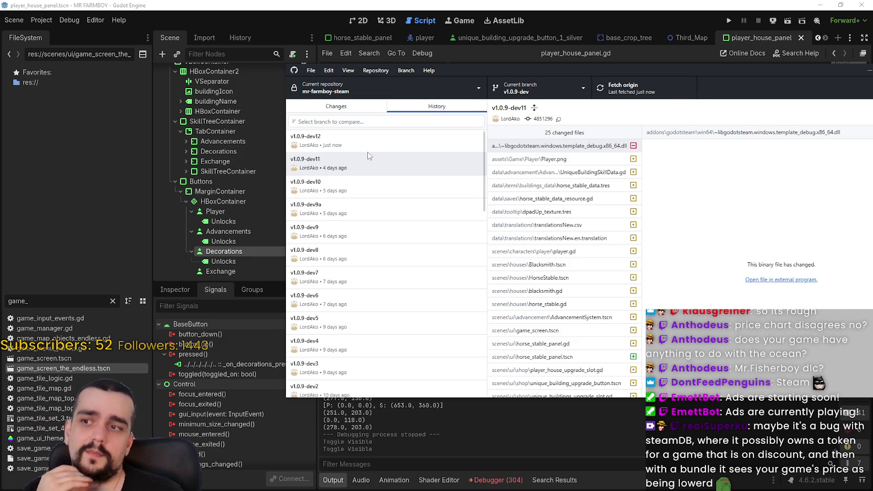
left_click(367, 149)
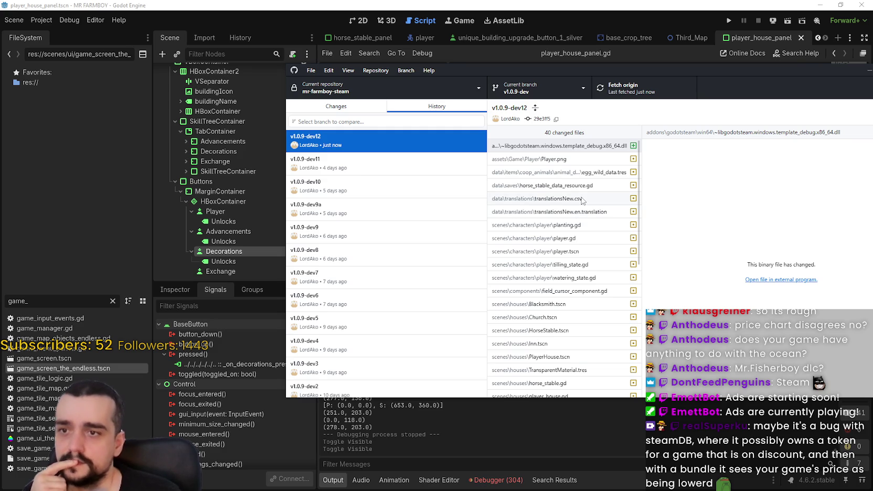
scroll(572, 236, "down", 2)
scroll(577, 248, "down", 2)
scroll(569, 257, "up", 3)
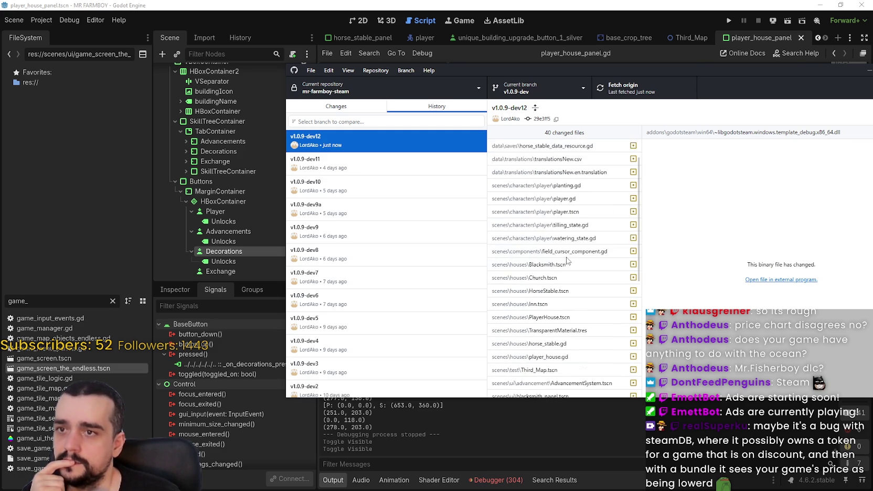
mouse_move(684, 69)
left_mouse_down()
mouse_move(688, 362)
mouse_move(646, 179)
mouse_move(636, 74)
mouse_move(638, 84)
left_mouse_up()
scroll(526, 283, "down", 3)
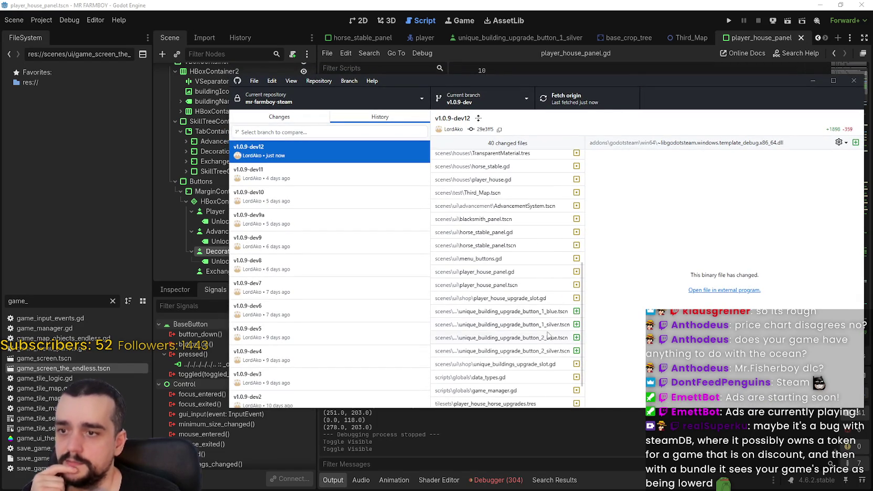
- Review the diffs of player_house_panel.gd and player_house_panel.tscn, including HBoxContainer becoming FlowContainer
left_click(519, 272)
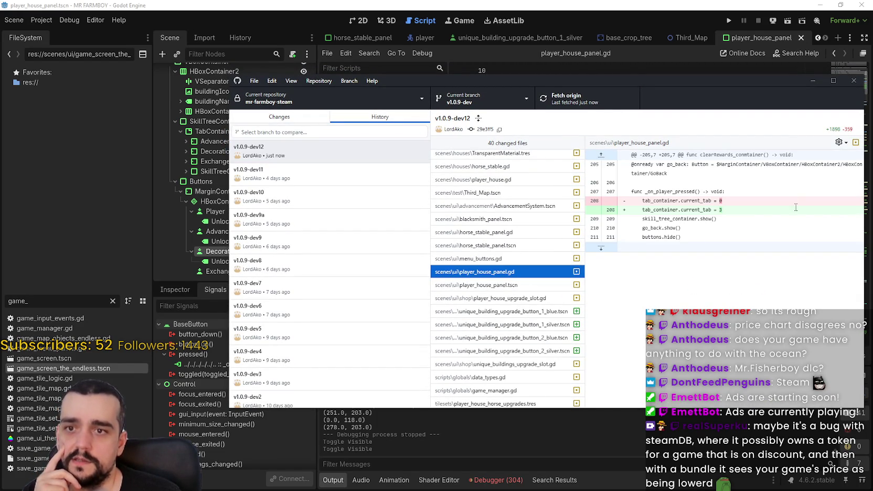
left_click(499, 290)
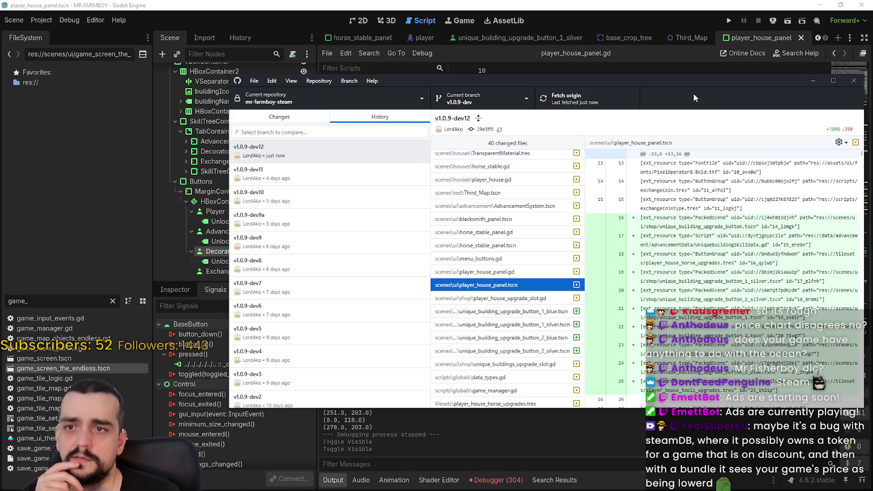
left_click_drag(700, 83, 654, 87)
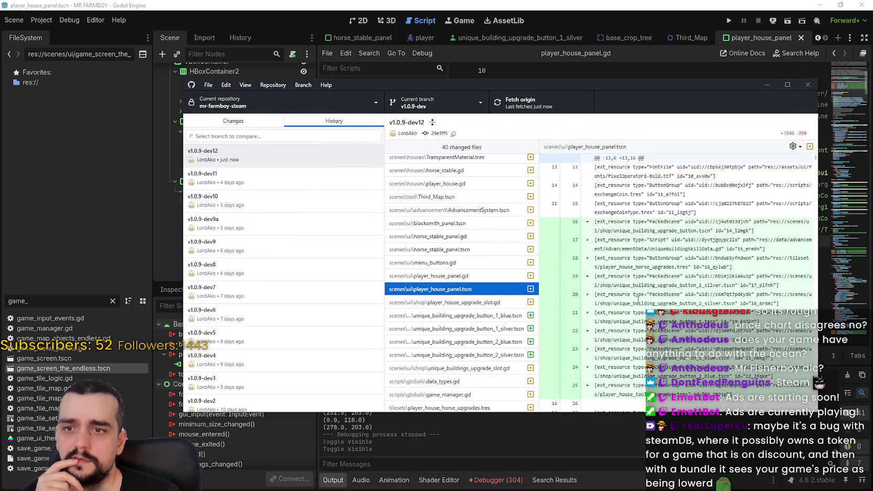
scroll(643, 292, "down", 3)
scroll(654, 305, "down", 8)
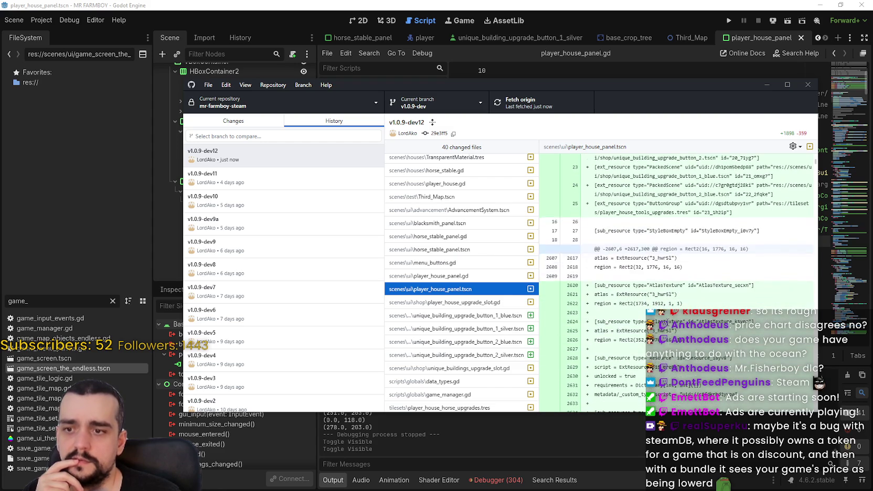
scroll(654, 305, "down", 10)
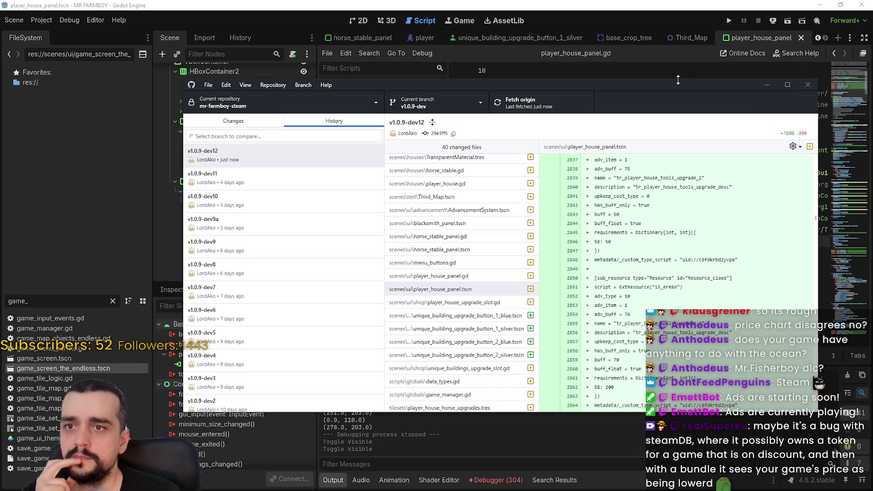
scroll(735, 231, "down", 15)
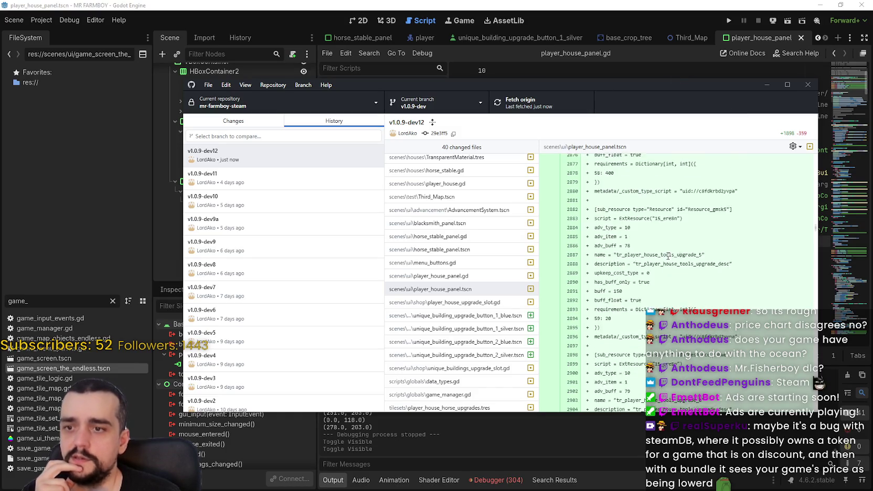
left_click_drag(816, 236, 818, 399)
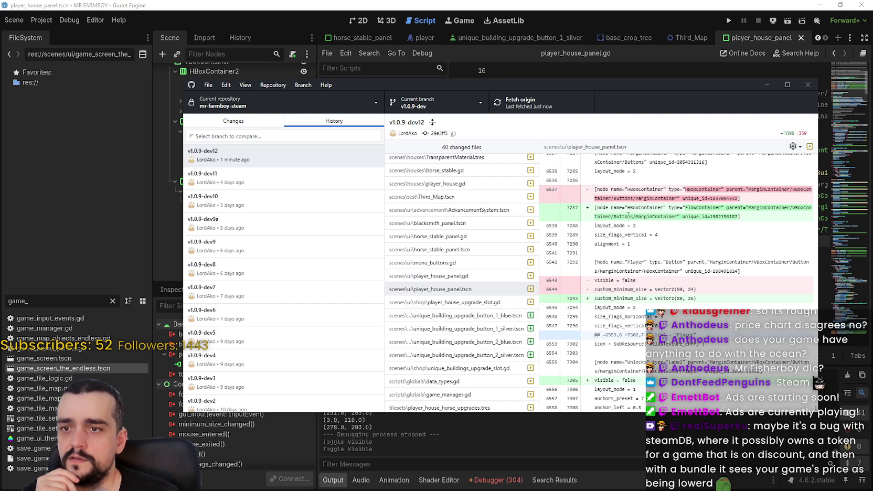
- Close GitHub Desktop and add a blank line below the node references in player_house_panel.gd
left_click(807, 84)
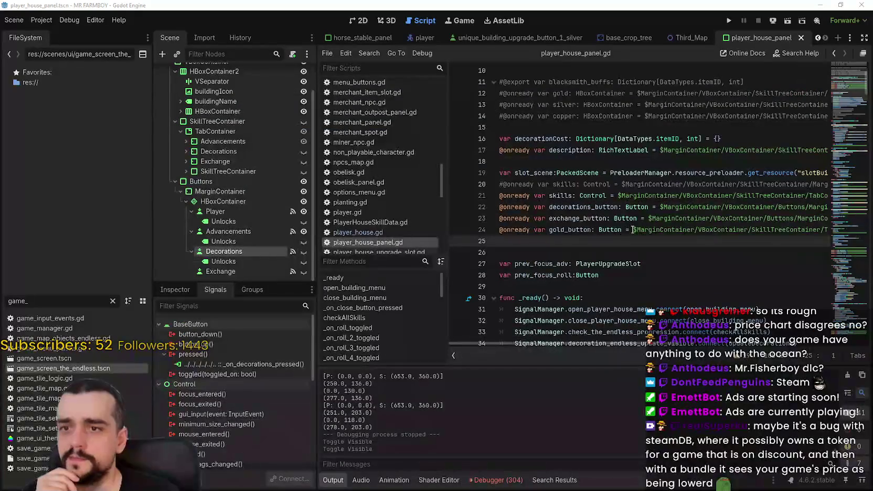
double_click(577, 217)
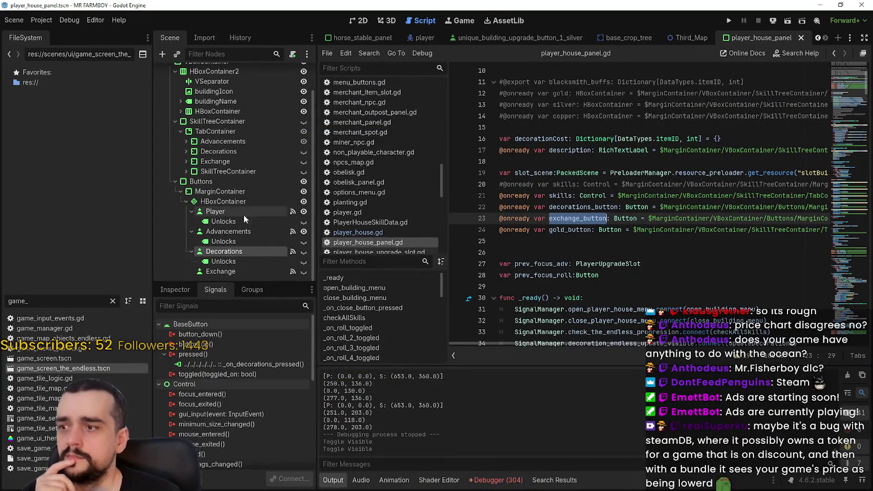
mouse_move(605, 343)
left_mouse_down()
mouse_move(755, 343)
mouse_move(595, 341)
left_mouse_up()
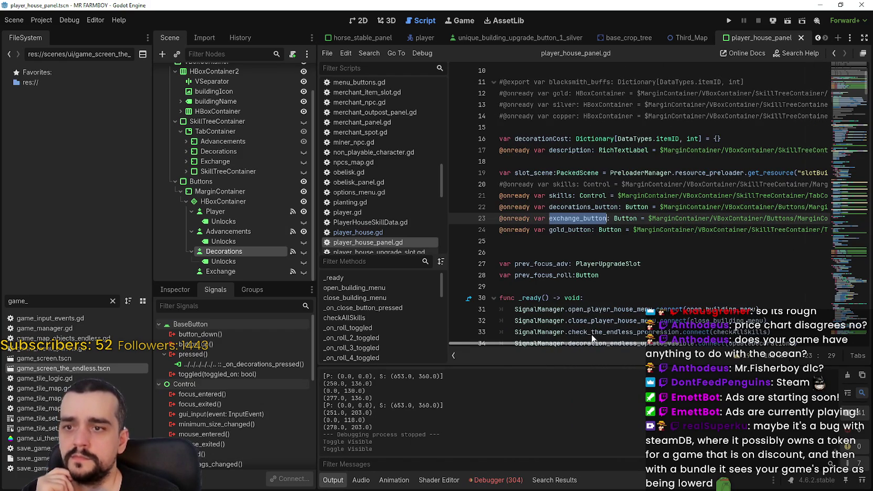
left_click(520, 240)
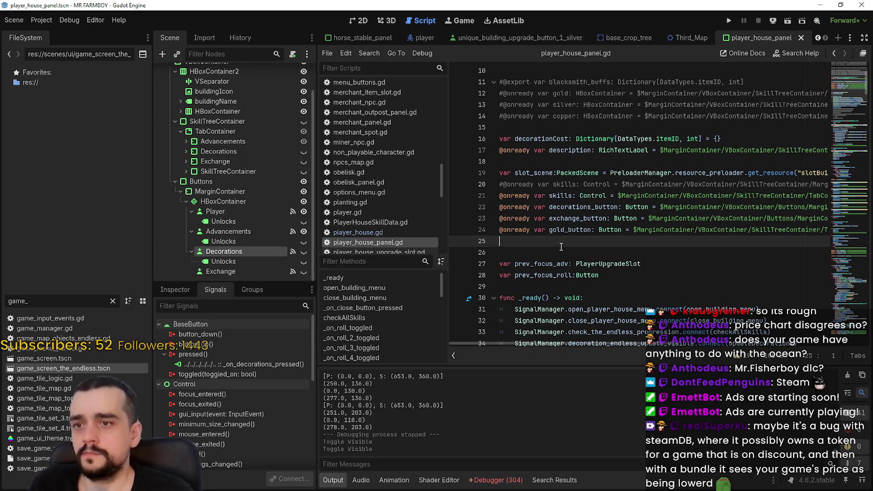
key("Return")
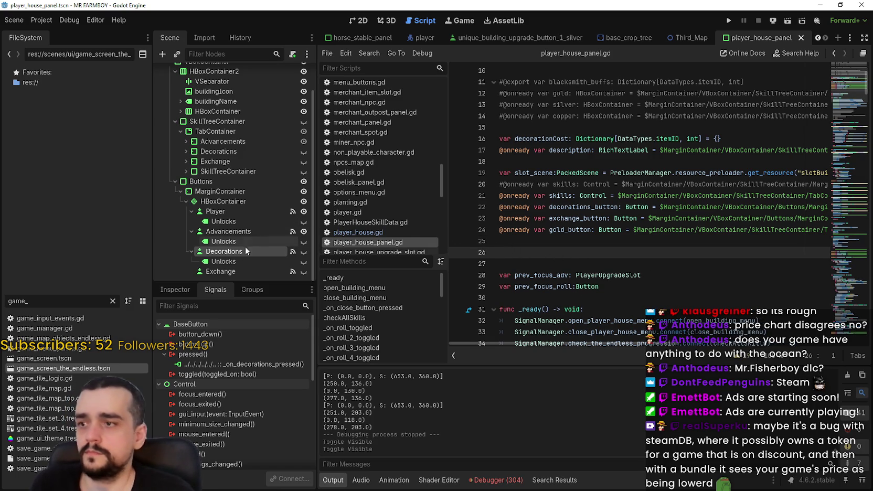
- Drag in onready references to the Decorations and Exchange nodes and inspect the Exchange path
left_click_drag(294, 253, 577, 253)
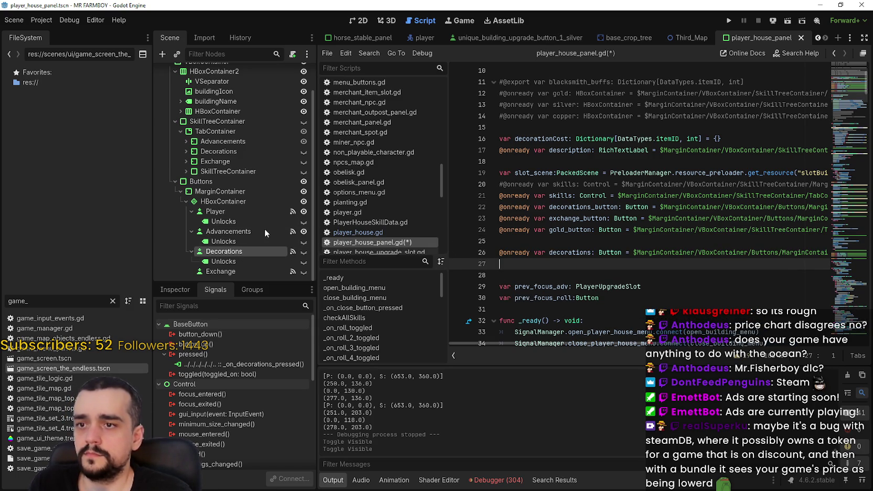
left_click_drag(220, 271, 551, 265)
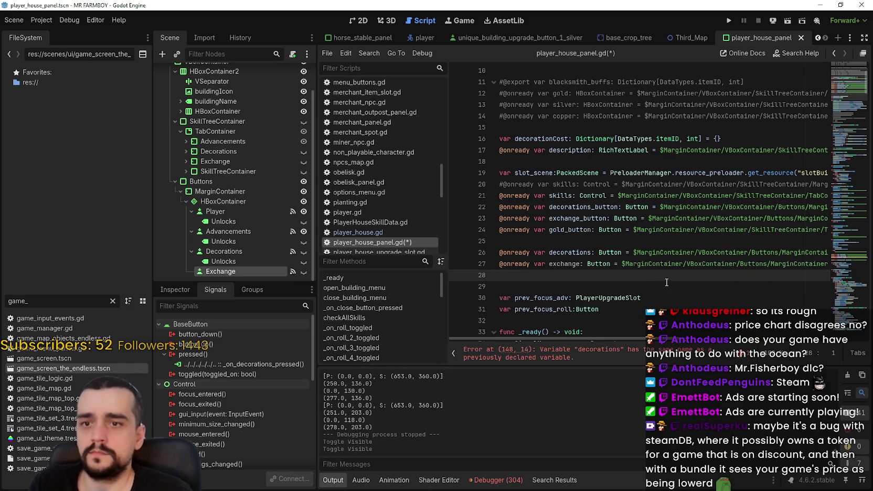
double_click(711, 262)
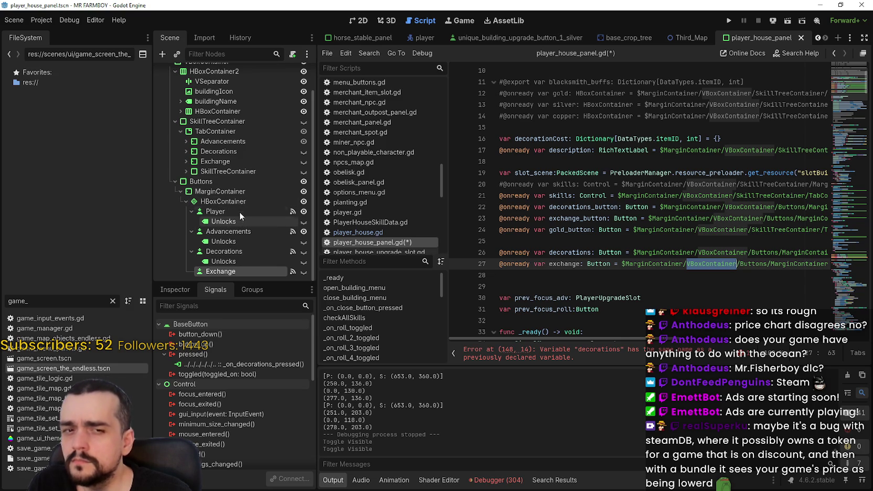
left_click_drag(586, 338, 692, 338)
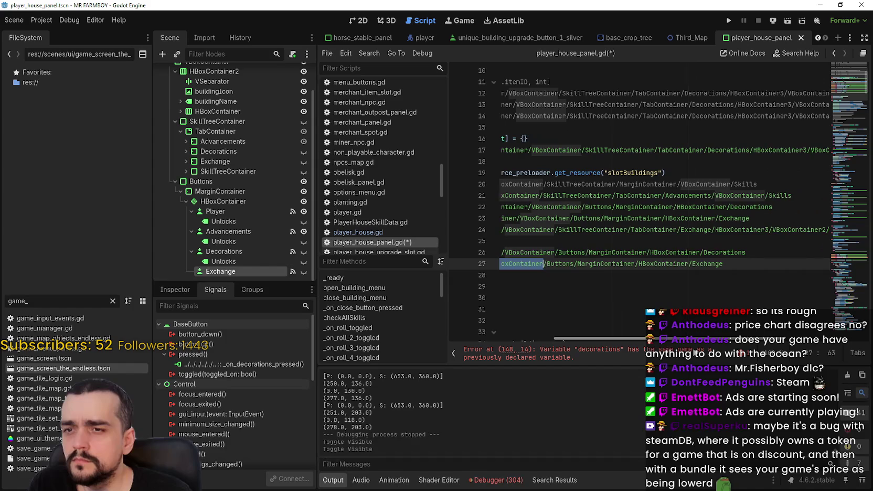
scroll(778, 267, "left", 3)
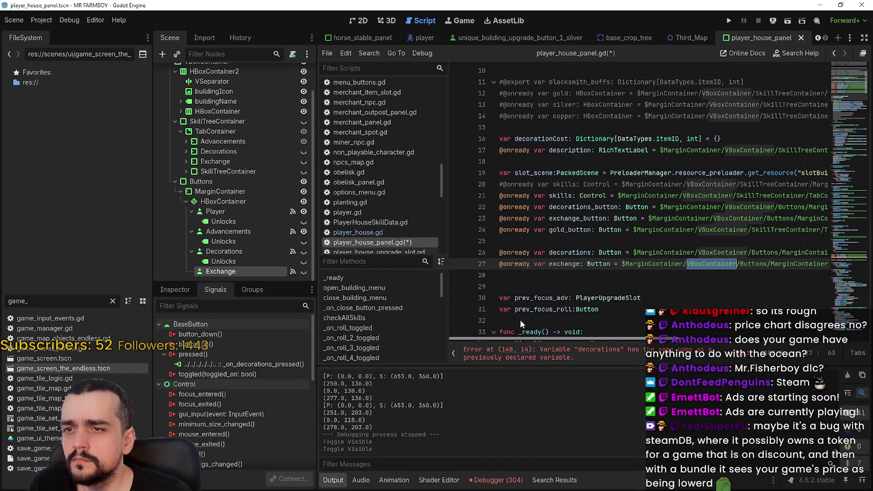
left_click_drag(793, 265, 626, 259)
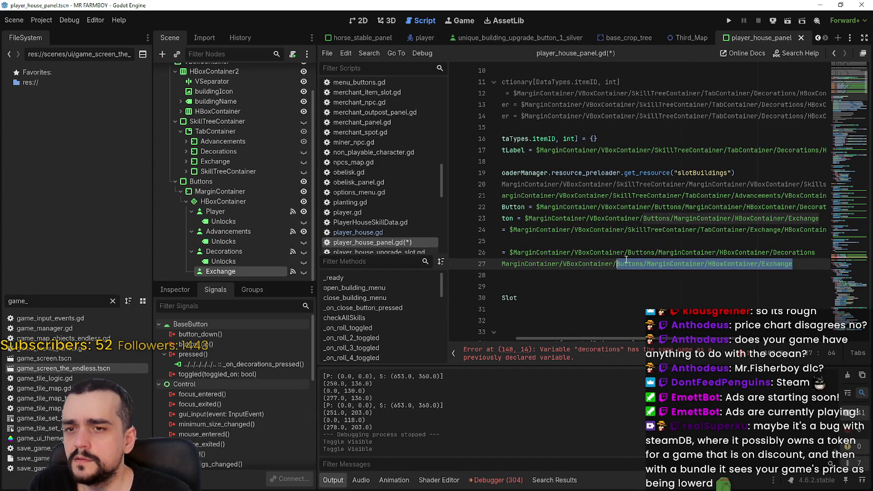
- Delete the two new Decorations and Exchange reference lines and the leftover blank line
mouse_move(625, 259)
left_mouse_down()
mouse_move(618, 264)
mouse_move(744, 265)
mouse_move(745, 254)
mouse_move(799, 268)
mouse_move(367, 240)
left_mouse_up()
key("BackSpace")
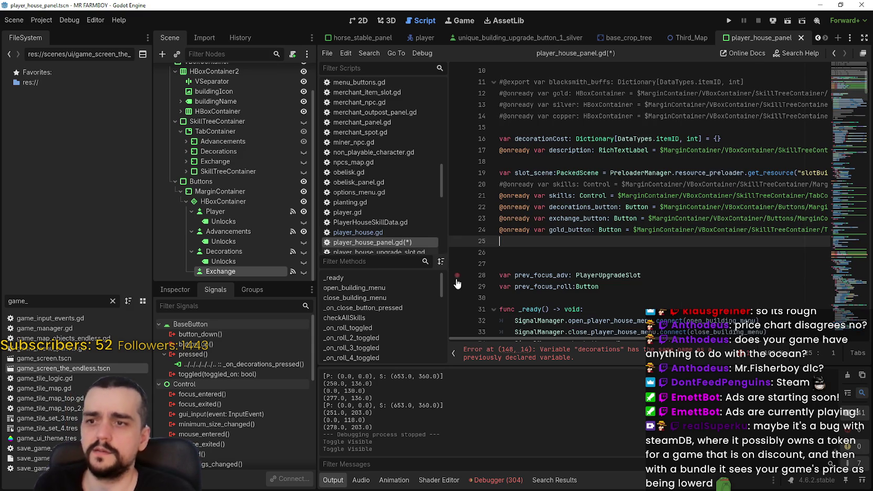
left_click(520, 252)
key("BackSpace")
left_click(520, 252)
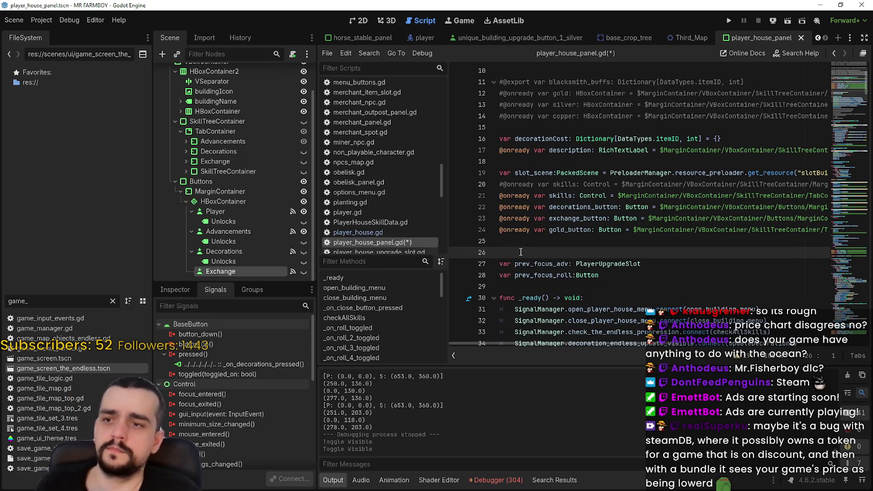
- Delete the commented-out currency, checkAllSkills and scroll lines after showDecorations() and save the script
key("ctrl+s")
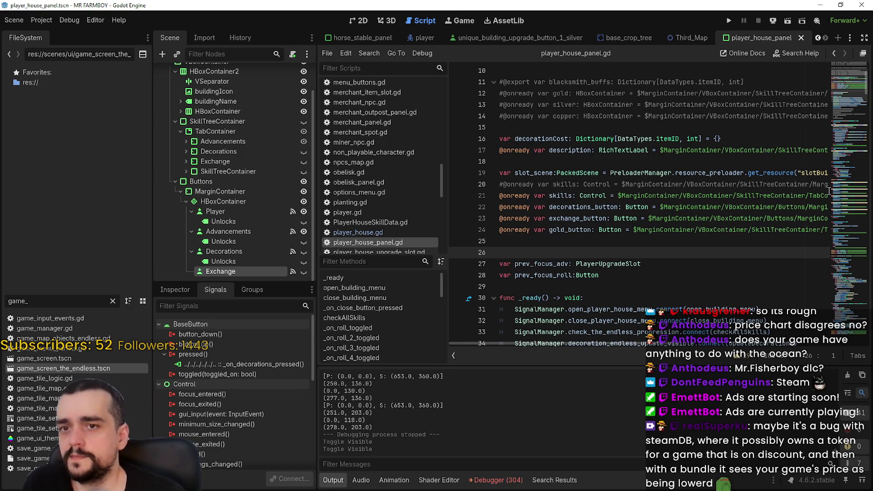
scroll(592, 241, "down", 4)
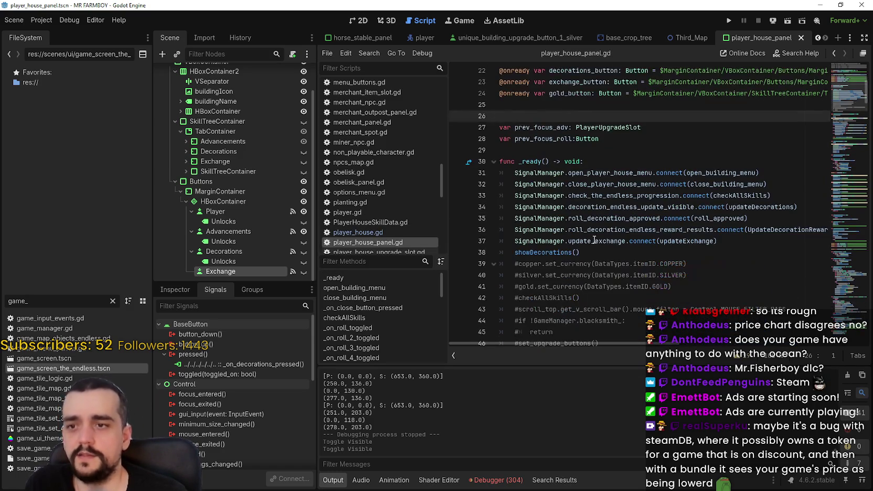
left_click(603, 251)
scroll(609, 230, "down", 4)
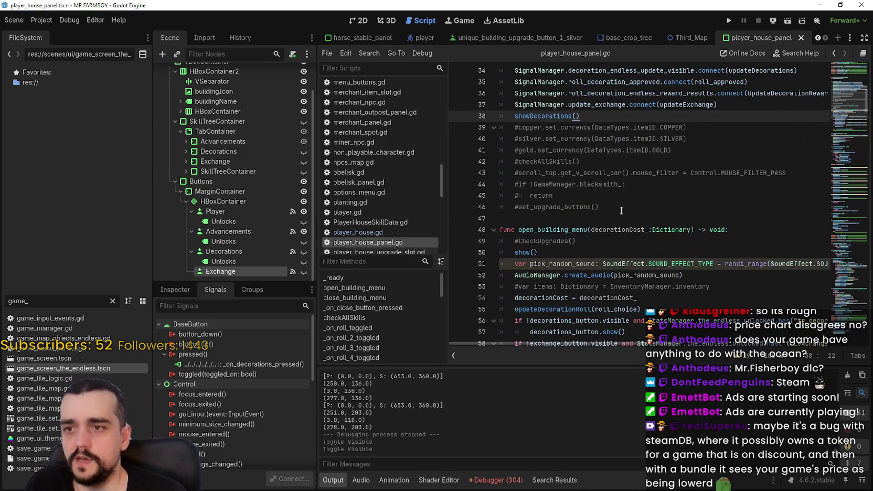
left_click_drag(621, 210, 493, 127)
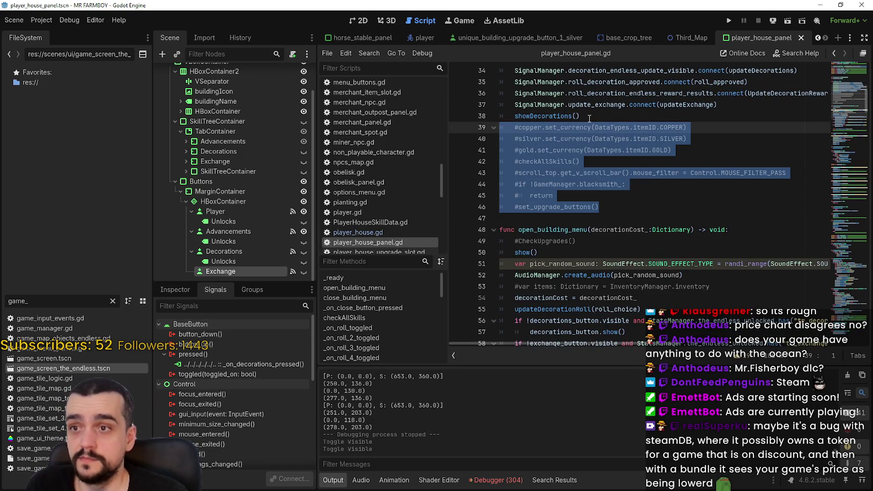
key("BackSpace")
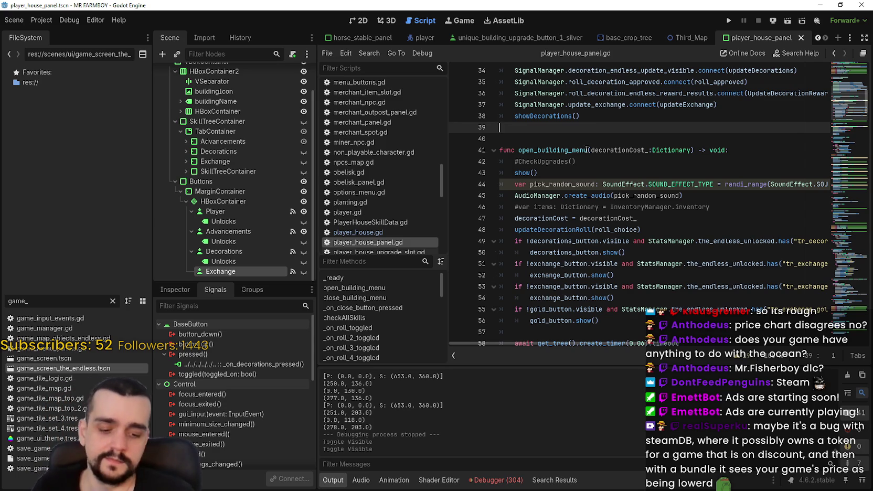
key("BackSpace")
left_click(558, 128)
key("ctrl+s")
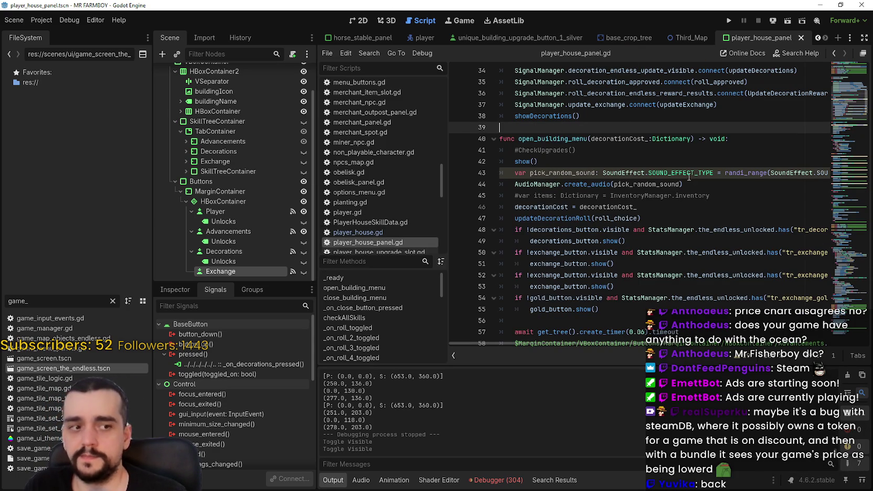
- Clear the 'game_' text from the FileSystem filter so all files show
left_click(82, 298)
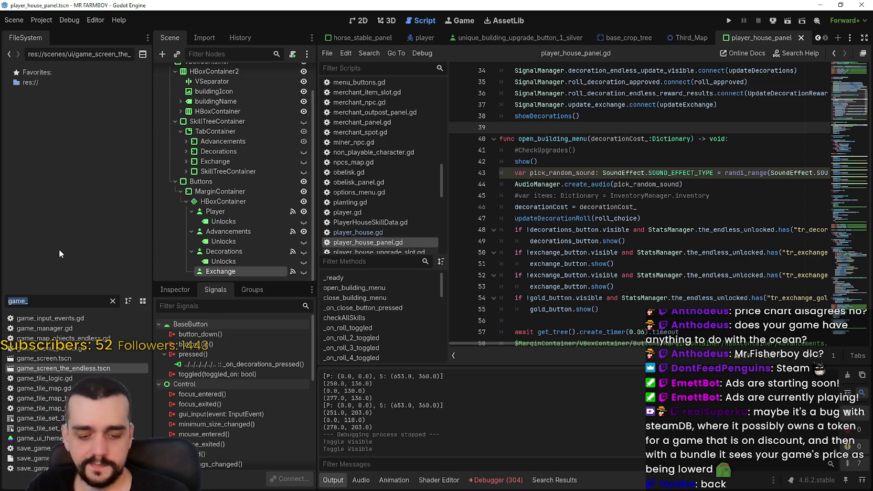
key("BackSpace")
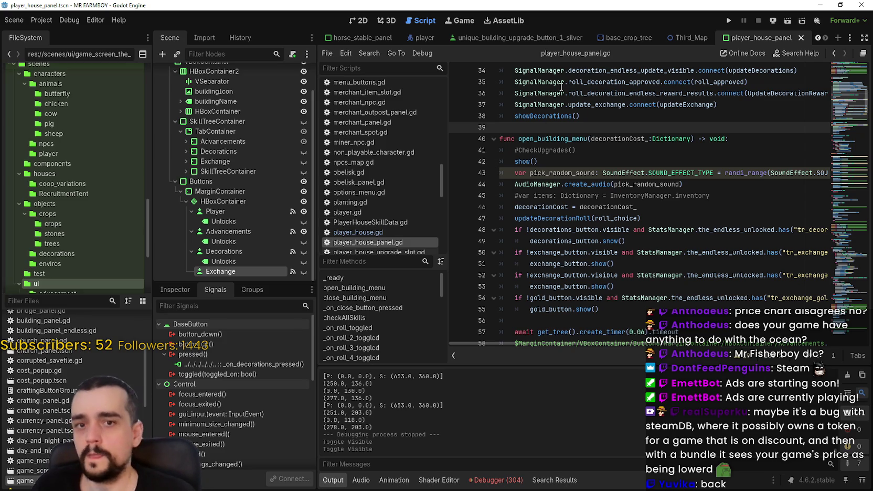
scroll(819, 42, "up", 4)
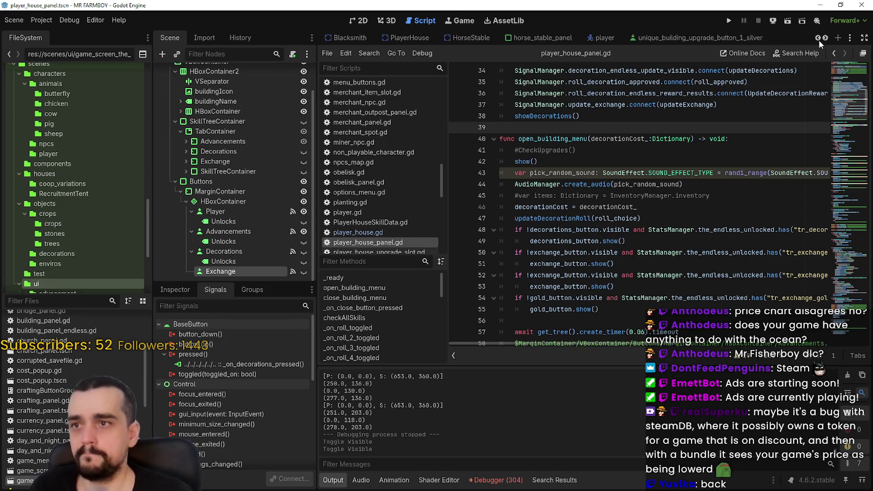
- Open the horse_stable_panel scene in 2D view and its horse_stable_panel.gd script
left_click(604, 38)
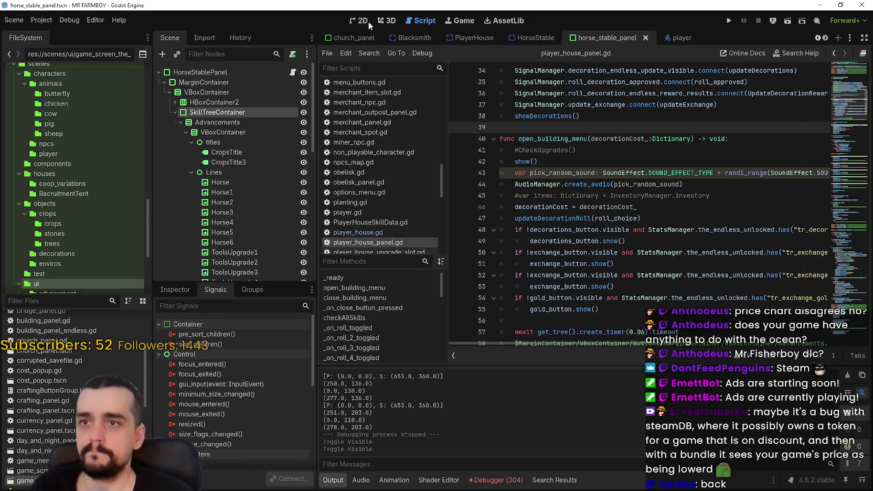
left_click(359, 21)
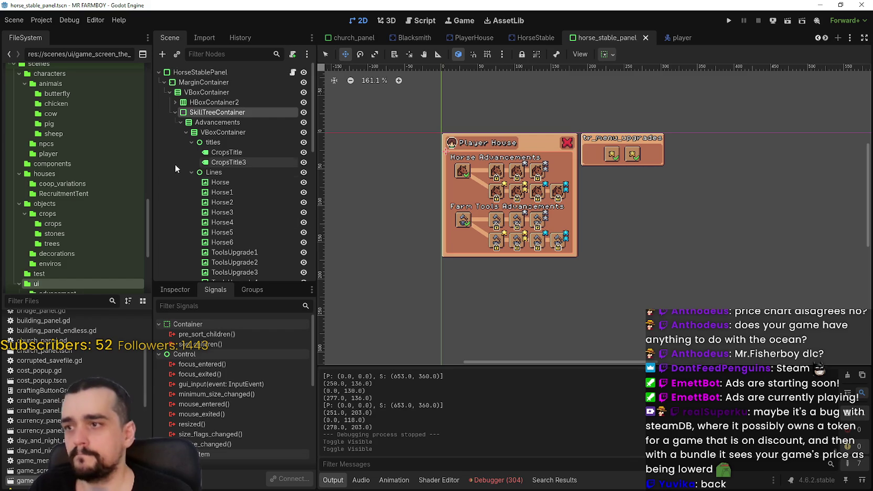
left_click(176, 112)
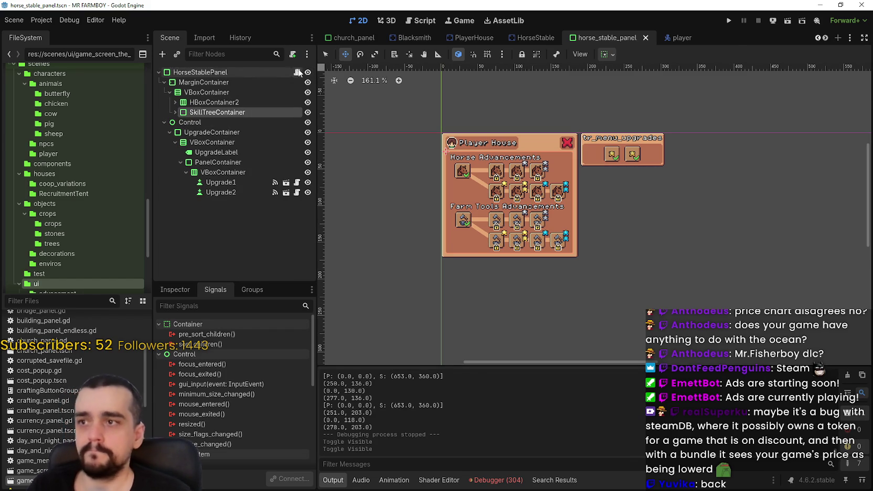
left_click(297, 72)
left_click(173, 103)
left_click(173, 103)
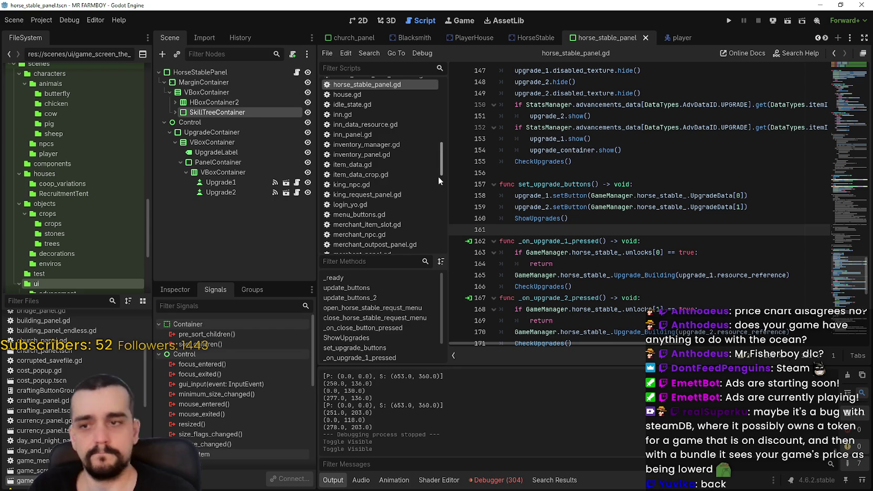
- Copy a block of code from horse_stable_panel.gd, then switch to the PlayerHouse scene
left_click(591, 222)
scroll(841, 281, "down", 10)
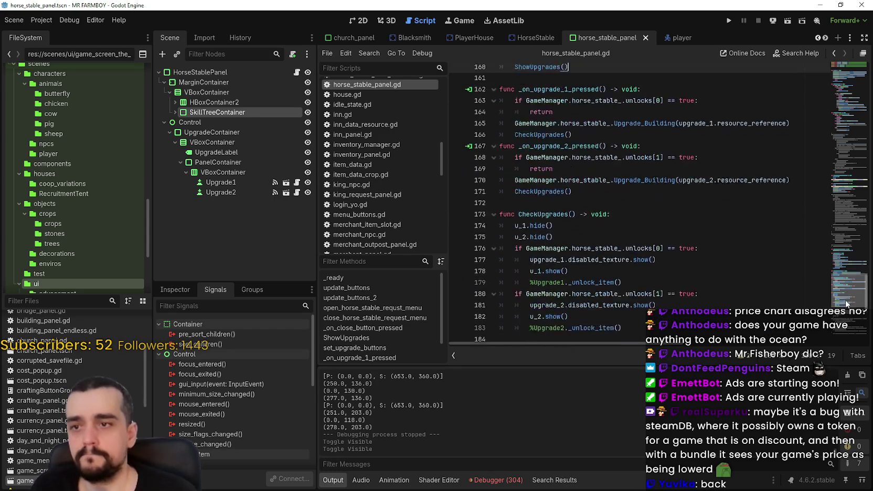
mouse_move(841, 281)
left_mouse_down()
mouse_move(829, 139)
mouse_move(837, 174)
mouse_move(838, 92)
mouse_move(839, 134)
left_mouse_up()
mouse_move(661, 257)
left_mouse_down()
mouse_move(585, 142)
mouse_move(586, 73)
mouse_move(587, 210)
mouse_move(629, 210)
mouse_move(691, 300)
mouse_move(625, 209)
mouse_move(708, 131)
mouse_move(500, 141)
left_mouse_up()
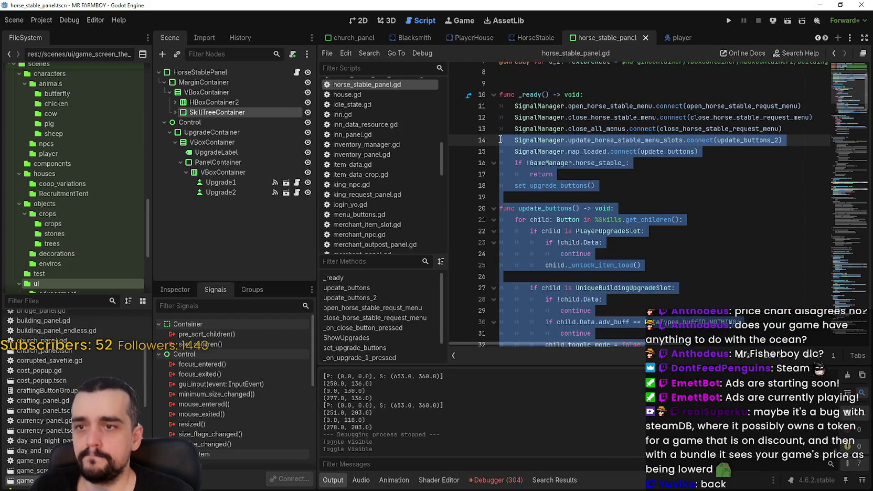
right_click(530, 160)
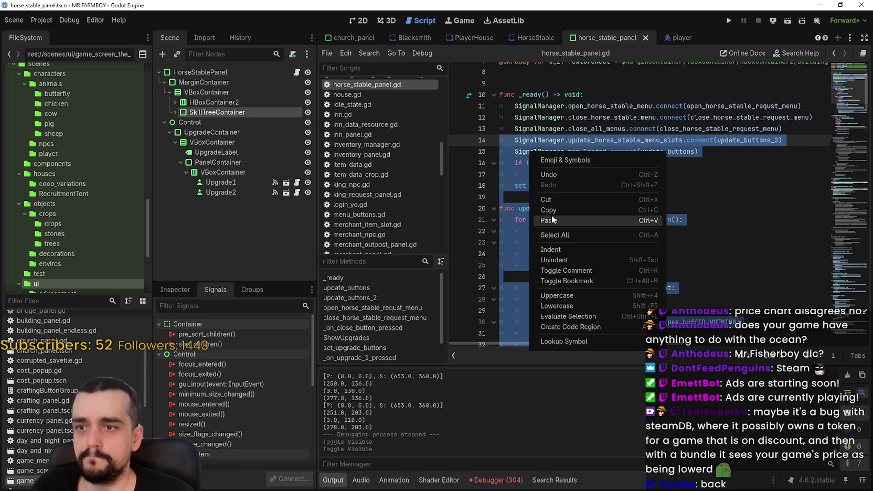
left_click(561, 207)
left_click(562, 201)
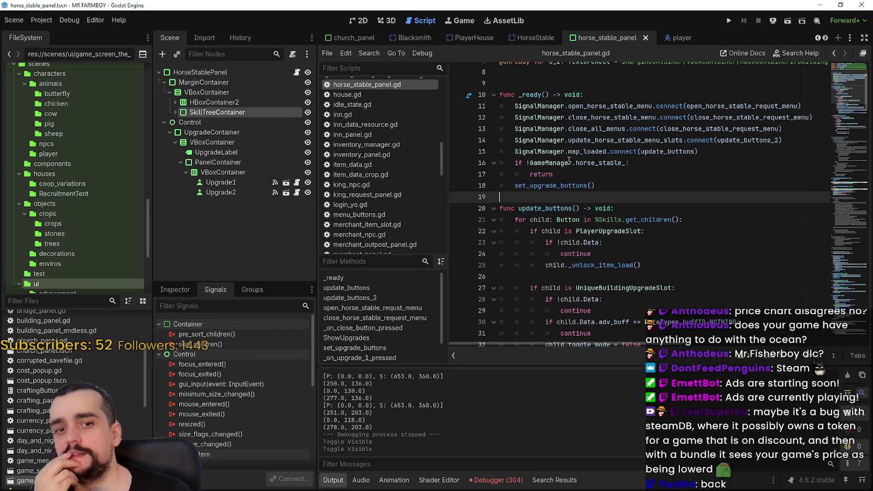
mouse_move(532, 37)
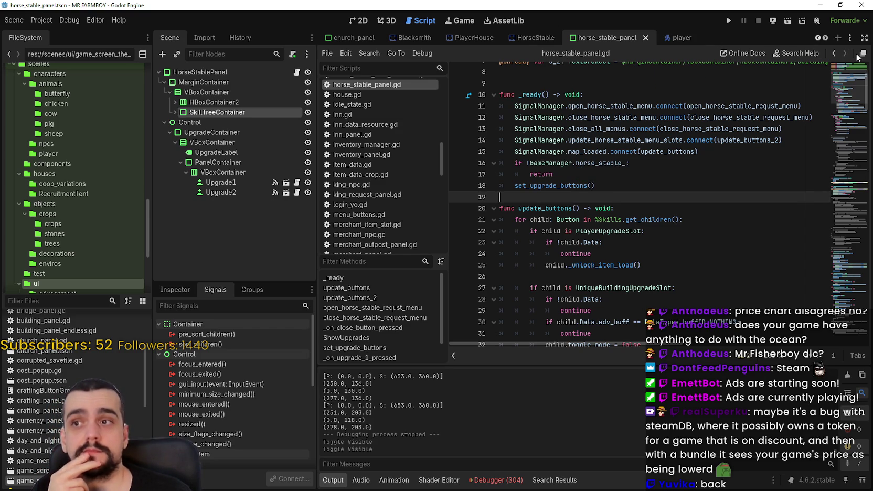
left_click(472, 38)
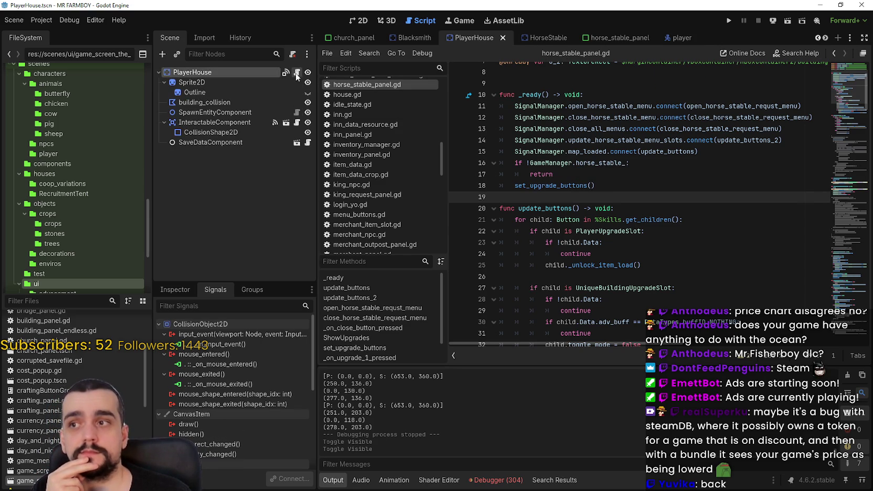
- Open player_house.gd and select the indent on empty line 32
left_click(296, 73)
scroll(655, 267, "down", 5)
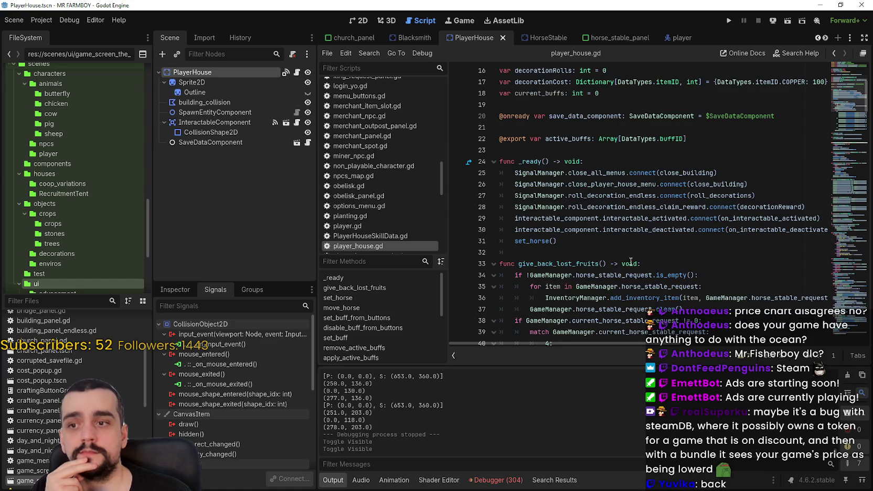
left_click(584, 248)
left_click_drag(584, 248, 421, 249)
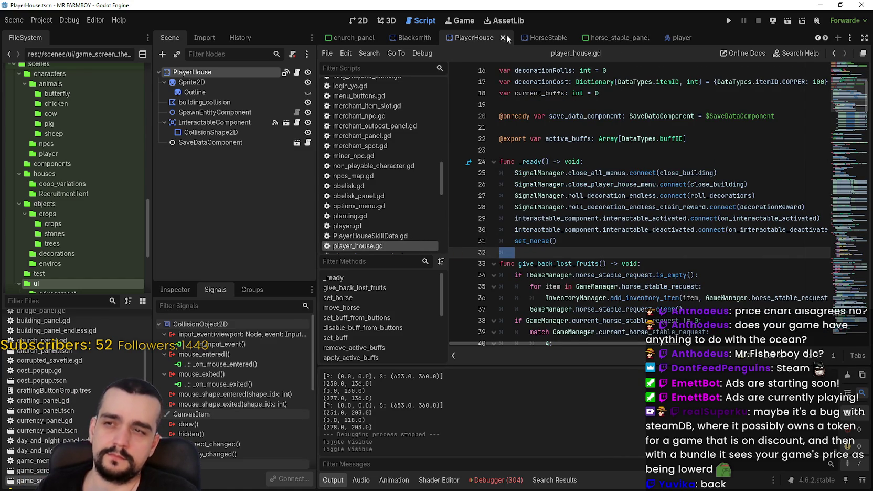
- Scroll the scene tabs and switch to the player_house_panel scene
left_click(824, 38)
left_click(823, 39)
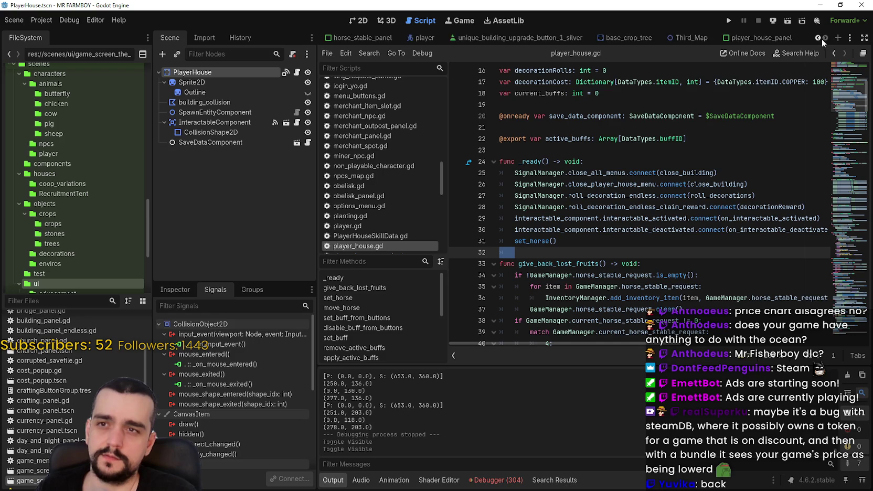
left_click(825, 38)
left_click(824, 38)
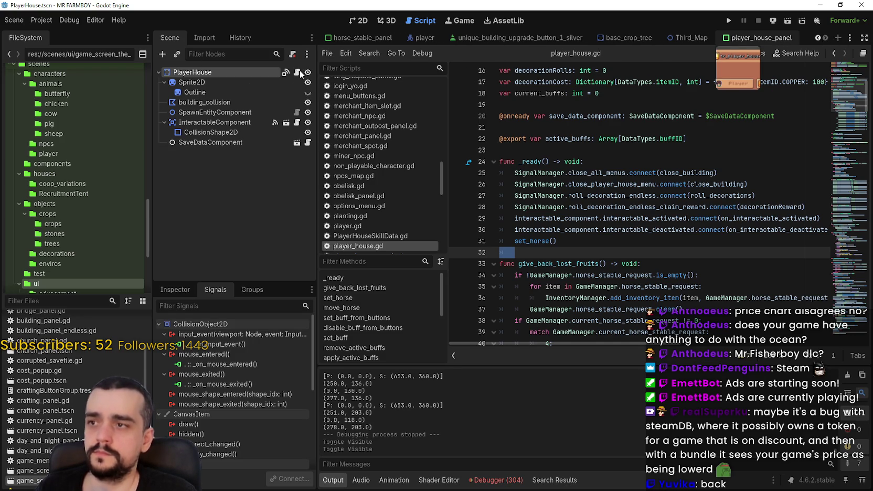
key("ctrl+shift+Tab")
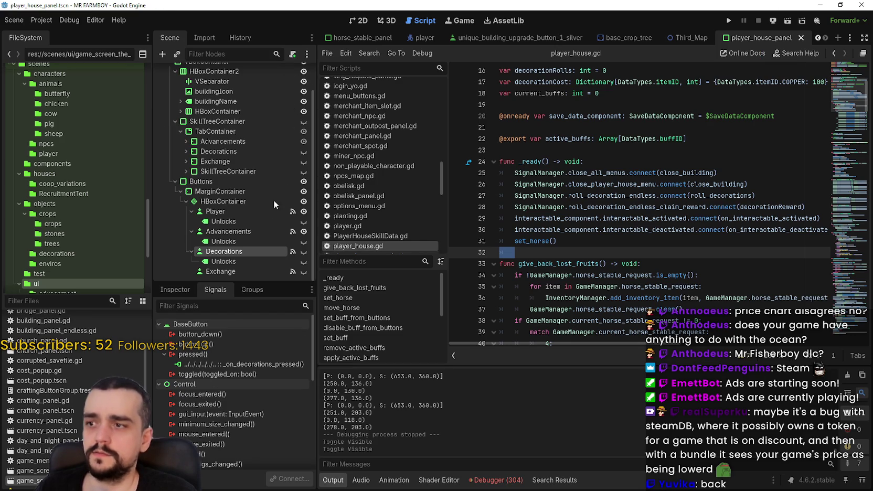
left_click(74, 20)
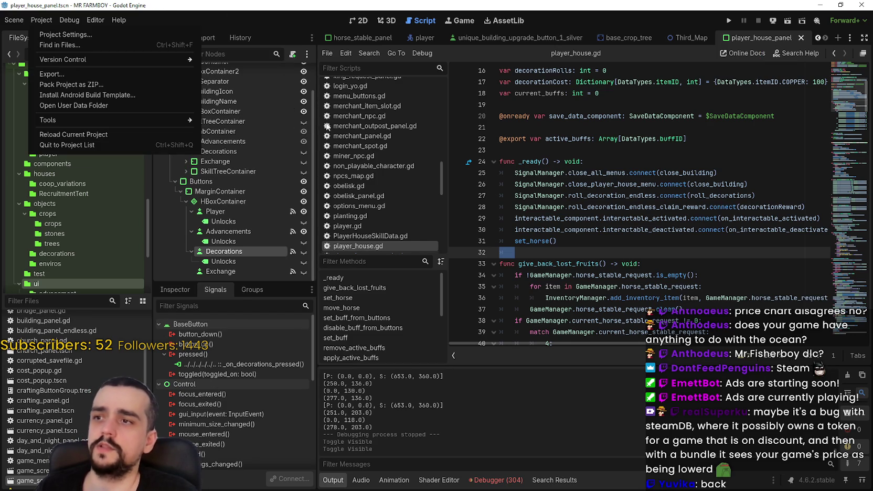
left_click(608, 157)
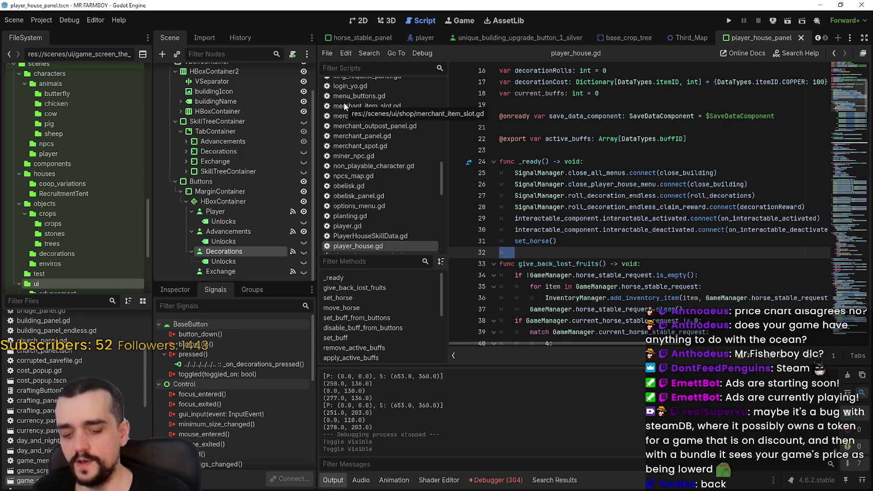
scroll(197, 138, "up", 2)
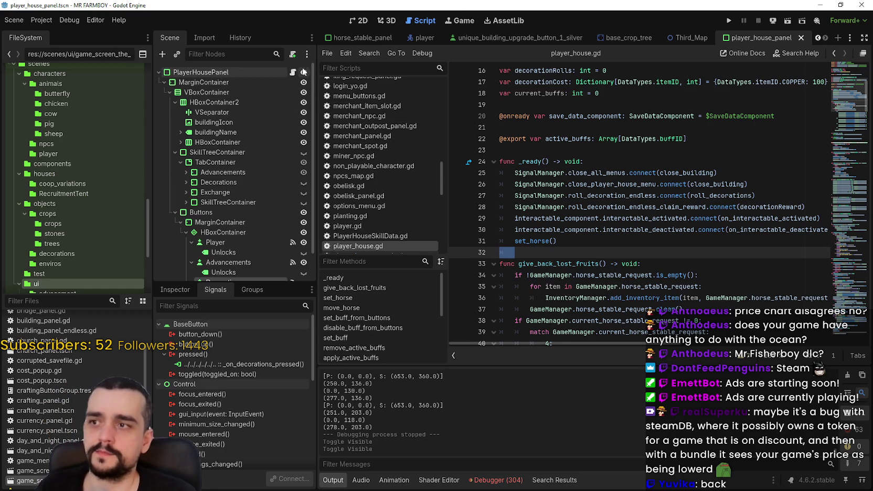
- In player_house_panel.gd, delete the commented-out active_slot lines and their leftover whitespace
left_click(293, 72)
scroll(578, 185, "up", 4)
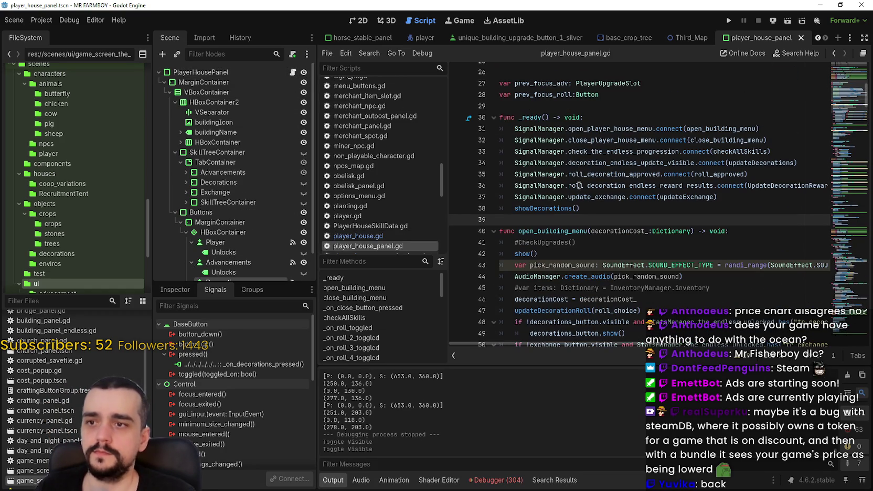
left_click(578, 220)
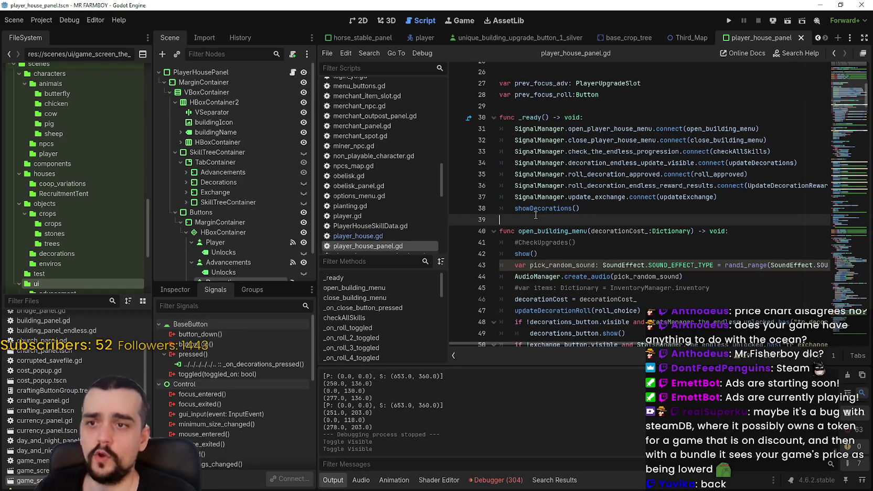
scroll(577, 231, "down", 10)
scroll(574, 224, "down", 2)
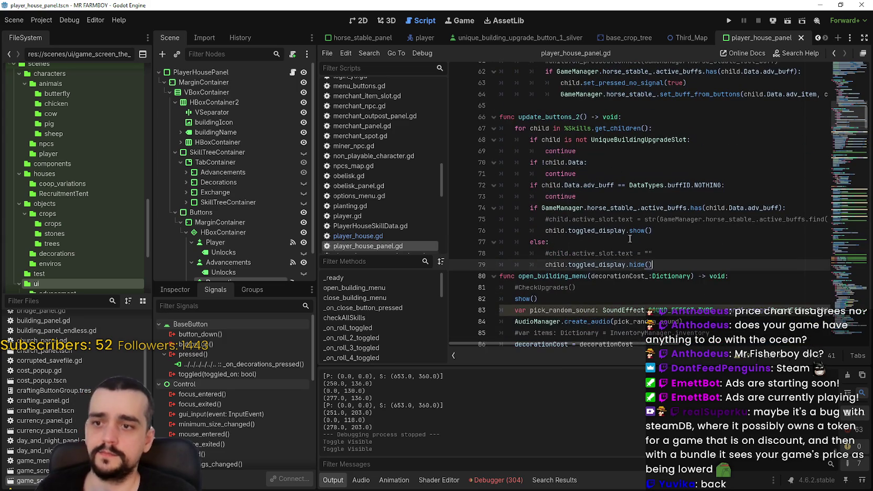
key("Return")
left_click_drag(653, 254, 498, 253)
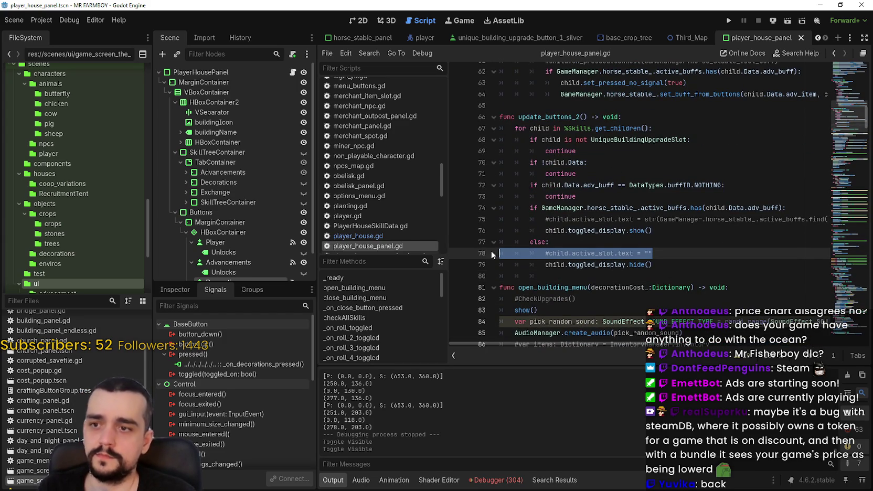
key("BackSpace")
key("BackSpace")
left_click_drag(545, 230, 848, 232)
key("BackSpace")
key("BackSpace")
key("BackSpace")
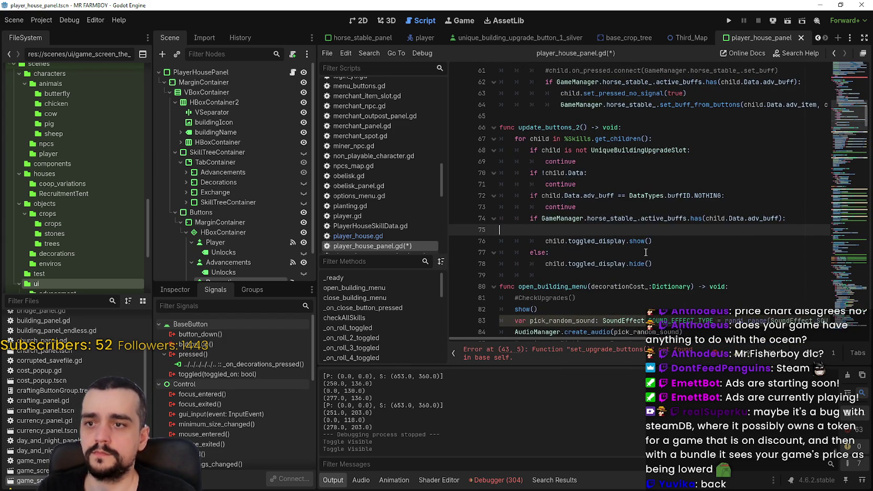
left_click(666, 264)
left_click_drag(551, 264, 497, 263)
- Remove the commented on_pressed connect line and the horse_stable_ check calling set_upgrade_buttons()
scroll(603, 221, "up", 3)
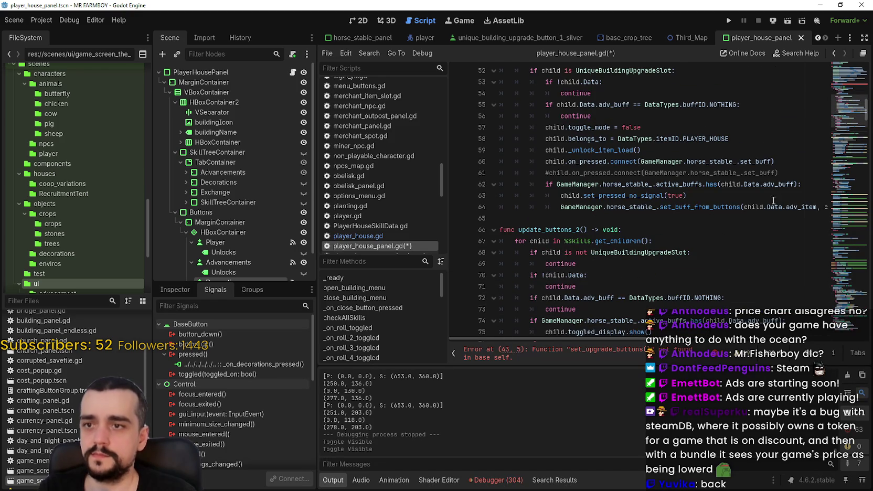
scroll(747, 203, "up", 3)
left_click_drag(778, 206, 517, 209)
key("BackSpace")
key("BackSpace")
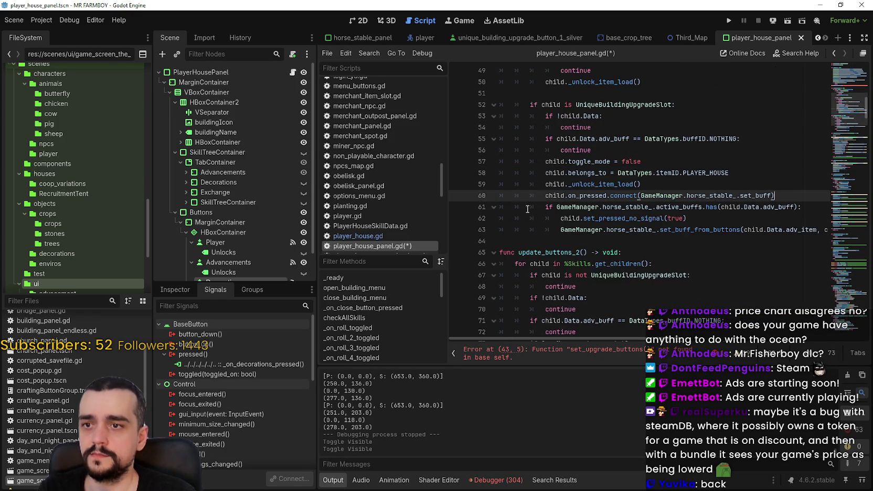
scroll(517, 209, "up", 3)
left_click(568, 130)
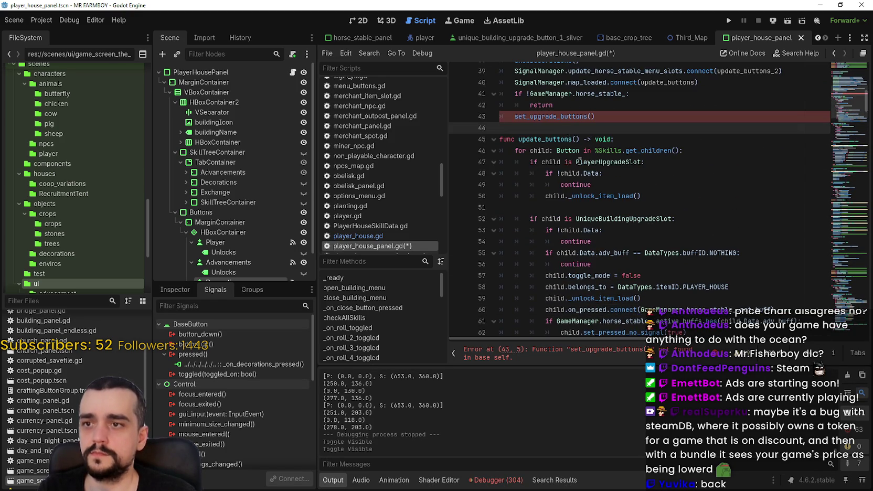
scroll(578, 161, "up", 3)
mouse_move(598, 219)
left_mouse_down()
mouse_move(495, 209)
mouse_move(494, 196)
left_mouse_up()
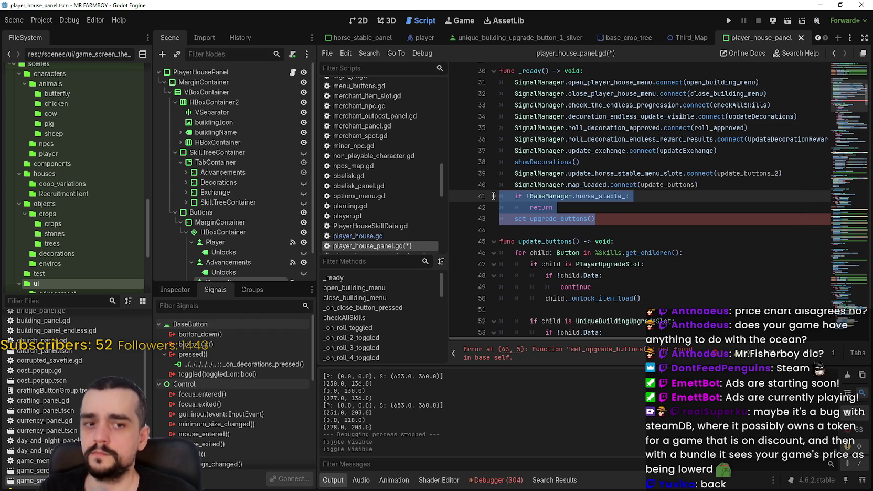
key("BackSpace")
key("BackSpace")
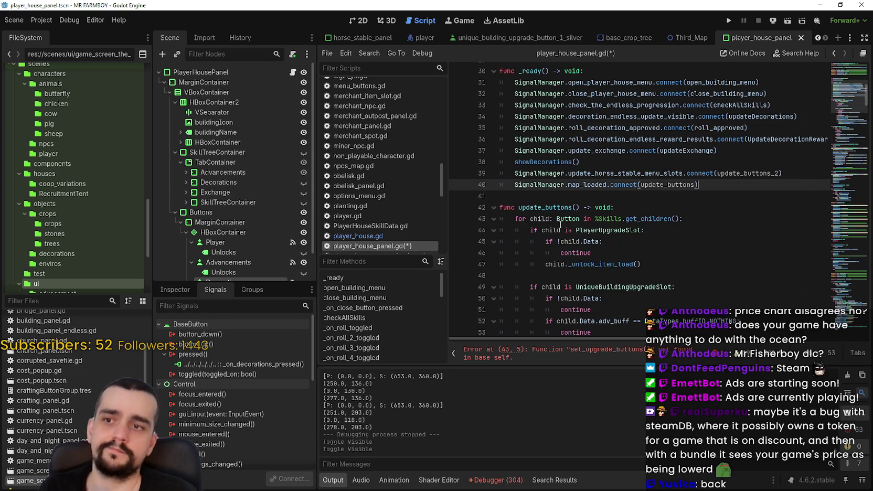
- Save player_house_panel.gd with _ready() now ending at map_loaded.connect(update_buttons)
left_click(703, 206)
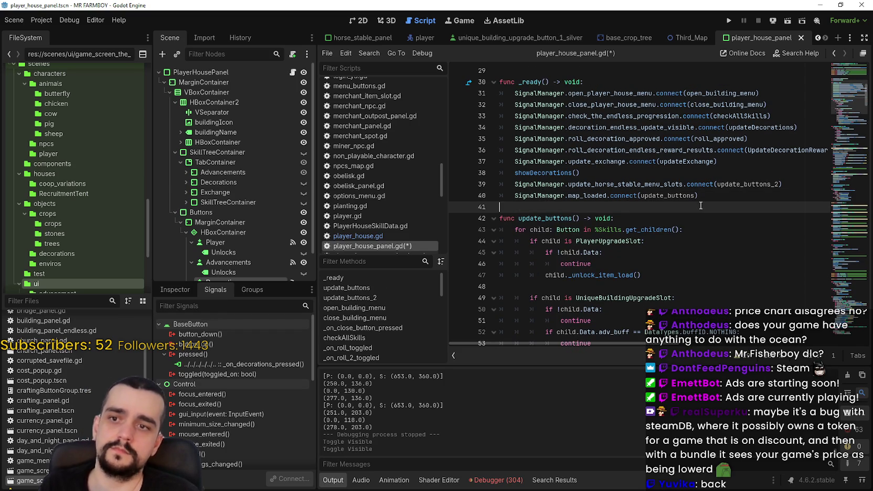
scroll(697, 205, "down", 3)
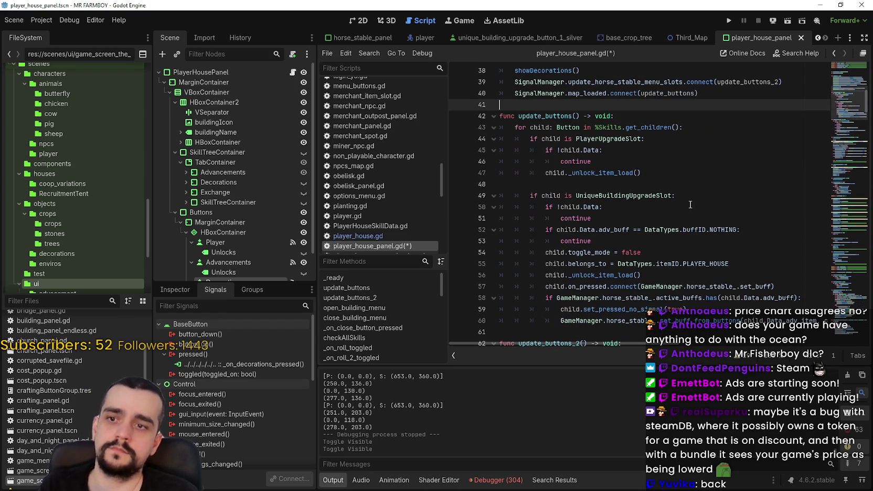
left_click(664, 162)
key("ctrl+s")
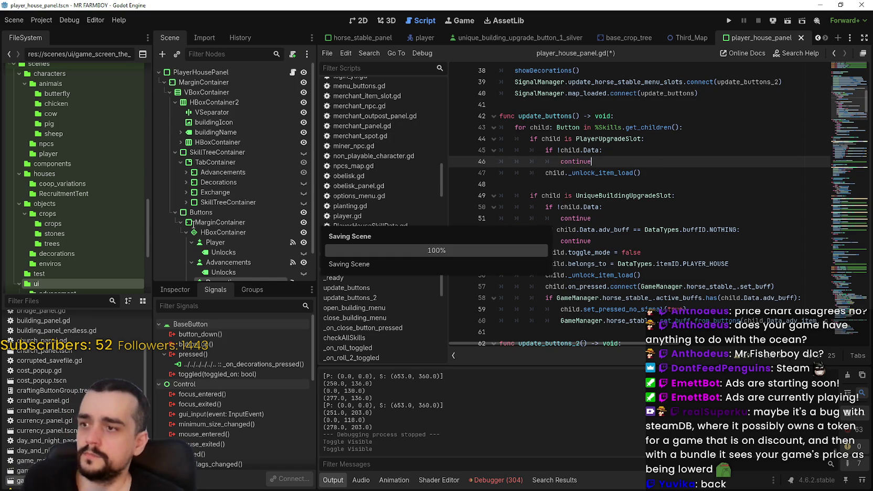
scroll(240, 251, "down", 2)
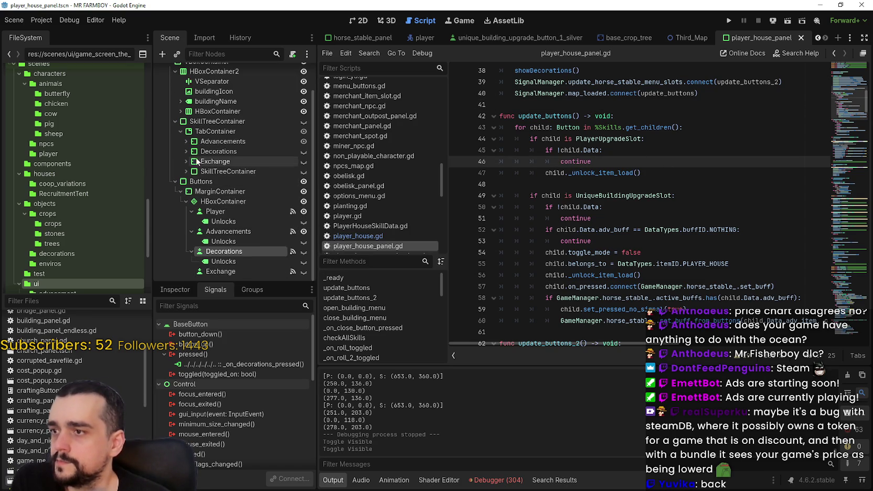
- Expand the SkillTreeContainer and Advancements branches of the panel's scene tree
left_click(186, 171)
left_click(192, 181)
scroll(236, 189, "down", 8)
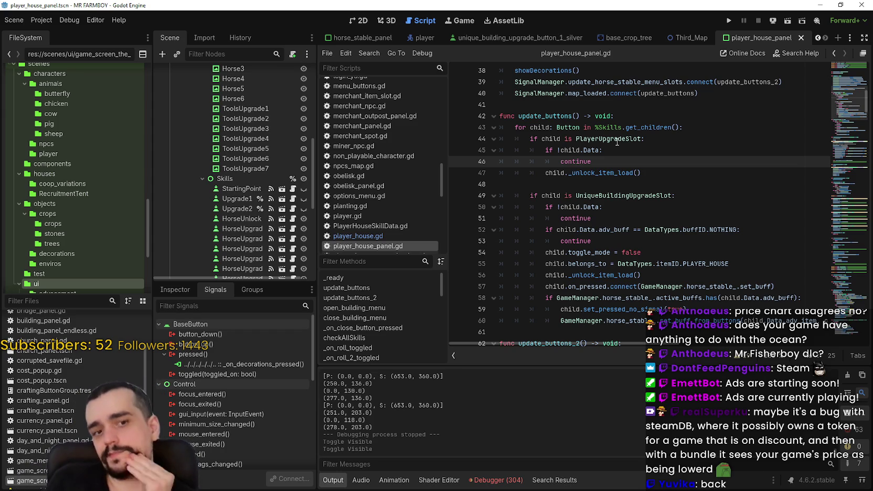
scroll(617, 144, "down", 2)
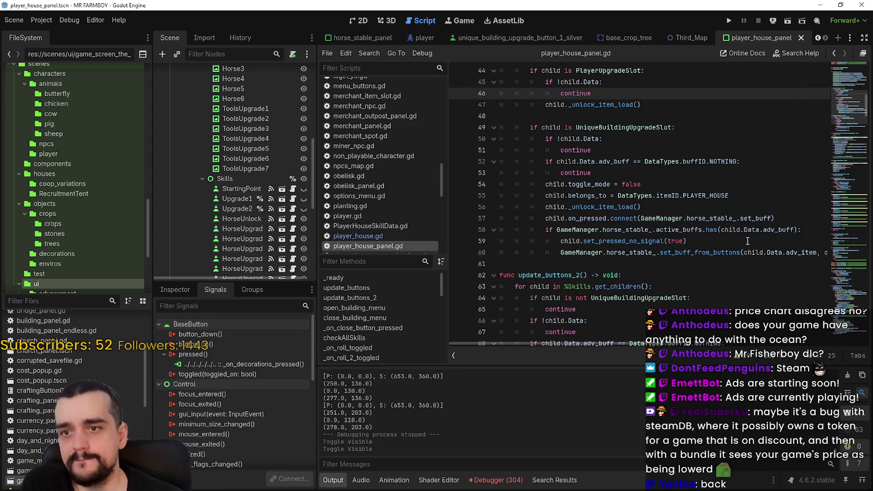
- Review update_buttons_2, trying 'player' in place of horse_stable_ on line 70, then undoing it
left_click(644, 241)
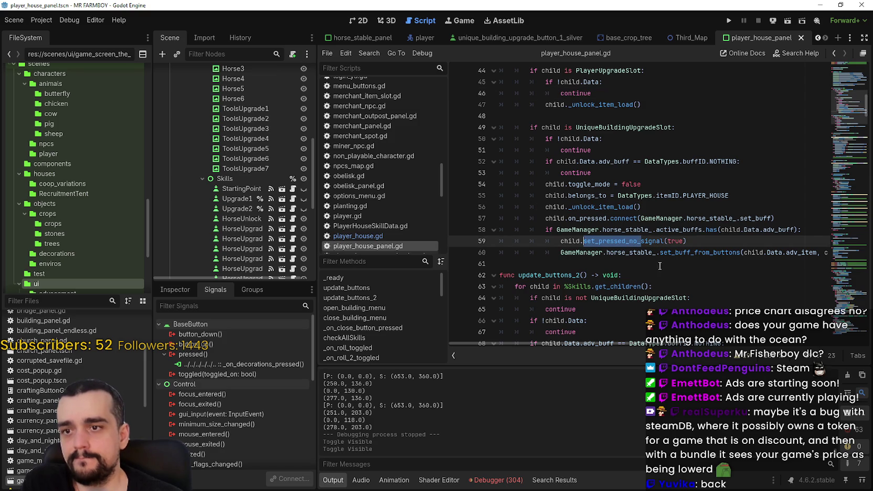
double_click(653, 241)
scroll(635, 288, "down", 3)
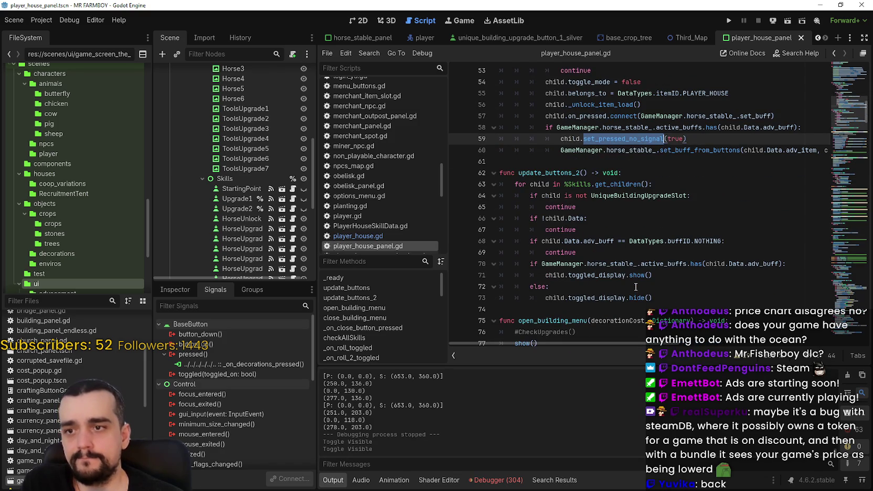
double_click(641, 264)
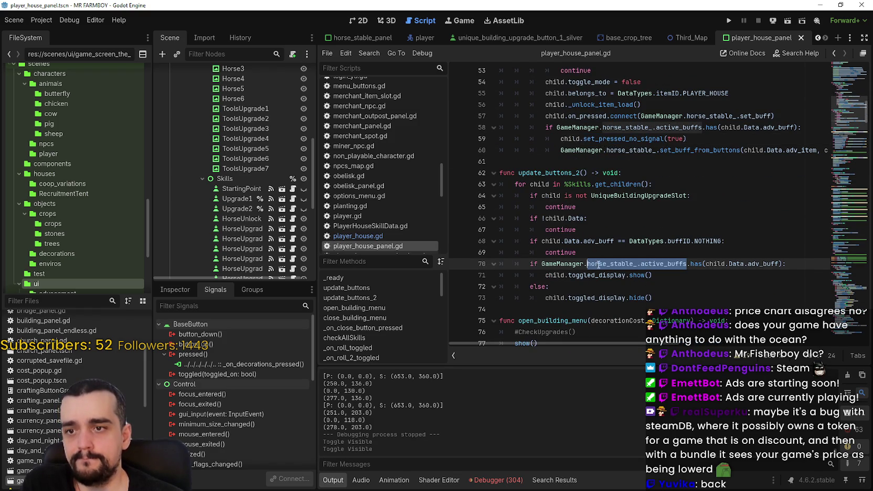
left_click(635, 263)
double_click(634, 263)
type("player")
key("BackSpace")
key("BackSpace")
key("ctrl+z")
key("ctrl+z")
key("ctrl+z")
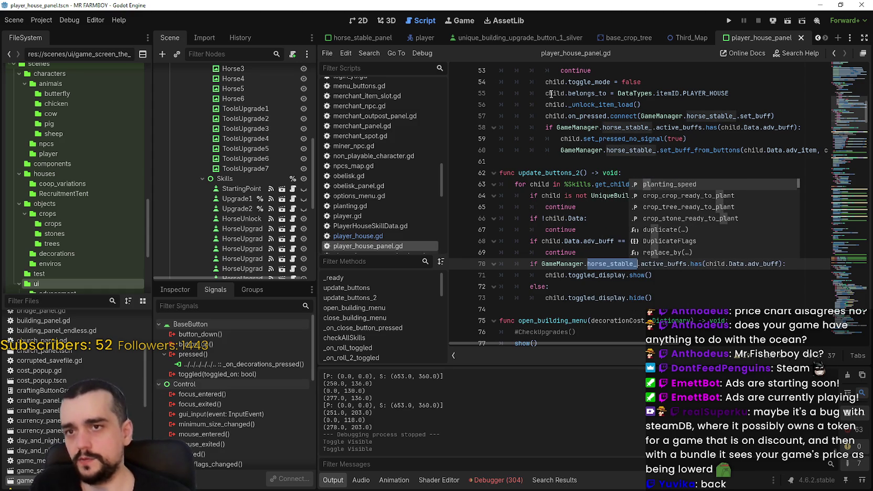
left_click(553, 162)
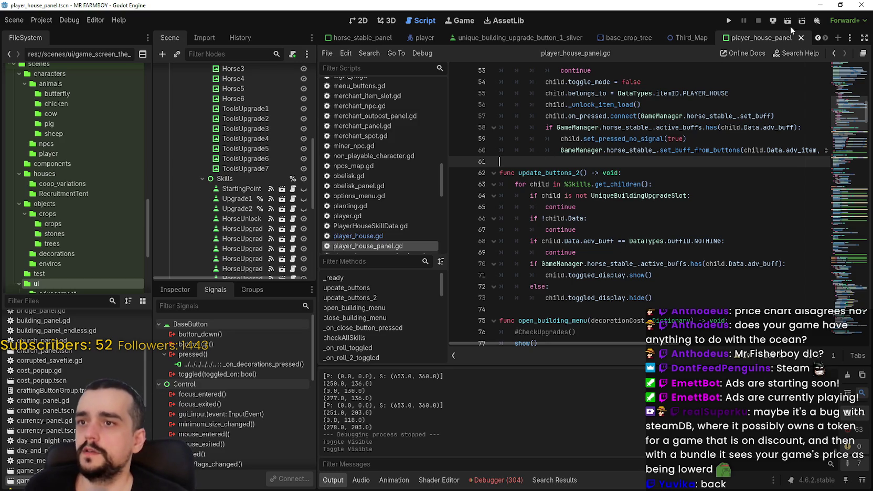
scroll(818, 34, "up", 5)
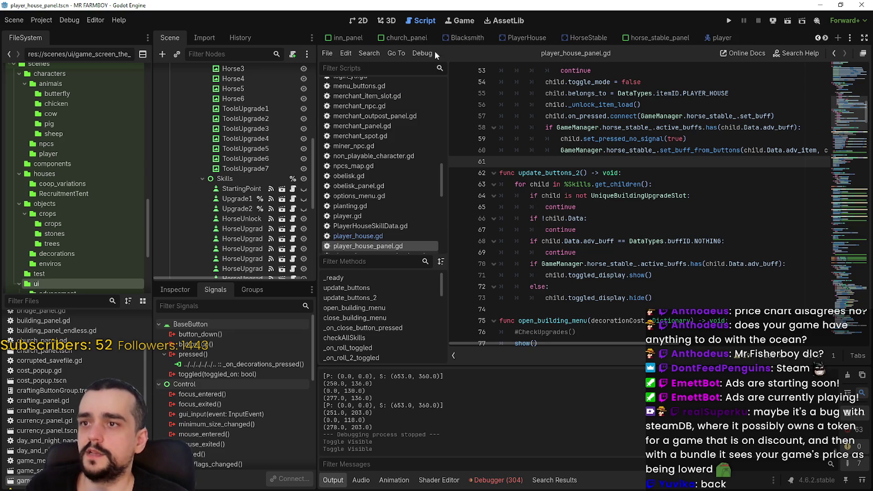
- Open the PlayerHouse scene, check its empty active_buffs array, and open player_house.gd
left_click(524, 38)
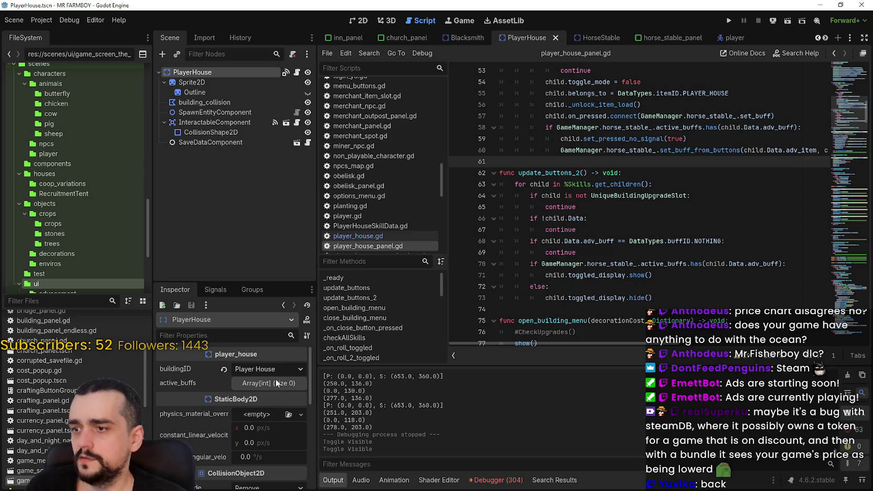
left_click(271, 383)
left_click(277, 384)
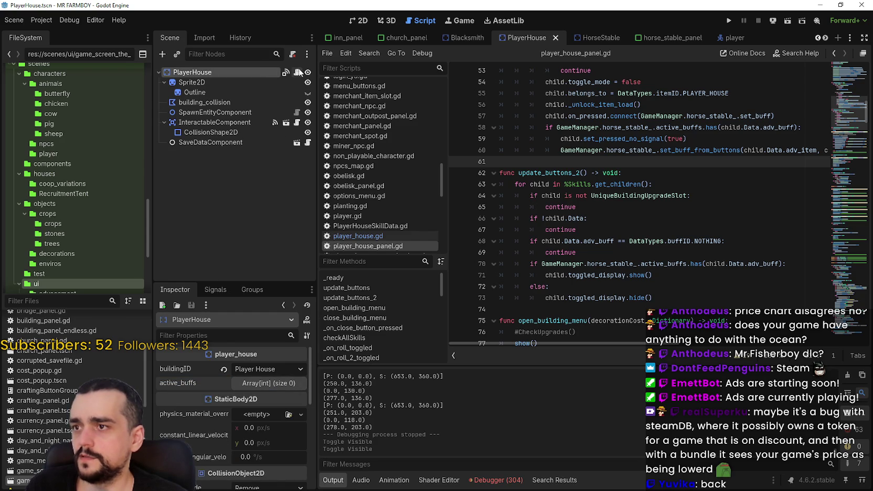
left_click(297, 71)
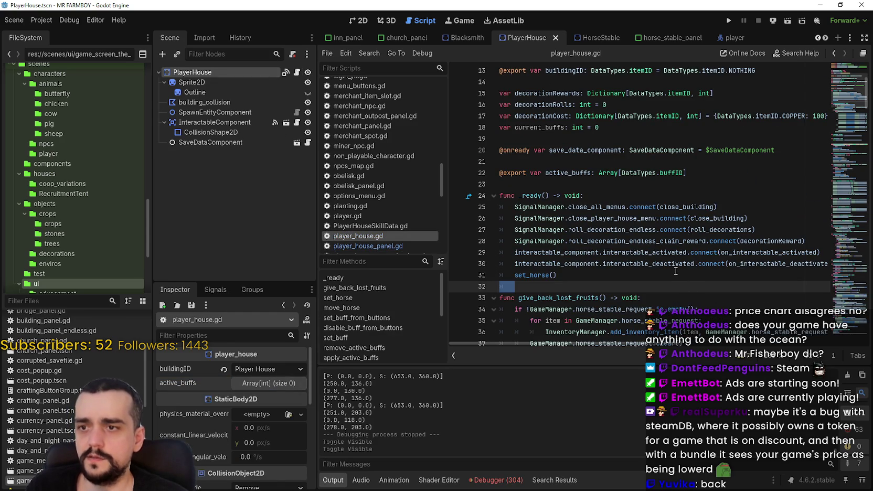
scroll(675, 271, "down", 3)
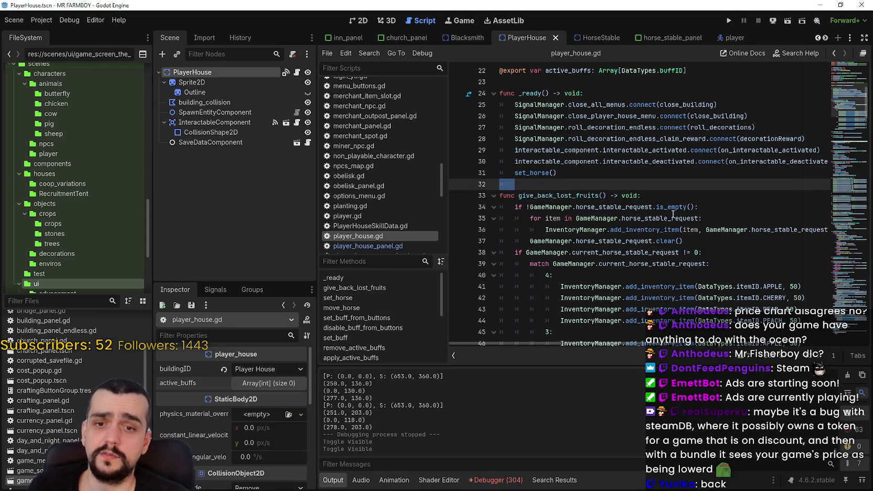
left_click(730, 275)
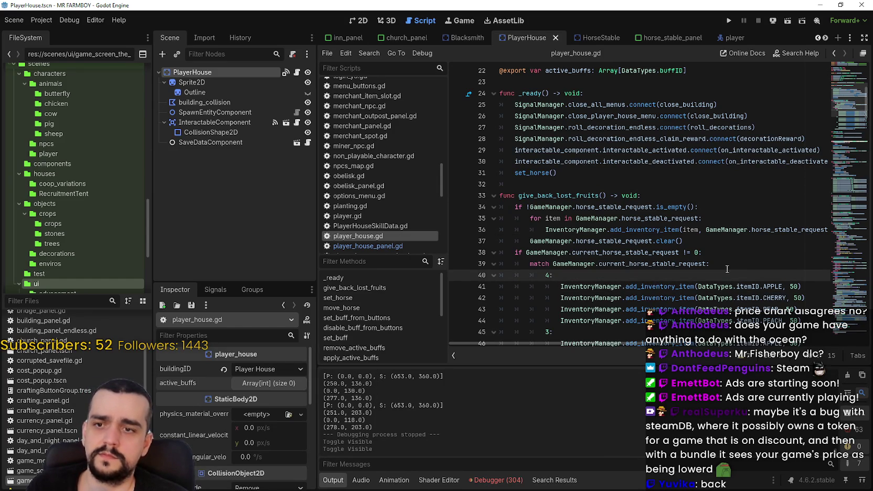
scroll(727, 269, "down", 10)
scroll(723, 264, "up", 8)
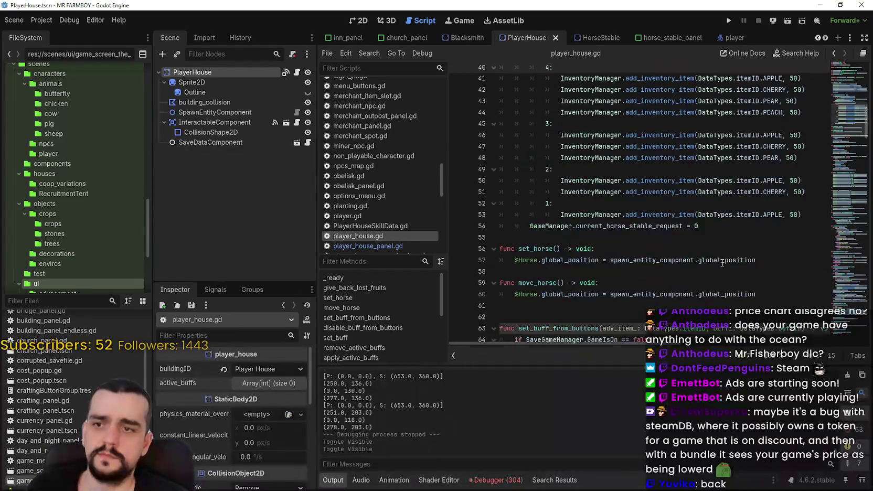
double_click(628, 184)
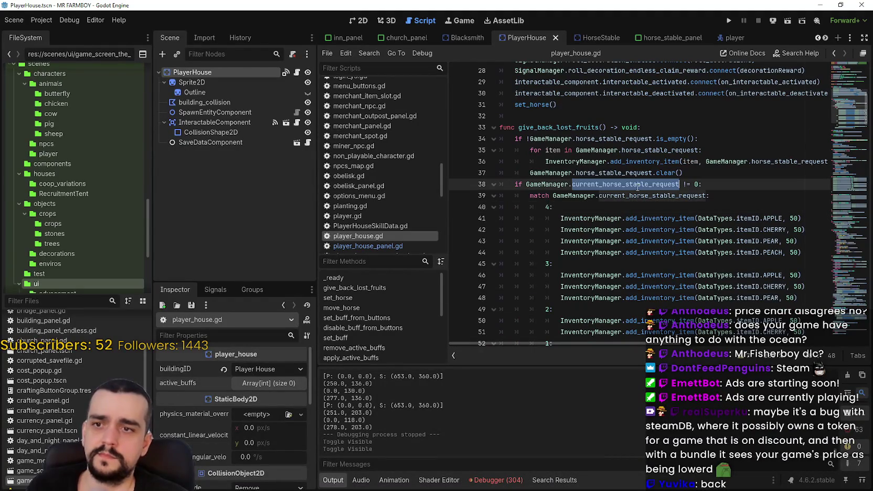
scroll(625, 212, "up", 4)
scroll(625, 212, "down", 8)
double_click(611, 230)
scroll(611, 229, "up", 5)
scroll(612, 227, "down", 8)
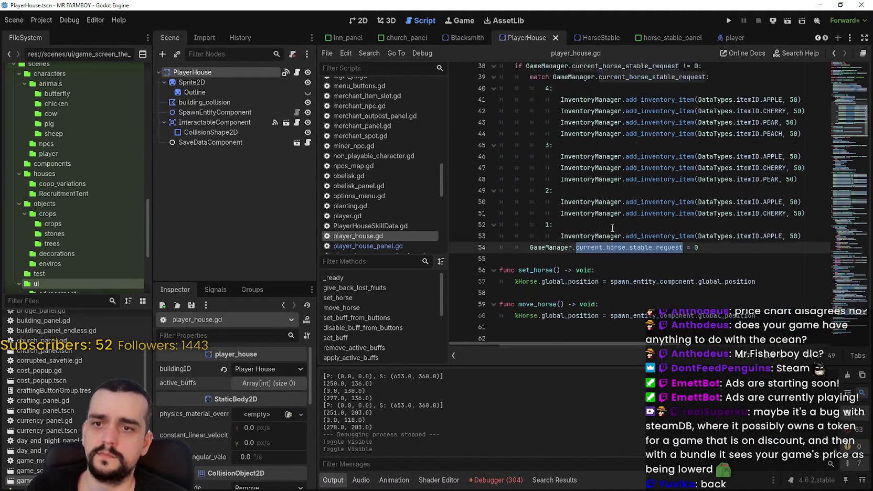
scroll(612, 226, "down", 1)
left_click(611, 229)
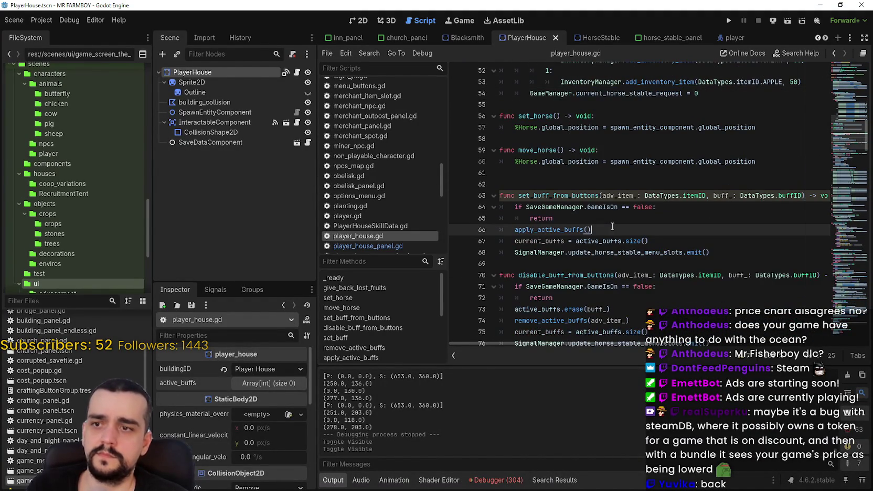
scroll(612, 227, "down", 3)
left_click(613, 226)
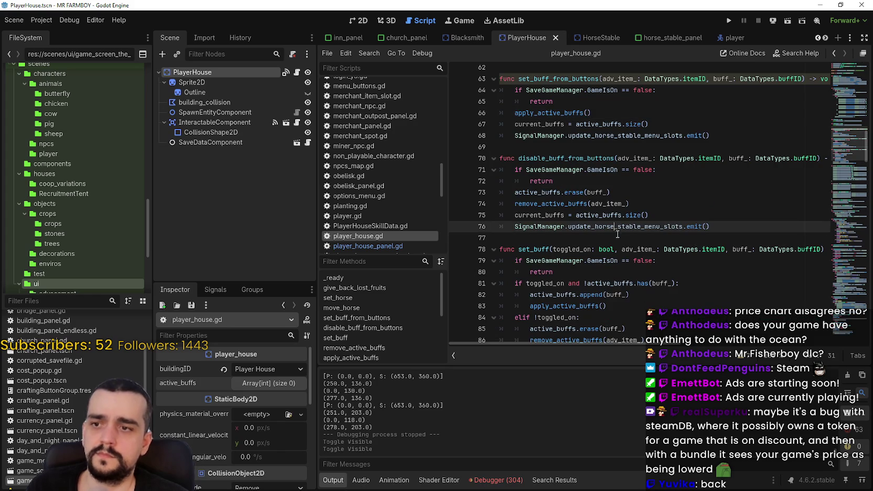
scroll(618, 234, "down", 1)
scroll(617, 234, "down", 15)
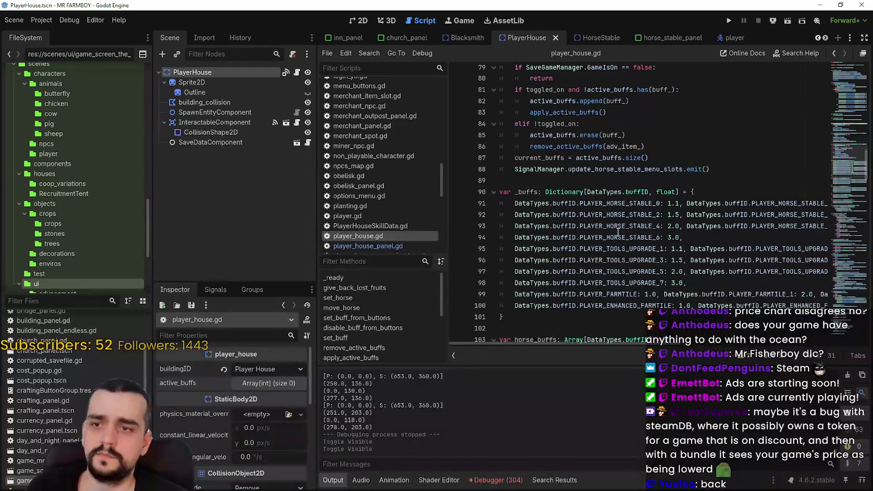
scroll(615, 223, "down", 3)
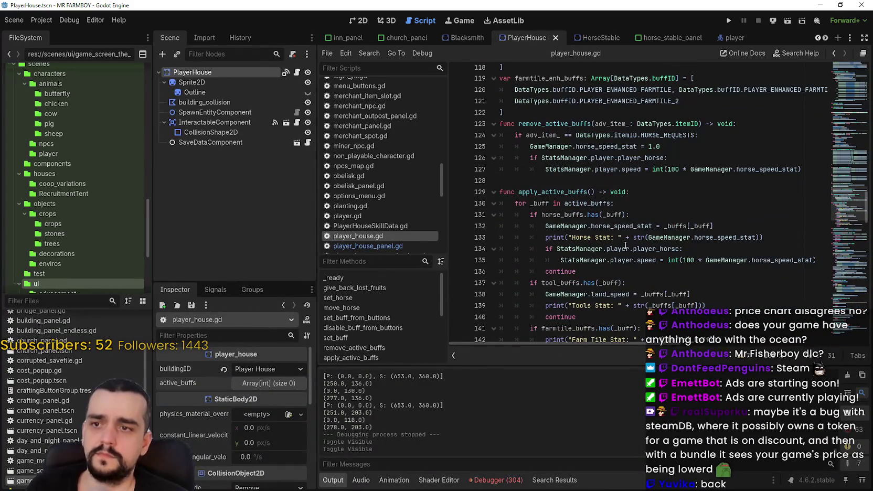
scroll(625, 245, "down", 1)
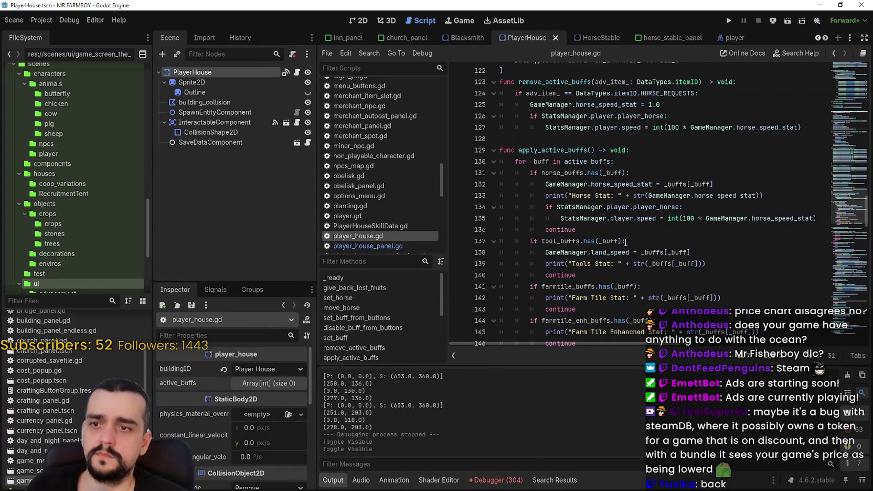
double_click(632, 184)
scroll(682, 262, "down", 2)
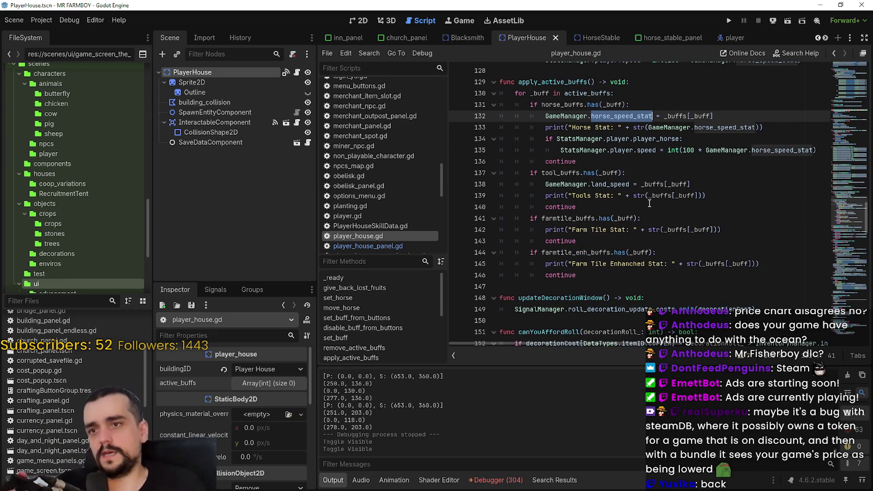
scroll(650, 199, "down", 5)
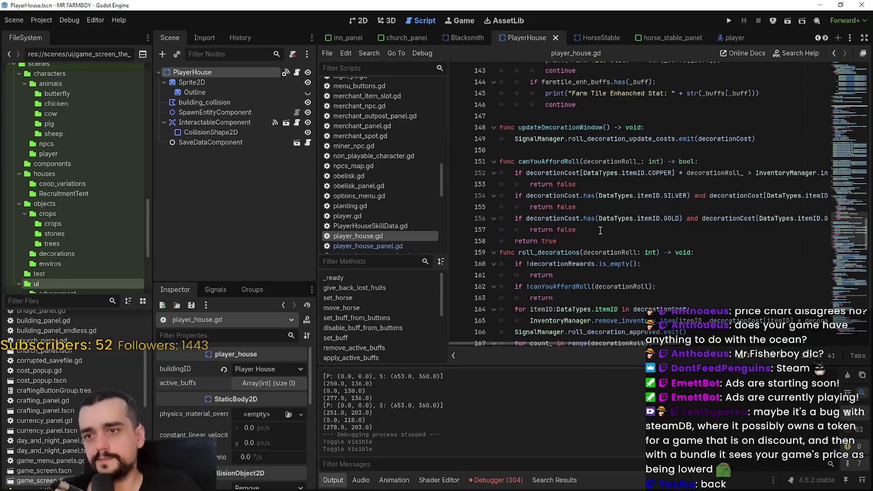
scroll(603, 198, "down", 11)
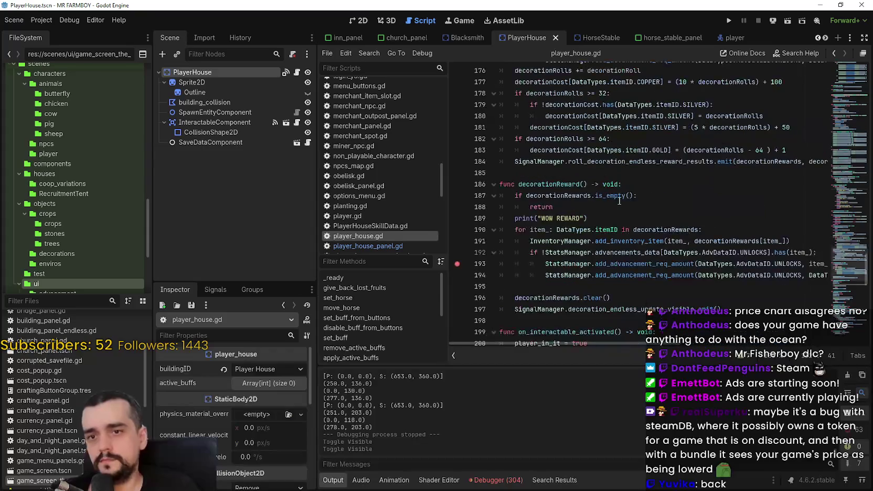
scroll(651, 225, "down", 5)
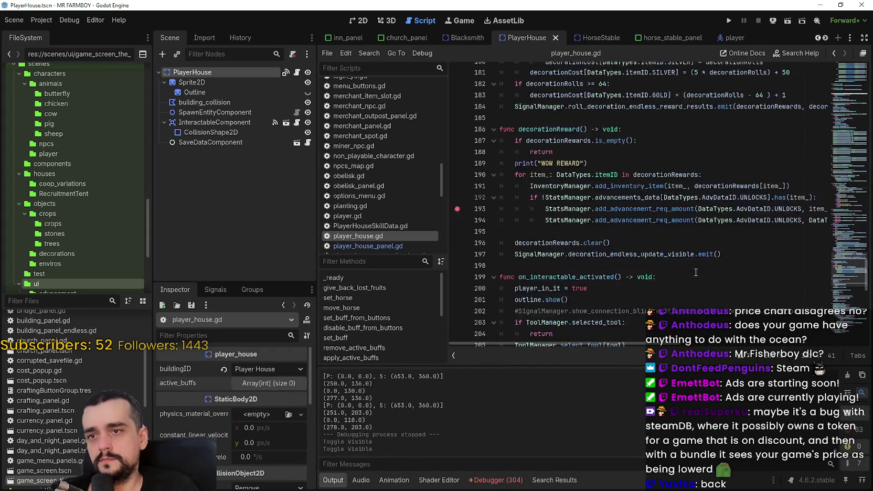
scroll(684, 247, "down", 3)
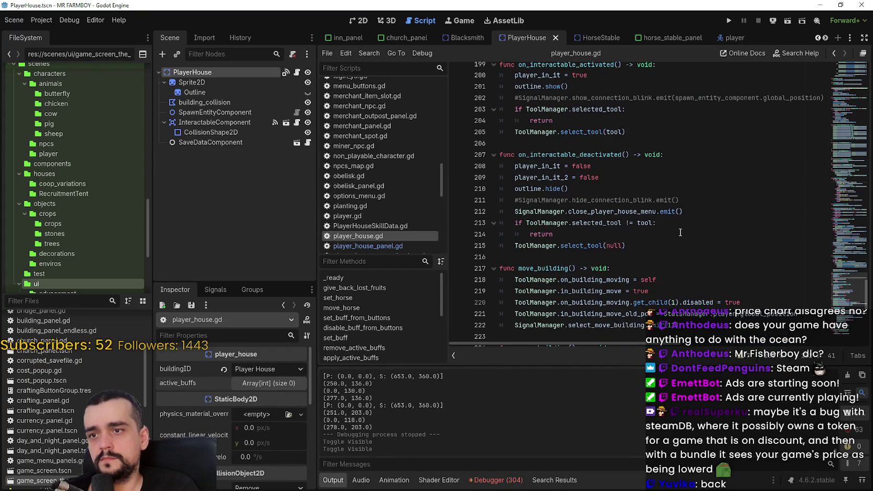
scroll(672, 221, "down", 3)
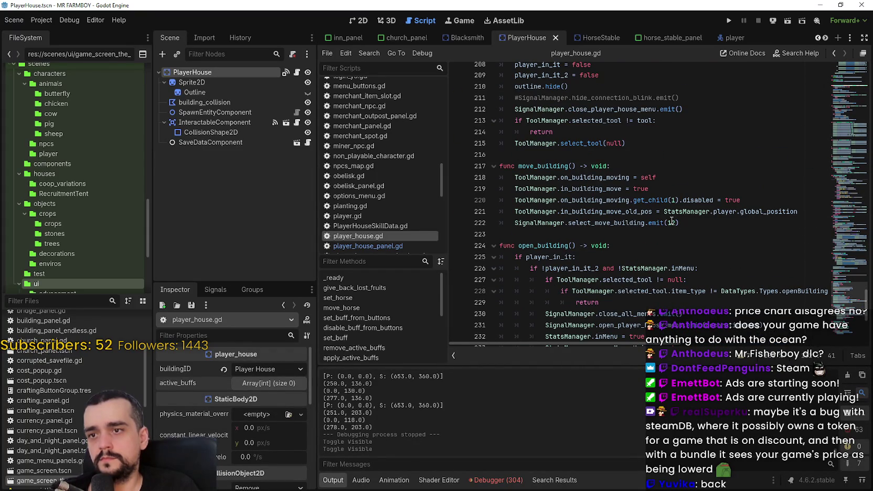
scroll(726, 247, "down", 3)
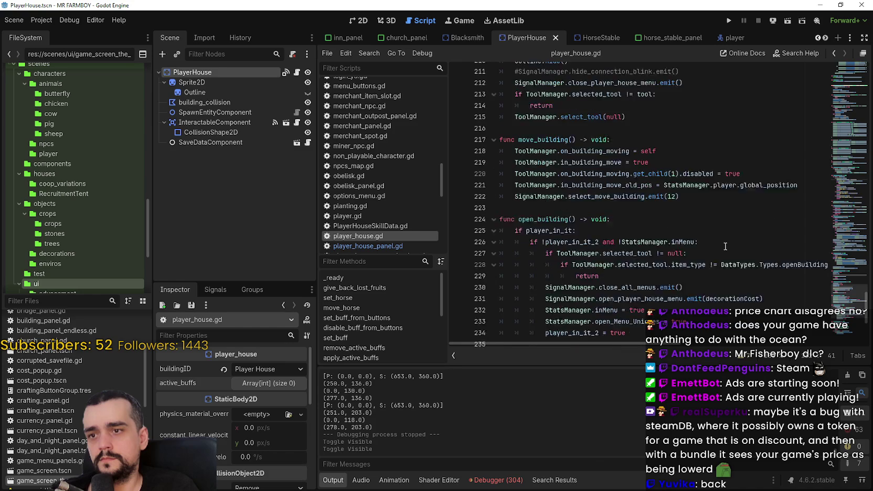
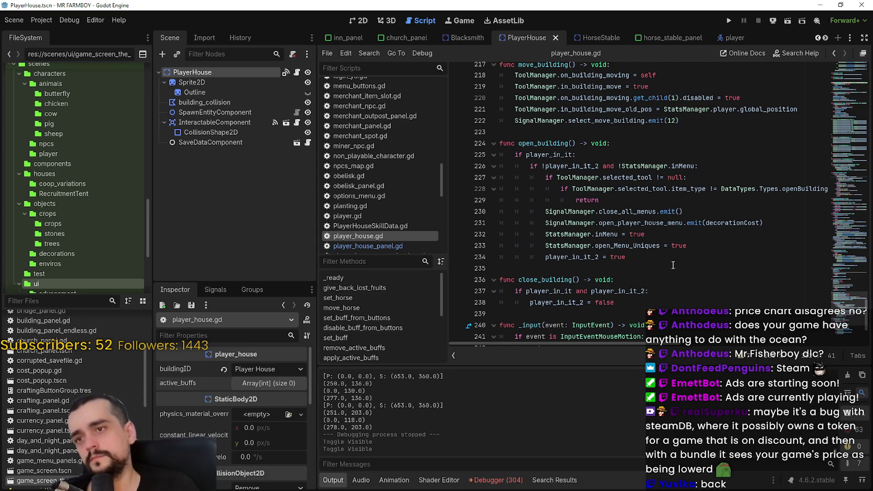
- Review player_house.gd around close_building and the update_horse_stable_menu_slots signal
scroll(673, 260, "down", 1)
left_click(673, 243)
left_click(671, 236)
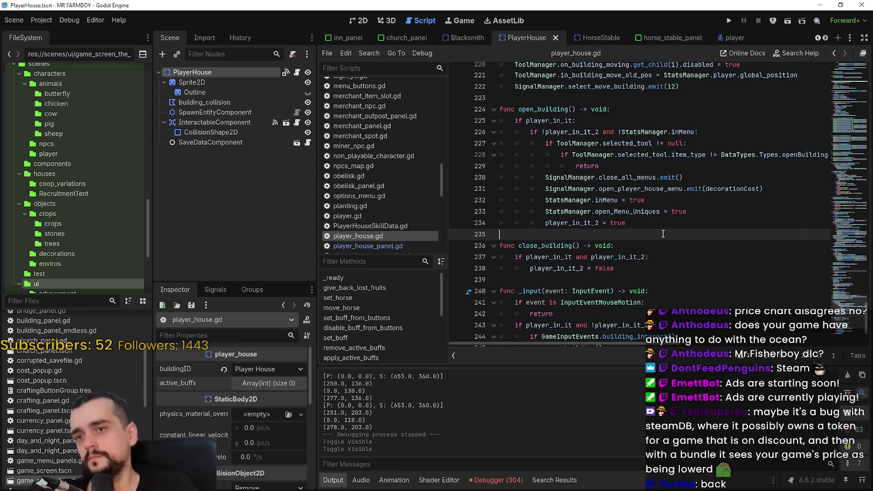
scroll(661, 237, "down", 3)
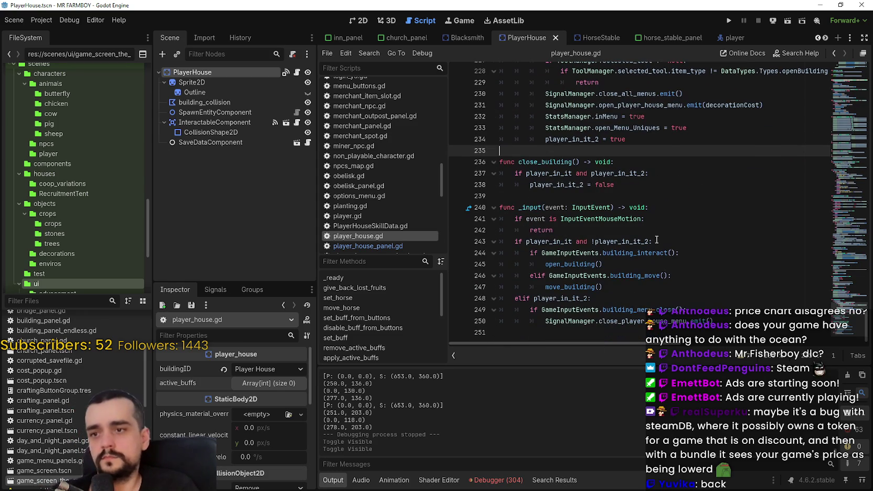
mouse_move(840, 299)
left_mouse_down()
mouse_move(842, 167)
mouse_move(837, 196)
left_mouse_up()
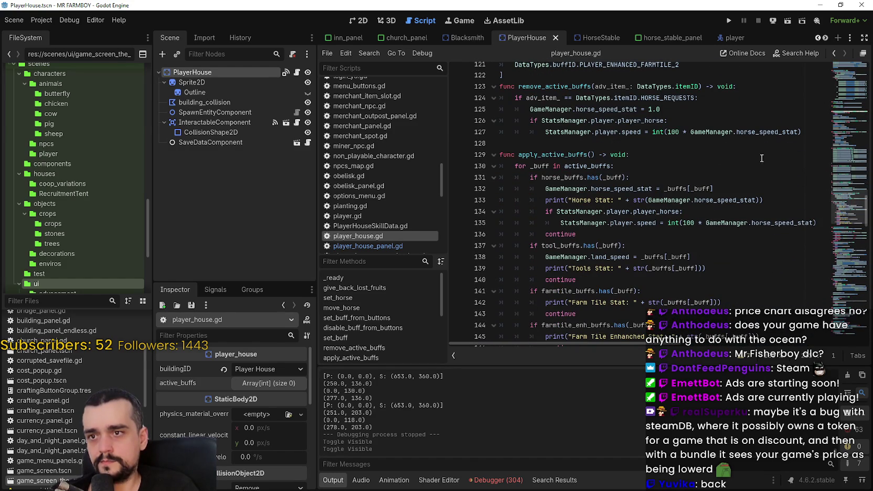
left_click(724, 147)
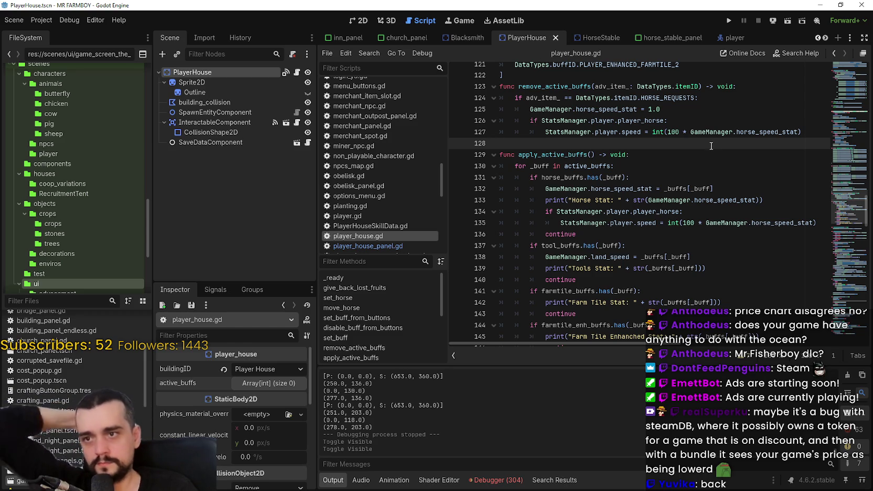
scroll(633, 194, "up", 3)
scroll(632, 194, "up", 11)
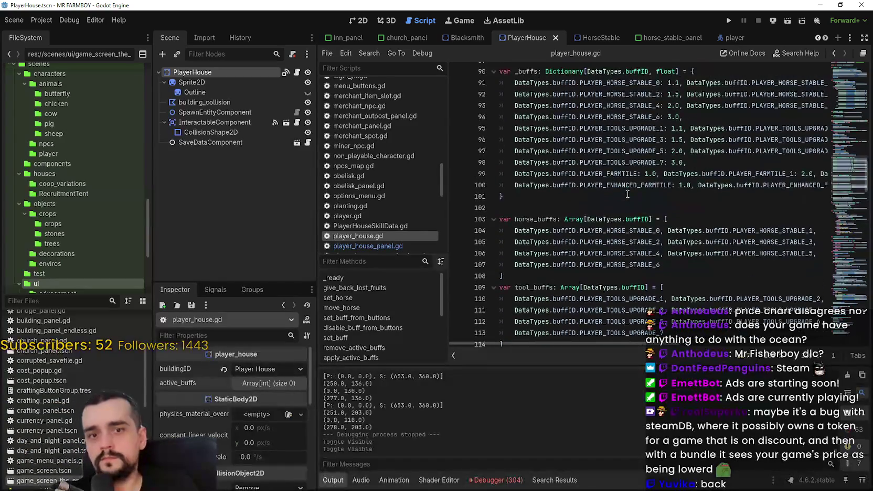
left_click(624, 188)
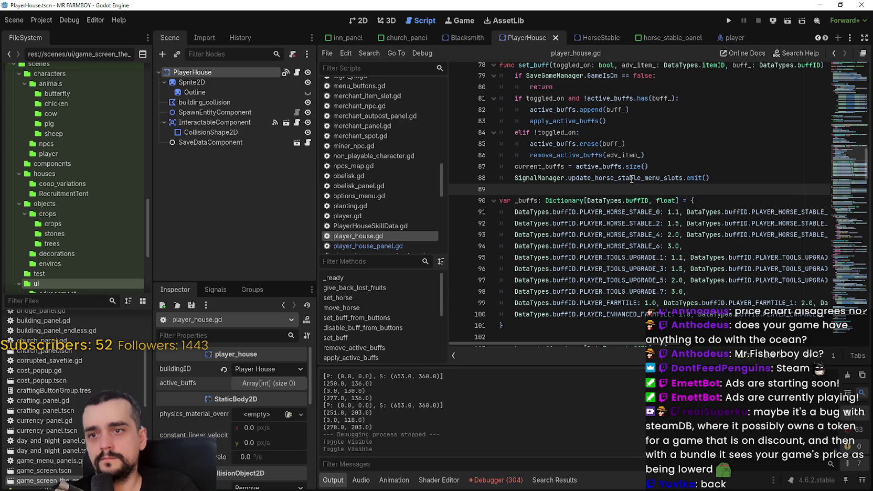
double_click(631, 179)
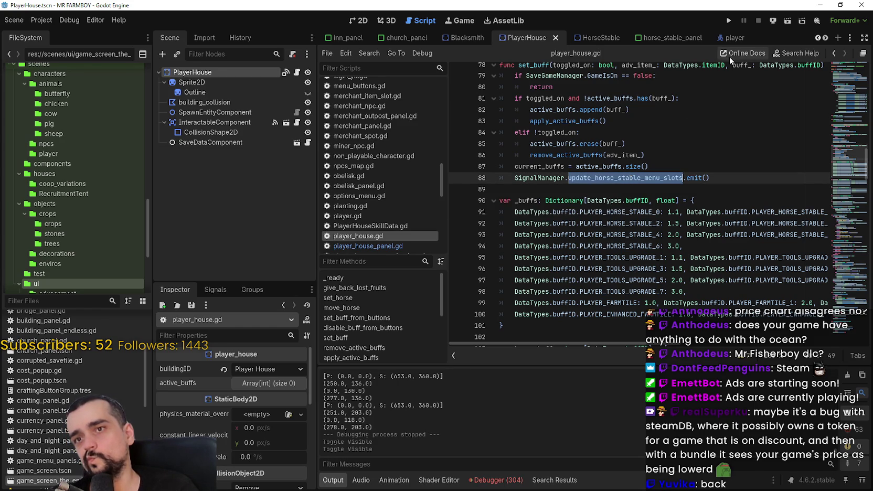
- Check the active_buffs declaration near the top, then switch to the HorseStable scene
scroll(706, 214, "up", 3)
double_click(608, 202)
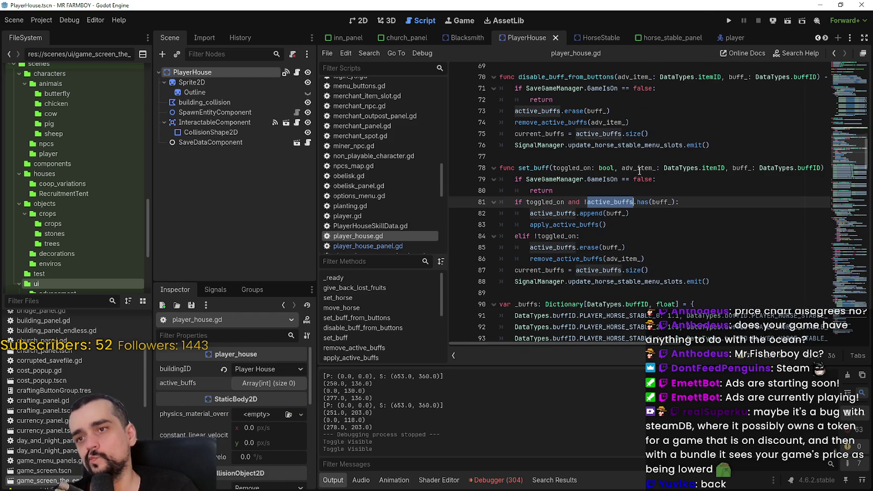
scroll(635, 170, "up", 3)
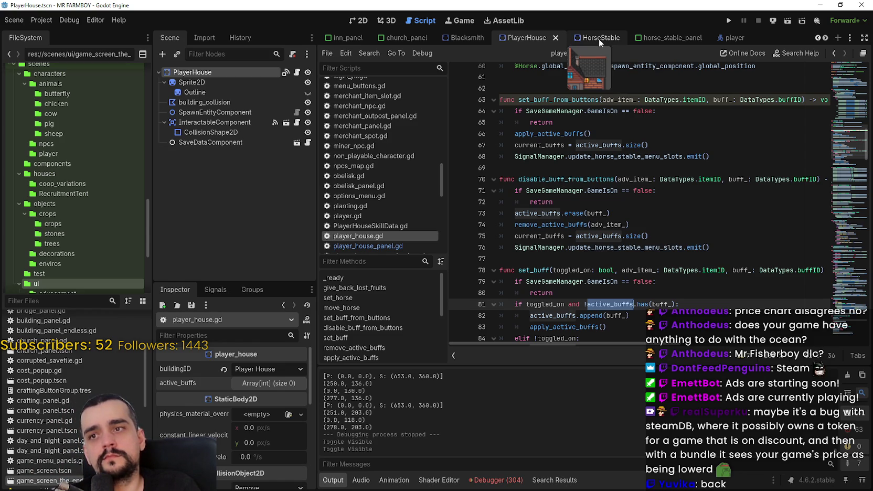
scroll(640, 168, "down", 6)
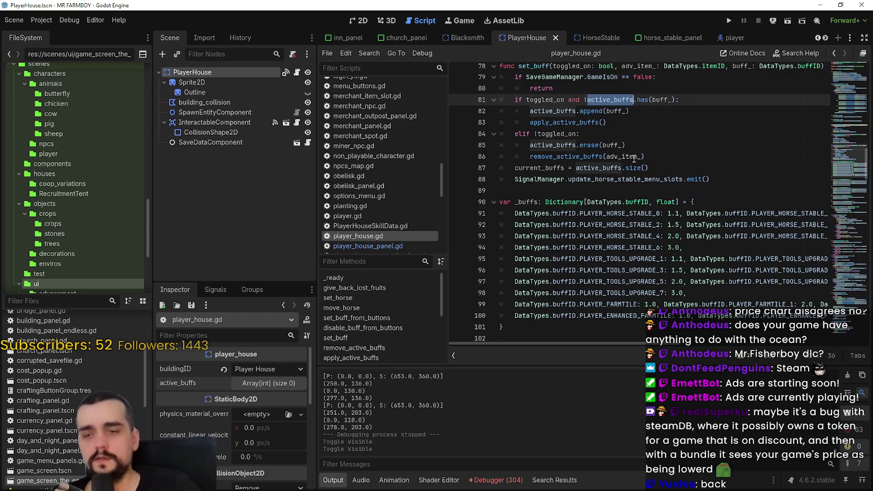
scroll(613, 107, "down", 1)
scroll(657, 222, "up", 6)
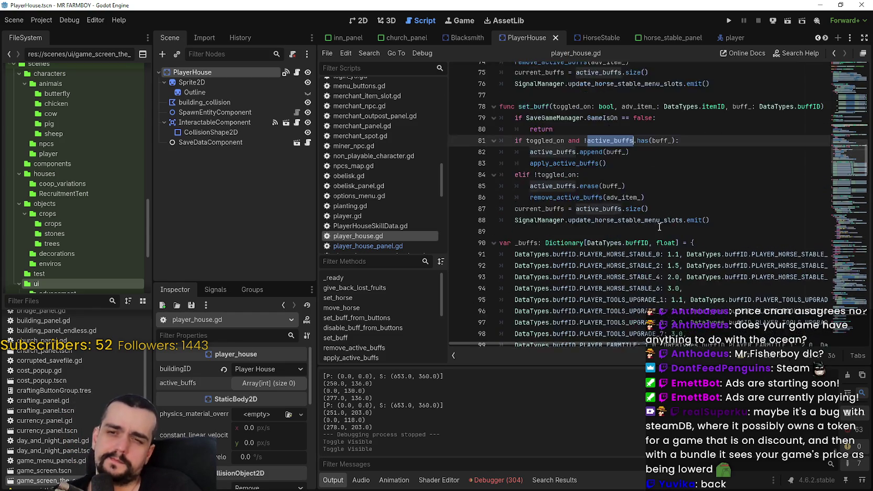
scroll(657, 225, "up", 17)
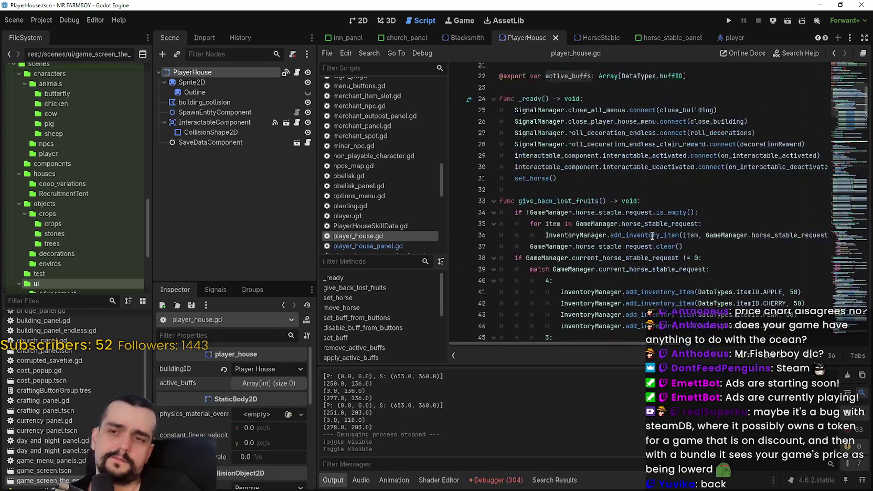
scroll(642, 231, "up", 1)
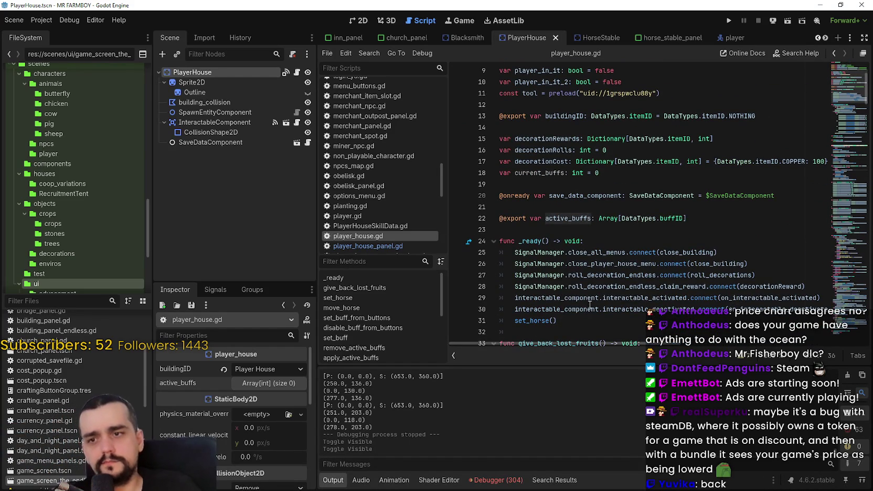
scroll(596, 306, "down", 2)
left_click(598, 265)
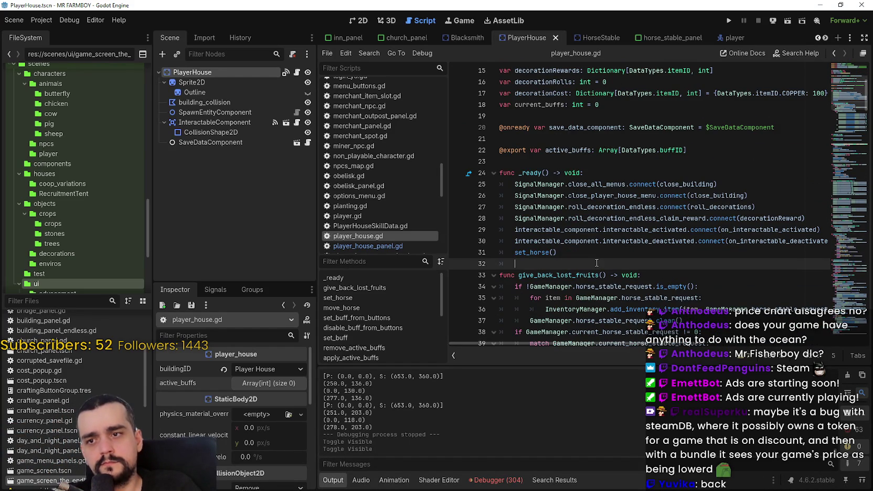
left_click(598, 37)
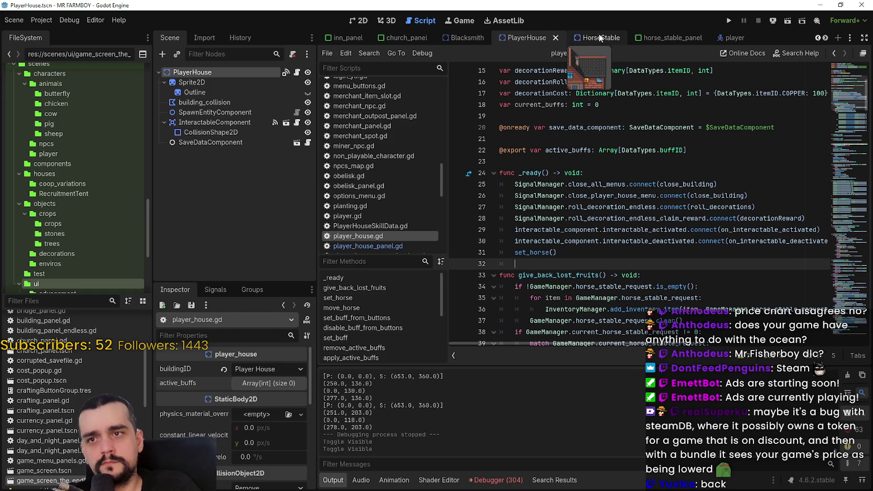
- Show and browse the HorseStable scene's horse_stable.gd script
left_click(296, 72)
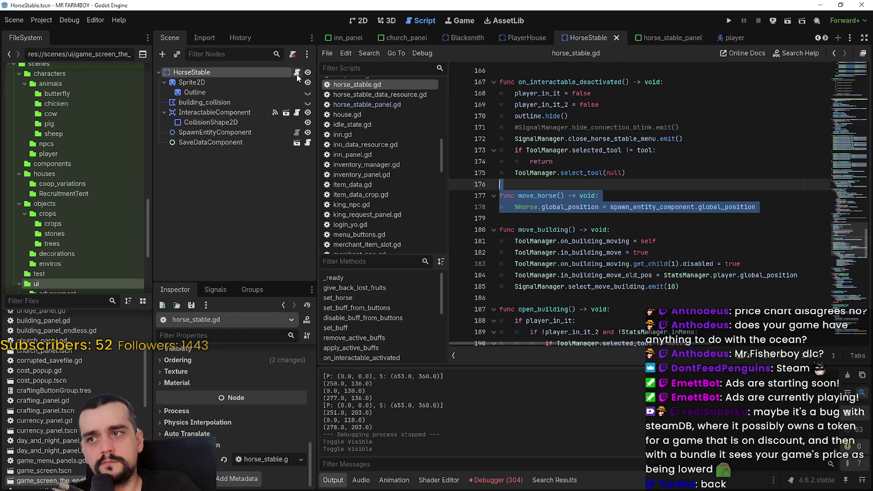
left_click(644, 223)
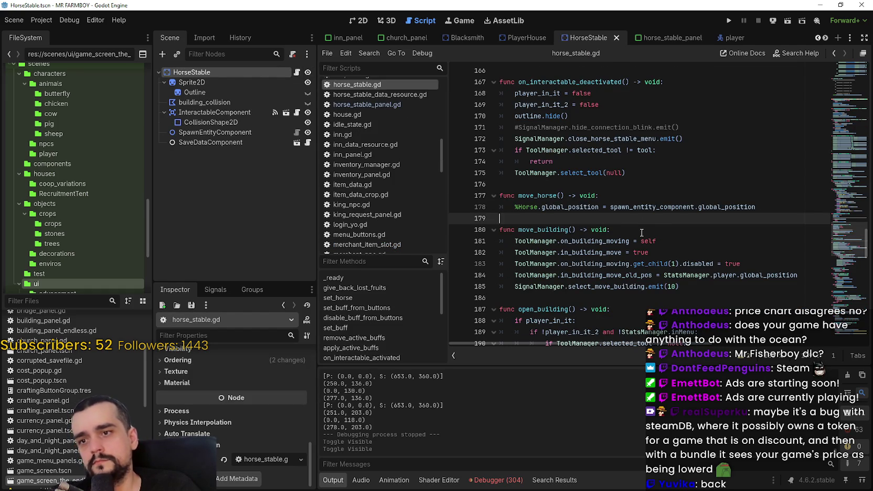
scroll(641, 230, "down", 3)
left_click(610, 194)
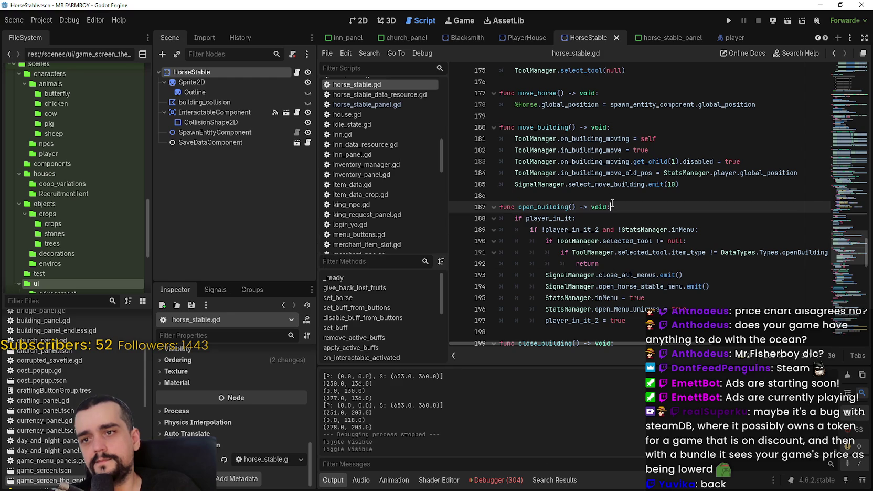
scroll(610, 192, "down", 3)
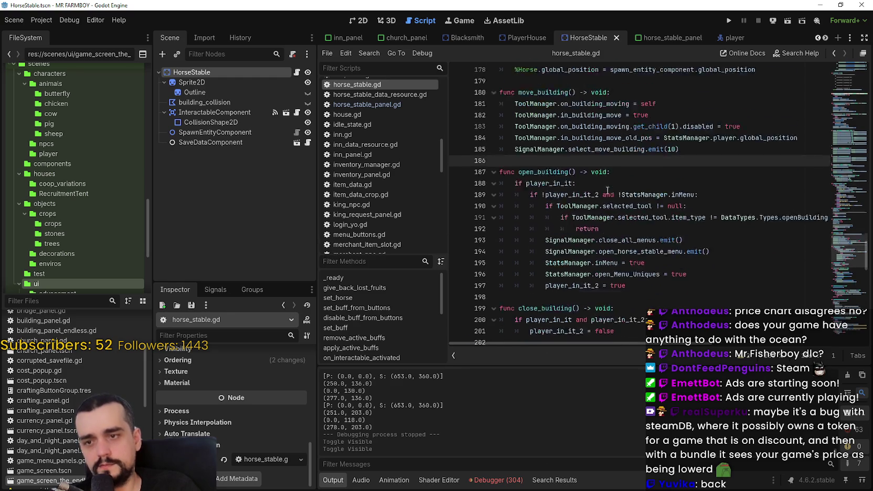
scroll(609, 192, "down", 2)
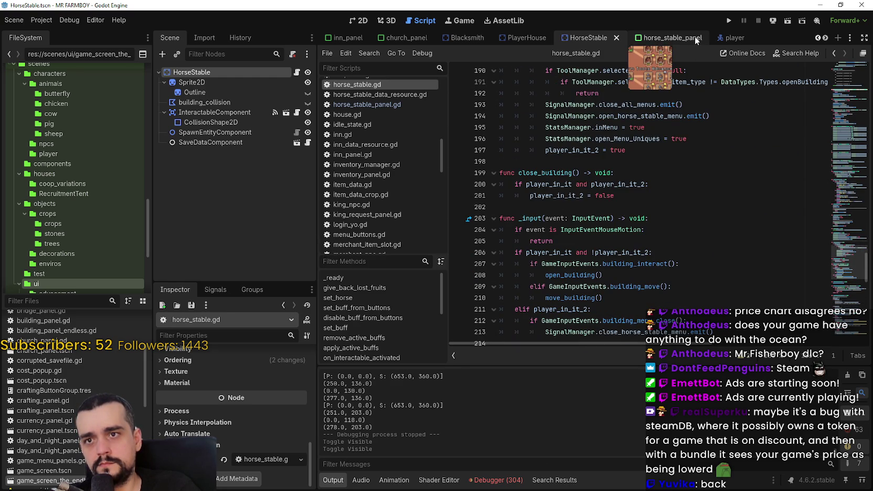
mouse_move(846, 119)
left_mouse_down()
mouse_move(841, 123)
mouse_move(842, 82)
left_mouse_up()
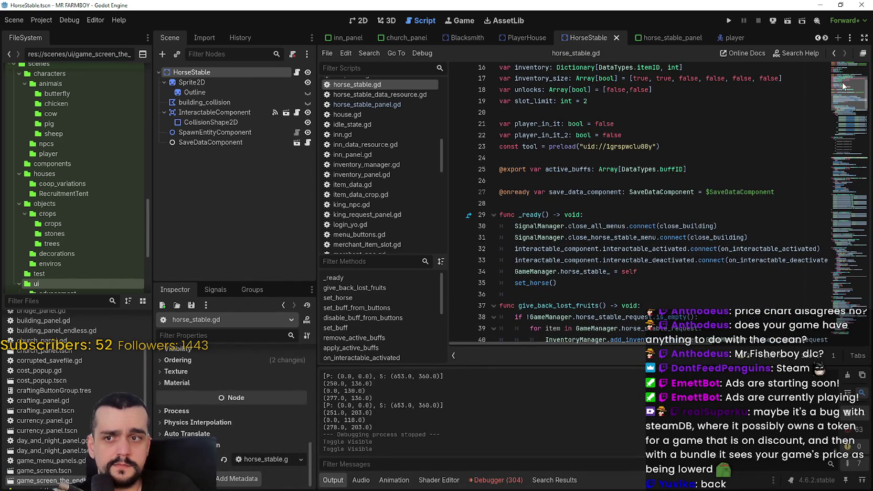
- In horse_stable_panel.gd, look up horse_stable_ on line 16 to reach its game_manager.gd declaration
left_click(652, 37)
left_click(297, 72)
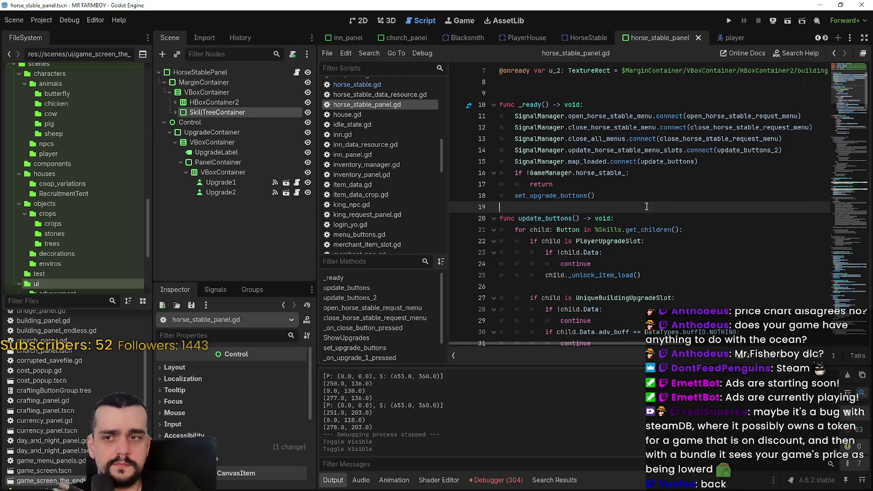
right_click(564, 174)
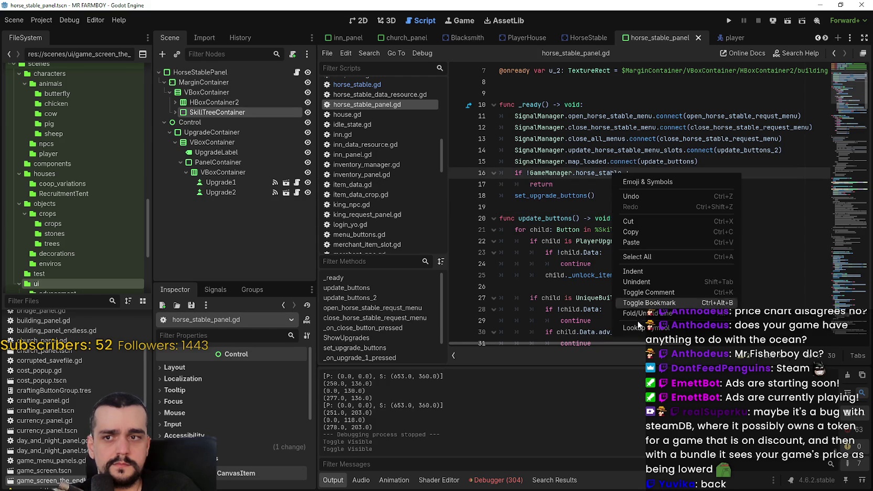
left_click(570, 173)
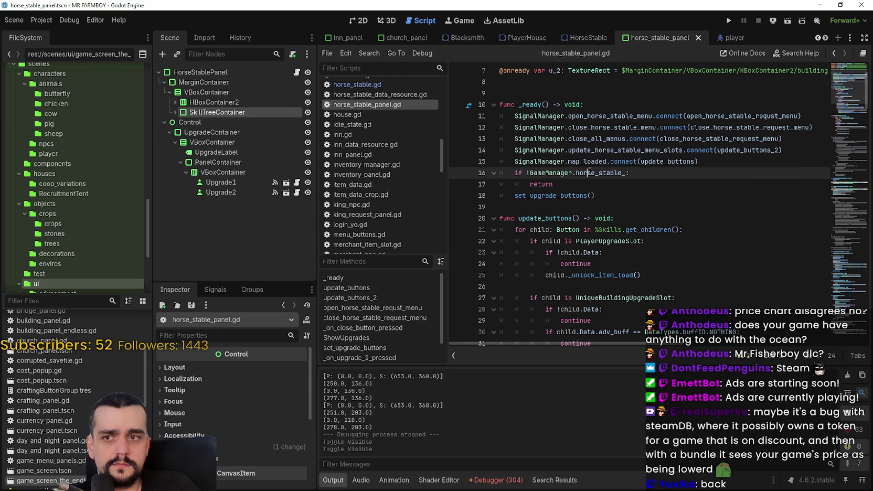
double_click(588, 172)
right_click(588, 170)
left_click(641, 369)
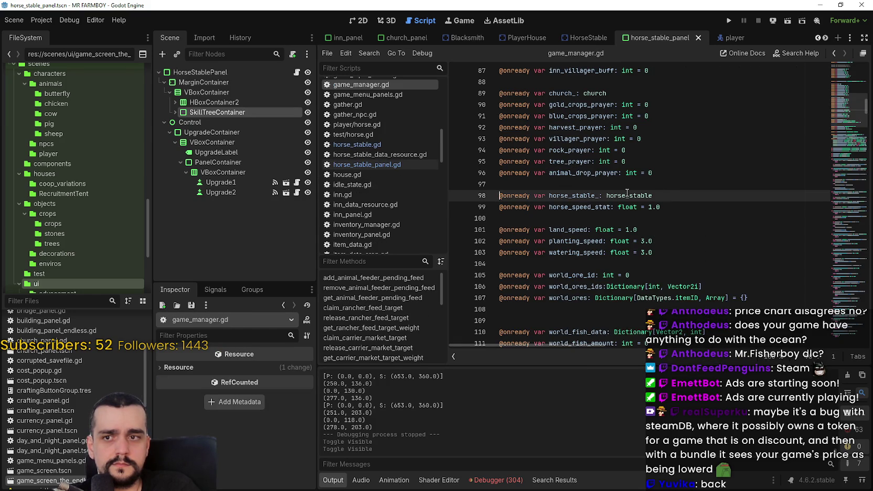
- Duplicate the horse_stable_ declaration onto a new line 101 in game_manager.gd
key("End")
key("shift+Home")
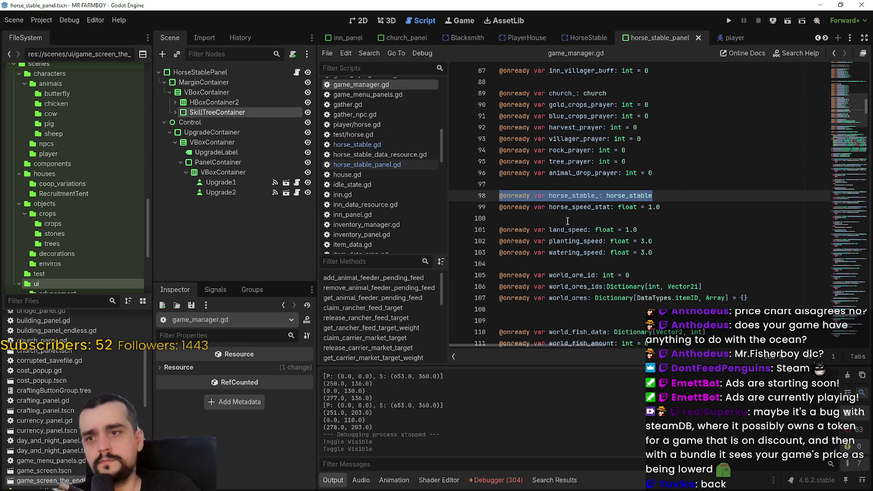
scroll(557, 193, "down", 4)
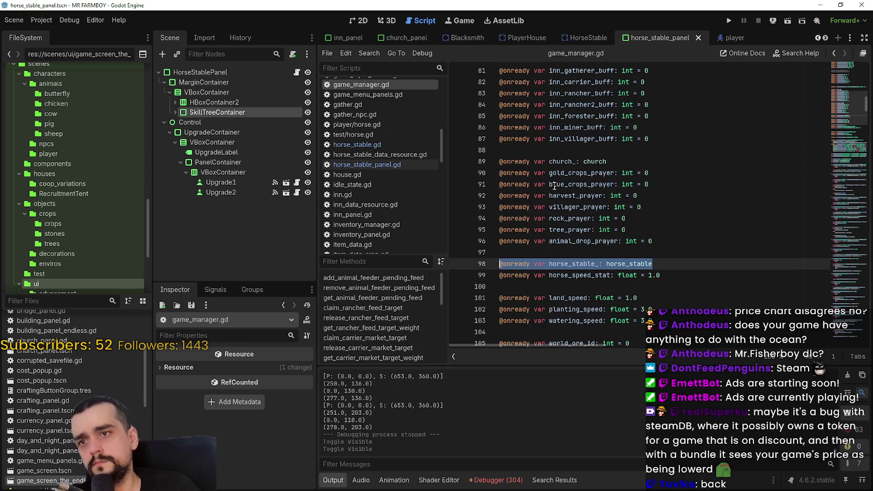
scroll(568, 210, "up", 4)
left_click(563, 216)
key("Return")
key("ctrl+v")
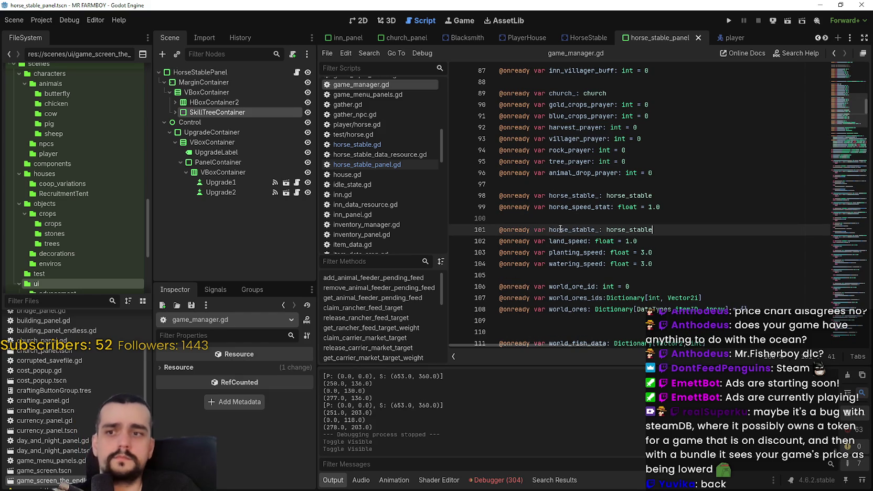
key("Return")
left_click(591, 229)
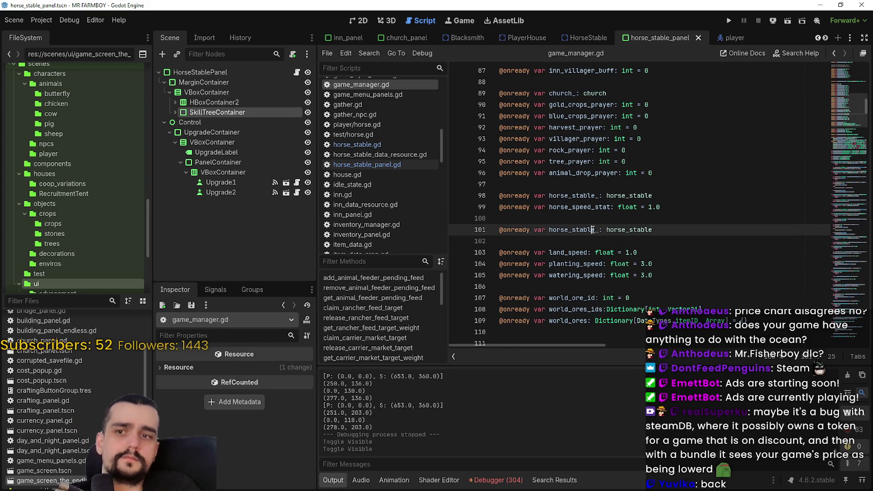
- Rename the copy to player_house_endless_ with type player_house and save the script
double_click(555, 230)
type("player")
type("_house_endl")
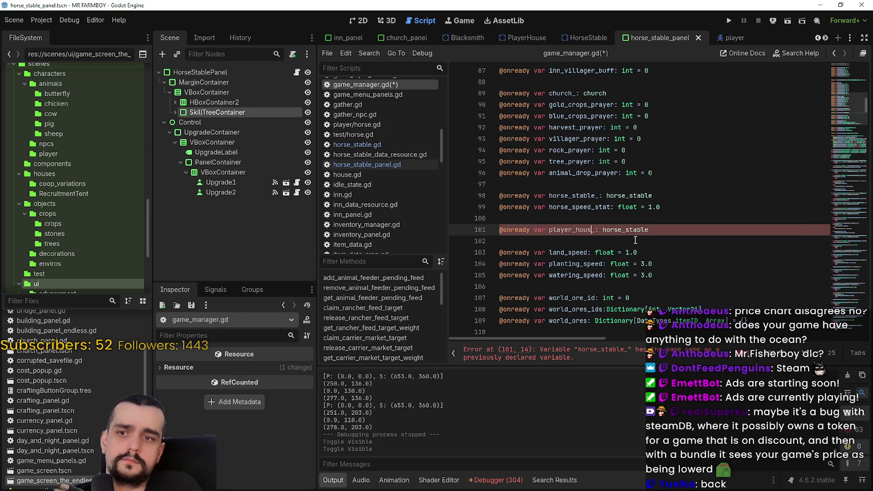
type("ess")
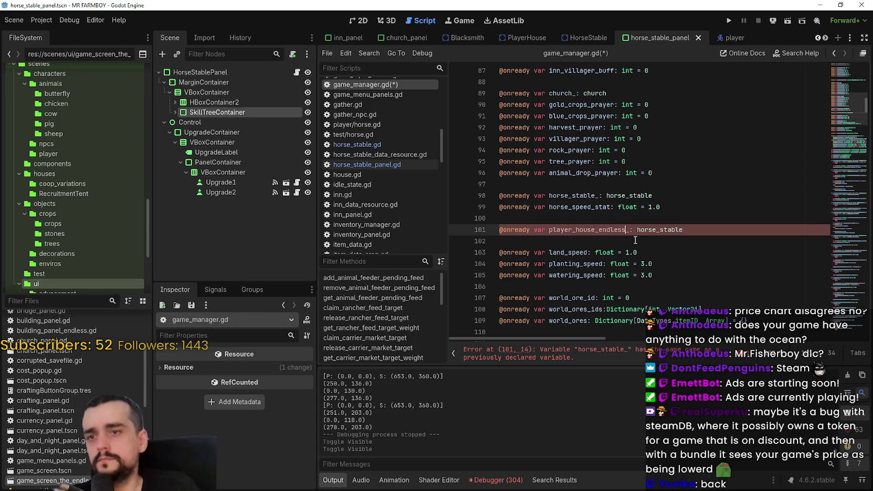
double_click(648, 229)
type("player_house")
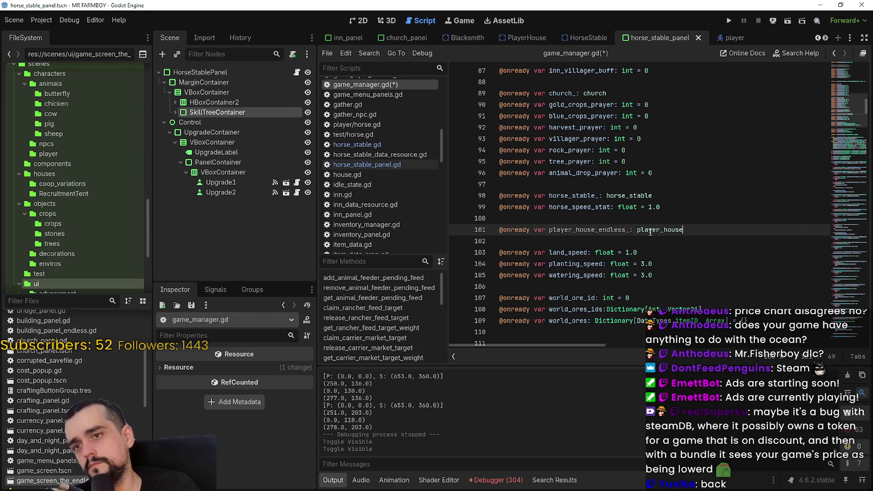
key("ctrl+s")
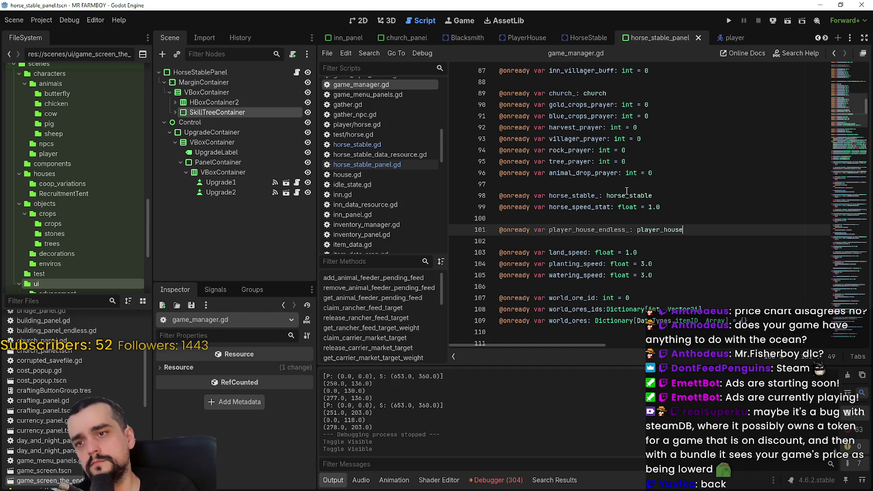
double_click(575, 198)
- Search the whole project for horse_stable_ and scroll through the results
key("ctrl+f")
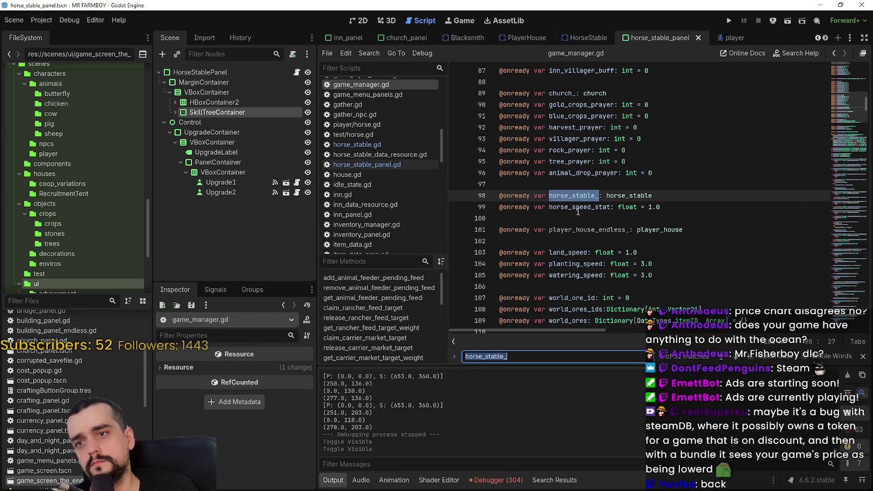
key("ctrl+shift+f")
left_click(450, 293)
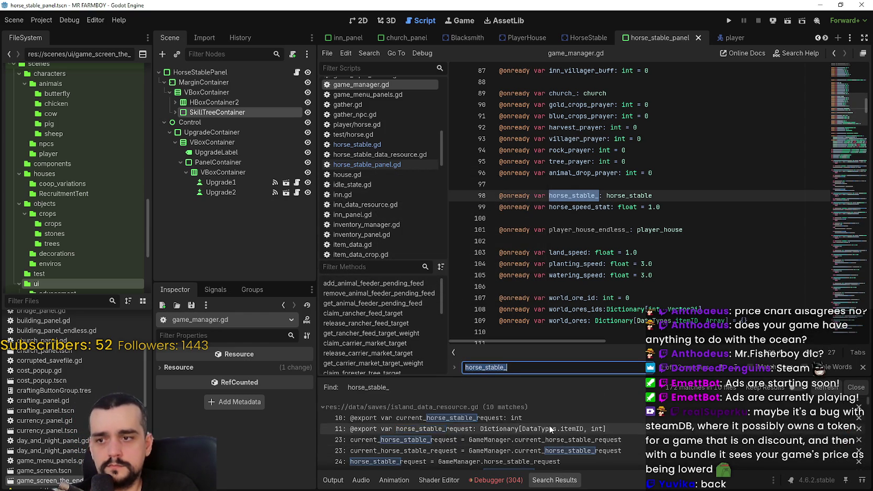
scroll(554, 429, "down", 1)
scroll(622, 448, "down", 2)
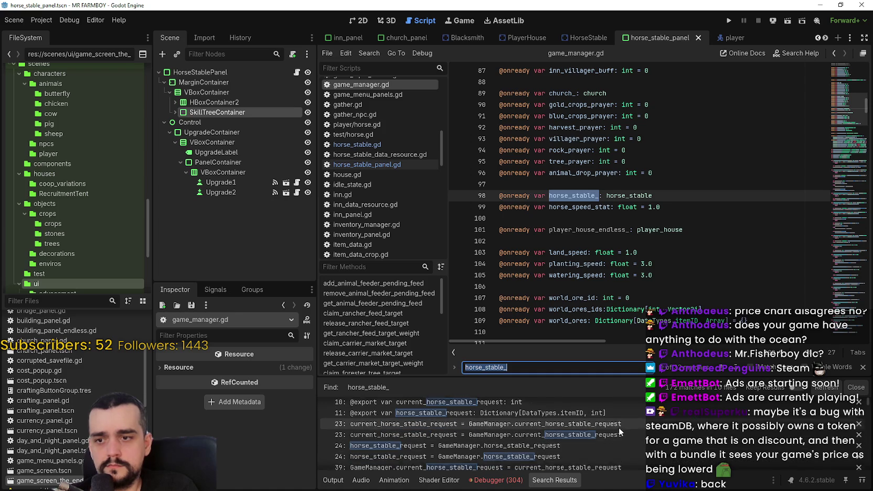
scroll(651, 446, "down", 2)
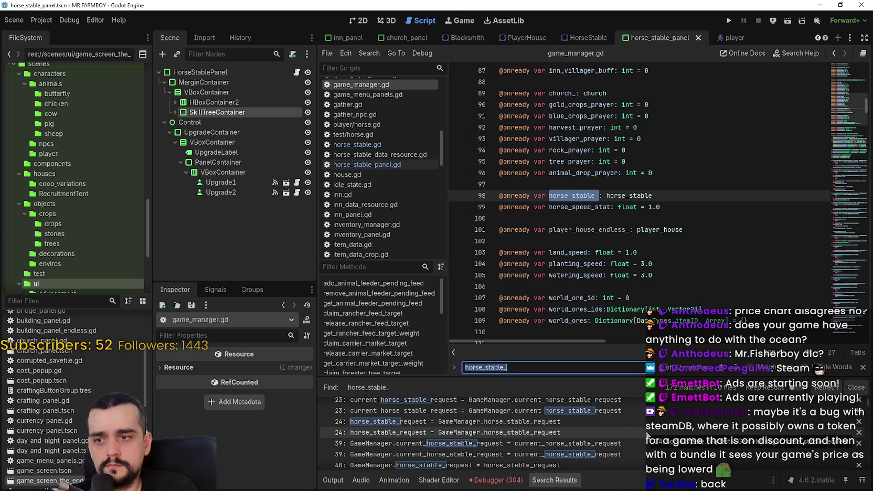
scroll(650, 438, "down", 3)
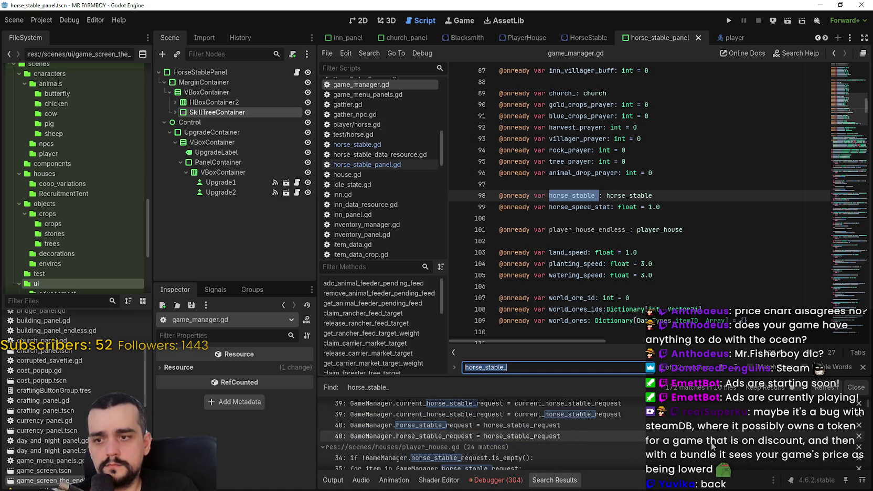
scroll(712, 447, "down", 1)
scroll(711, 446, "down", 1)
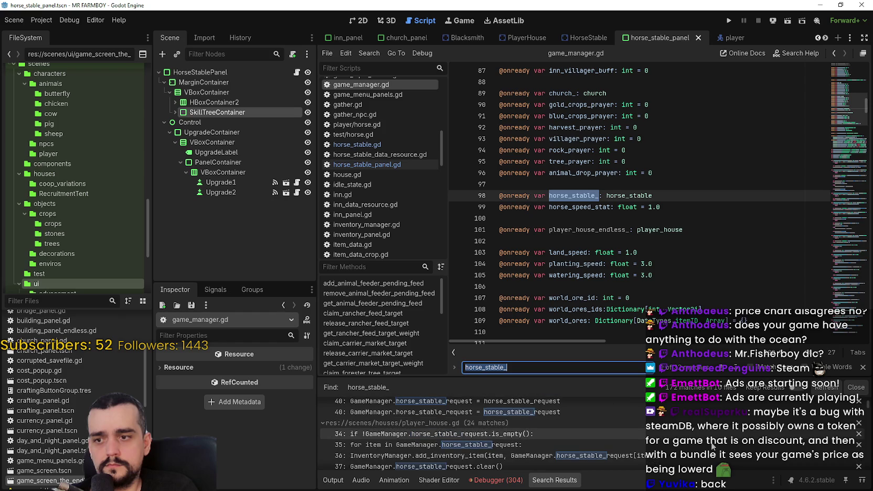
scroll(712, 446, "down", 1)
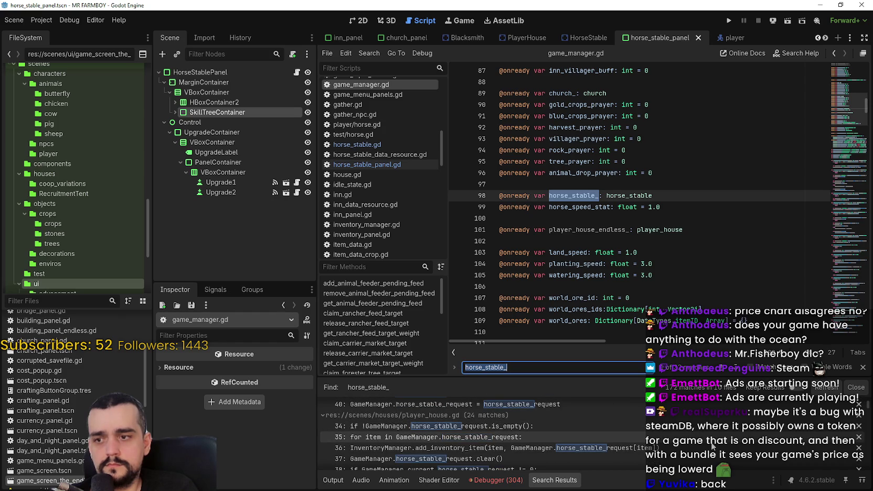
scroll(711, 446, "down", 2)
scroll(711, 447, "down", 5)
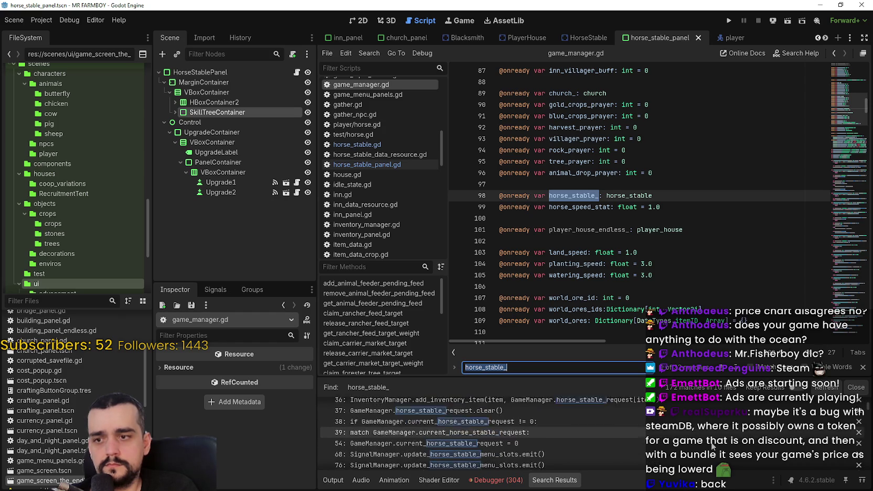
scroll(711, 446, "down", 6)
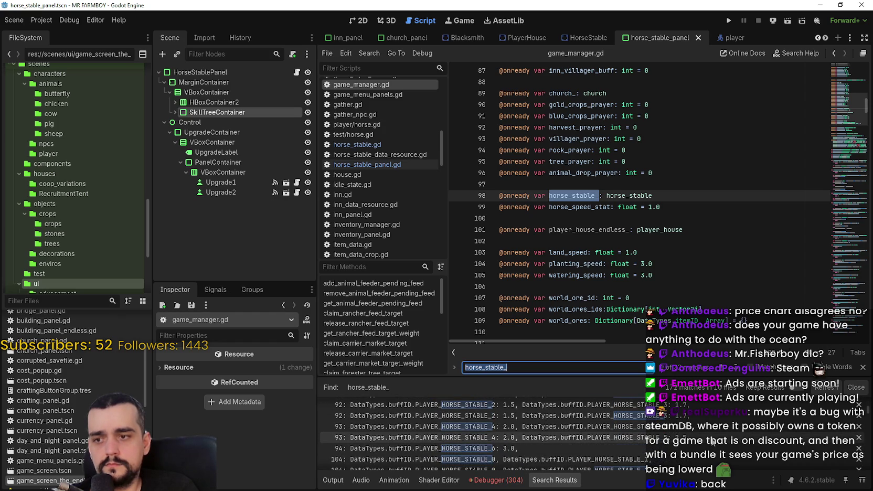
scroll(712, 442, "down", 5)
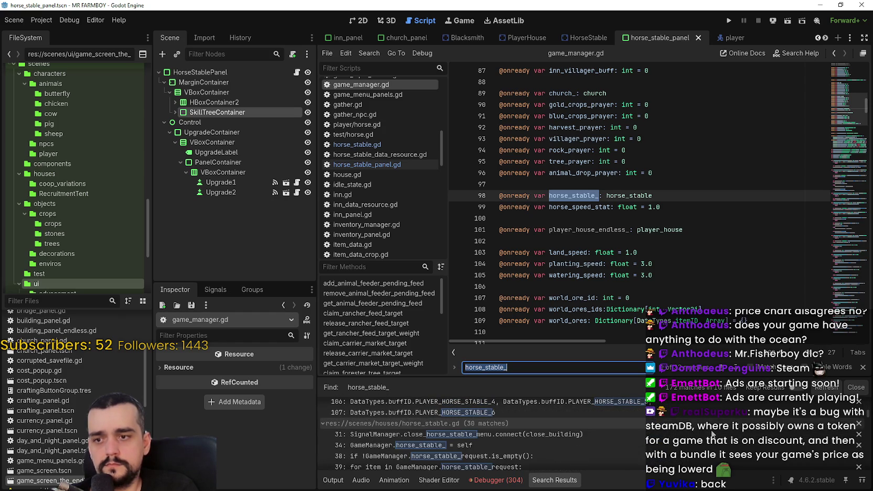
- Copy the GameManager.horse_stable_ = self line from horse_stable.gd, then return to PlayerHouse
left_click(424, 446)
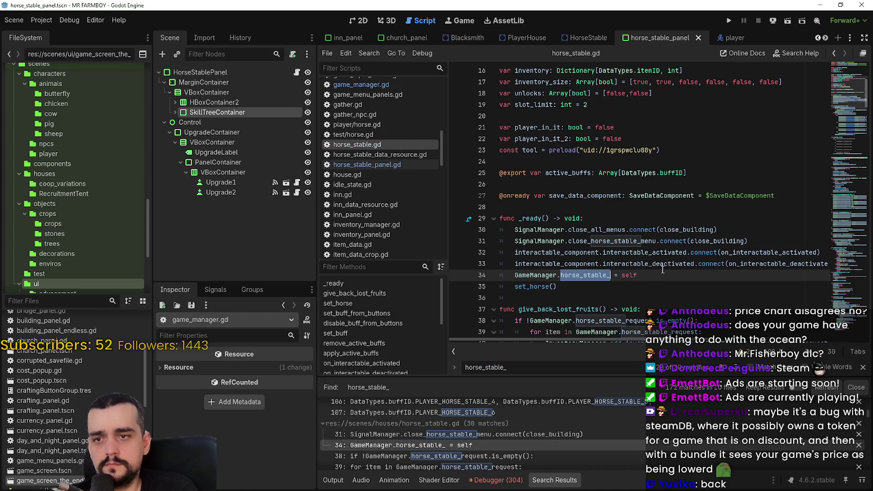
left_click_drag(654, 274, 513, 273)
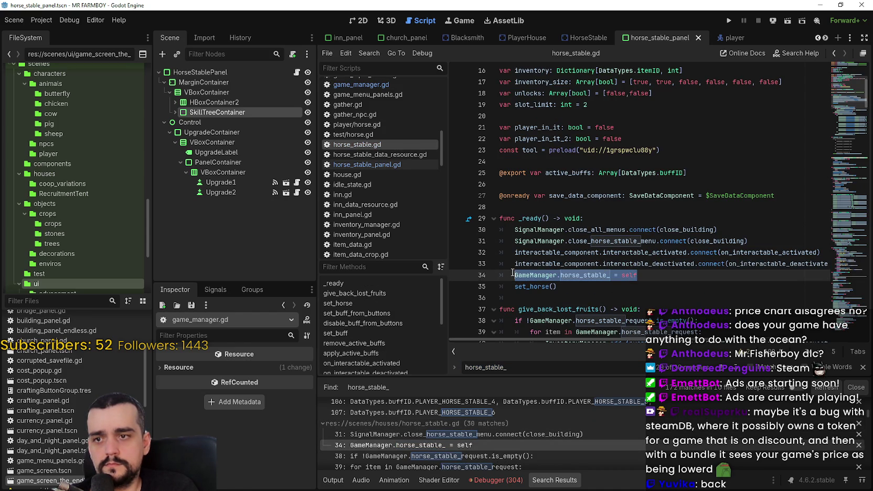
right_click(512, 272)
left_click(536, 331)
left_click(513, 38)
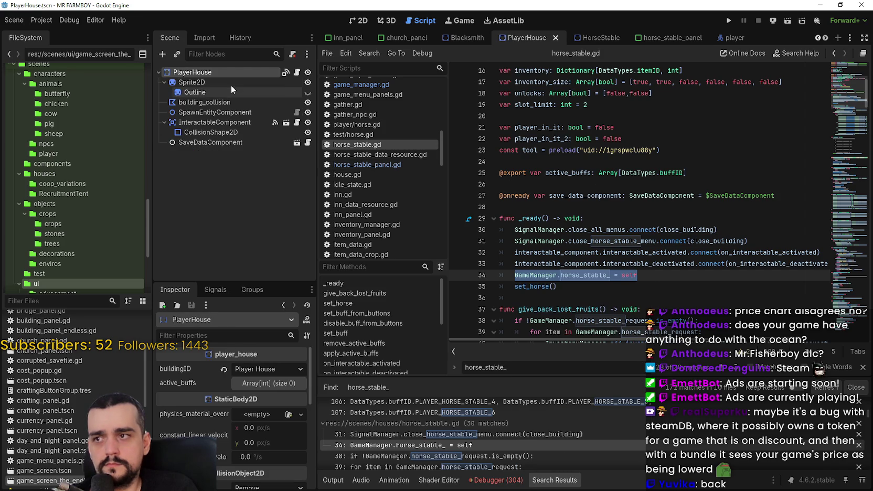
- Paste the assignment after line 30 of player_house.gd, retargeted to GameManager.player_house_endless_ = self
left_click(297, 72)
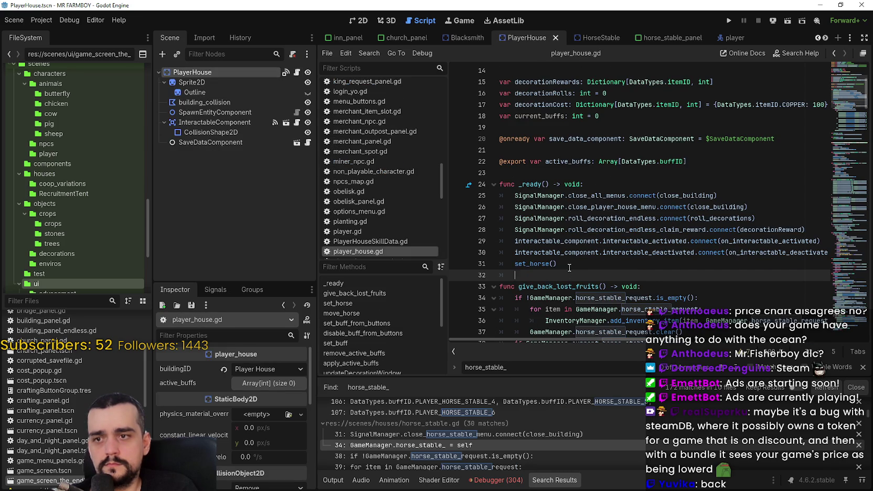
left_click(793, 252)
left_click(825, 253)
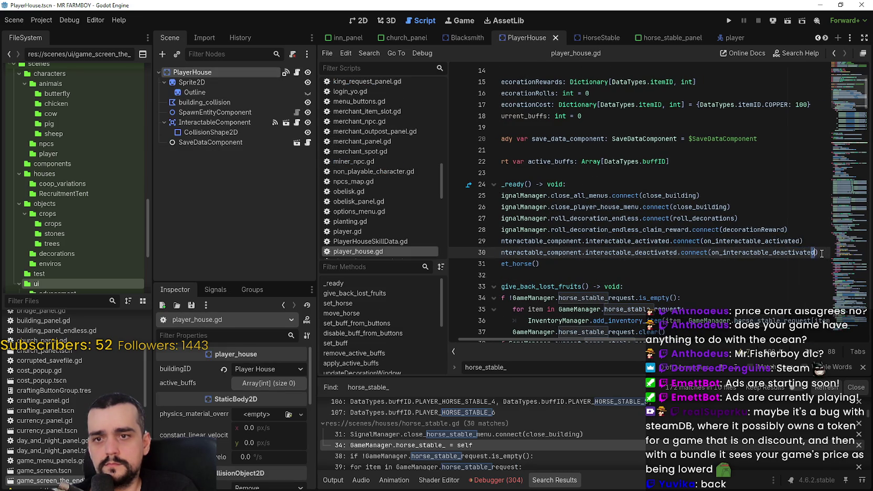
key("Return")
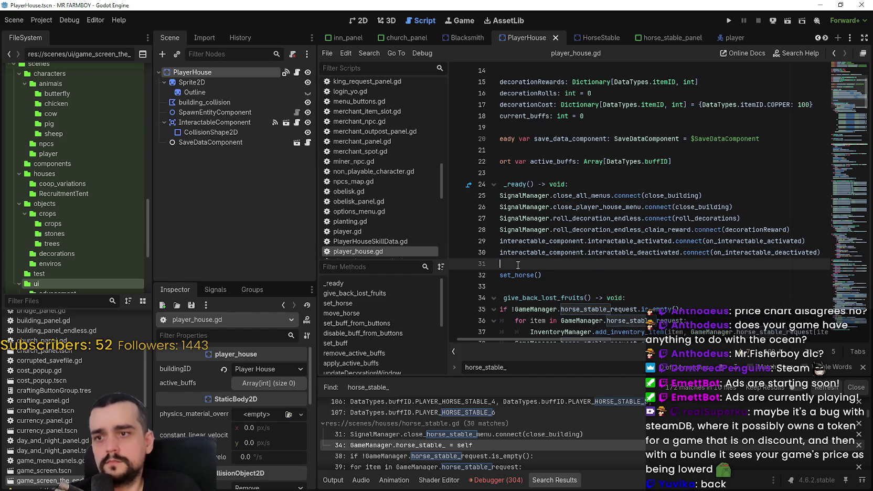
key("ctrl+v")
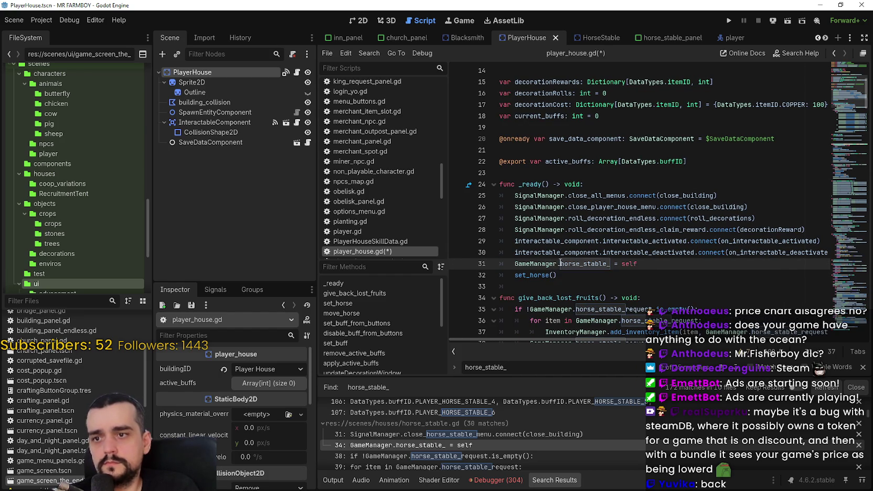
key("ctrl+s")
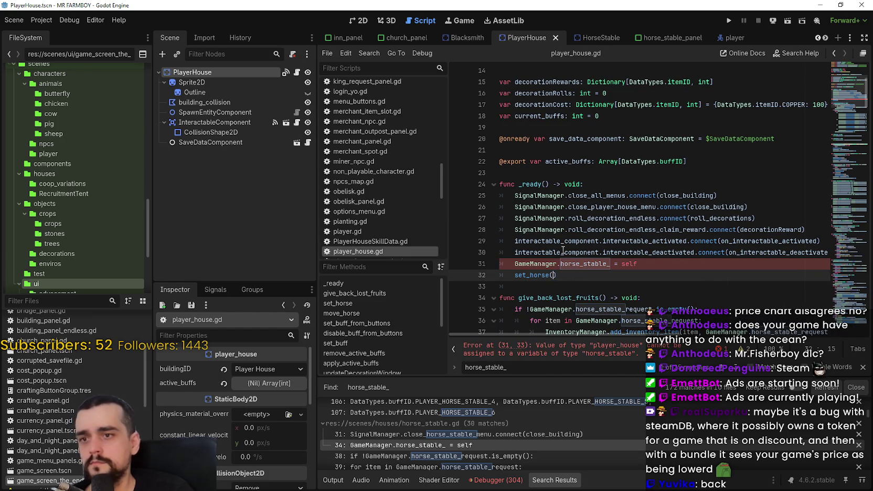
left_click(574, 267)
double_click(574, 267)
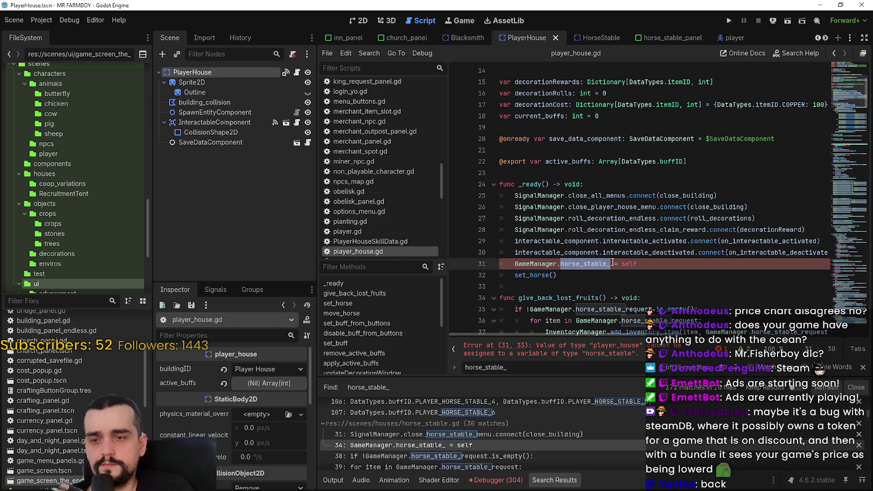
type("player")
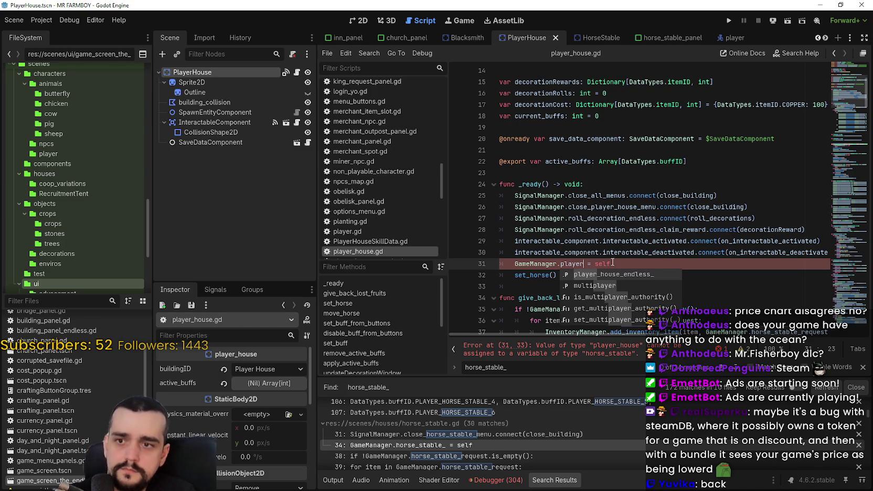
key("Return")
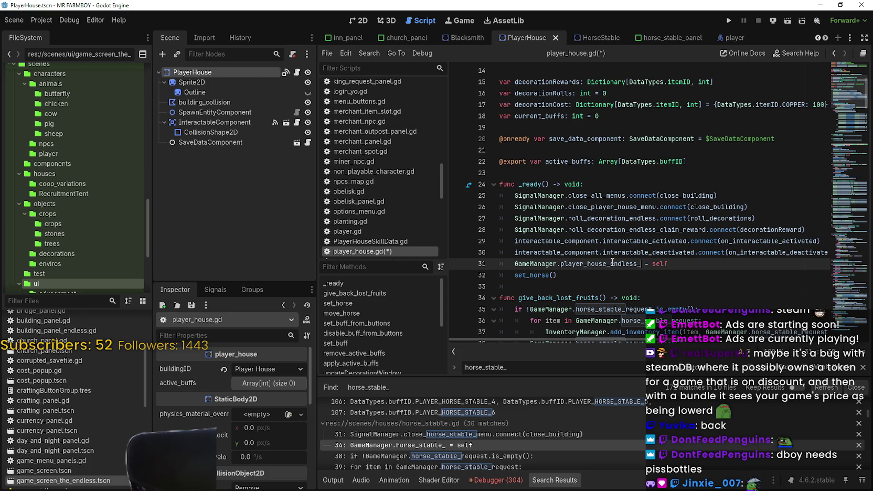
mouse_move(612, 261)
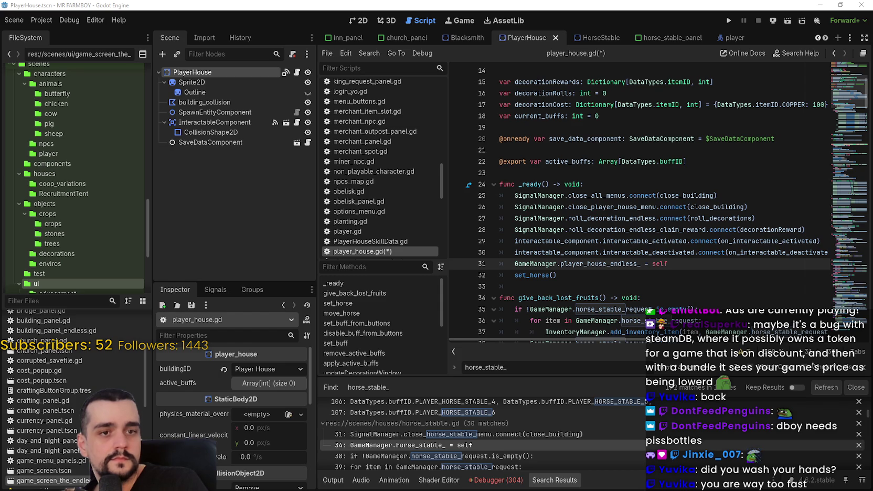
left_click(614, 229)
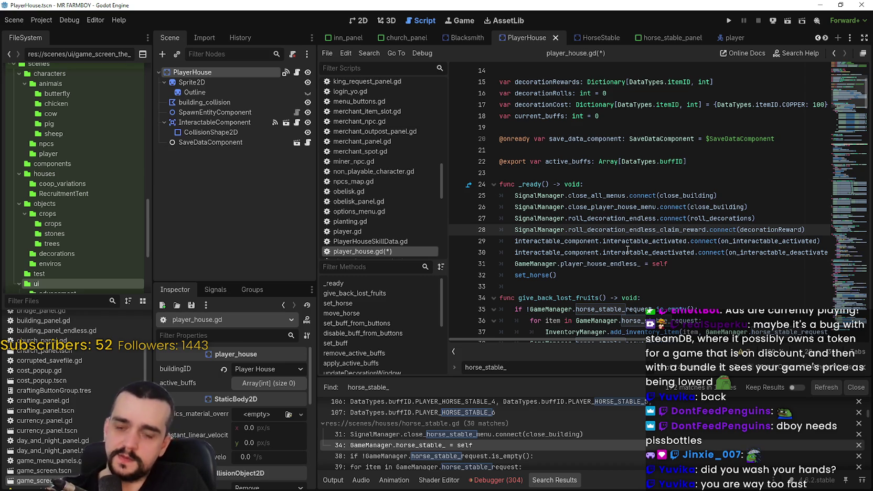
- Inspect the new player_house_endless_ assignment line in _ready
scroll(646, 210, "down", 2)
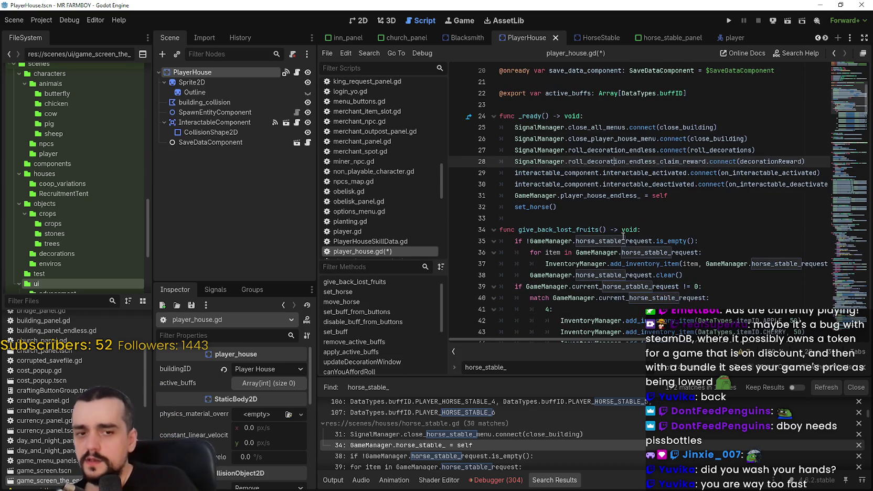
left_click(711, 198)
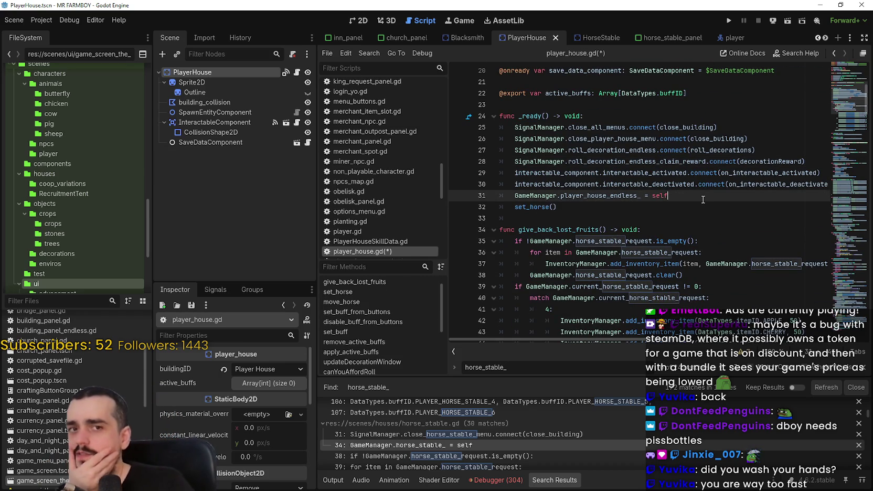
left_click(683, 194, "shift")
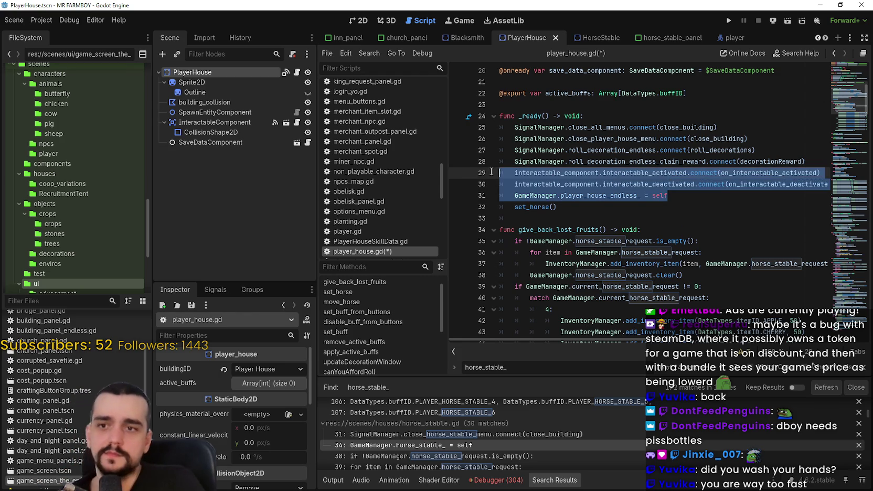
left_click(690, 196)
left_click(563, 186)
left_click_drag(515, 195, 695, 199)
left_click(691, 197)
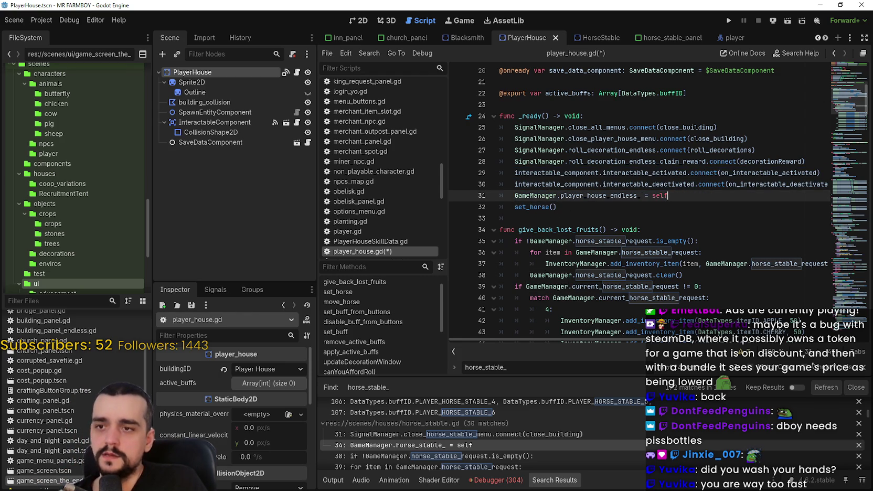
- Jump to the set_horse definition, check its spawn_entity_component call, and view PlayerHouse in 2D
left_click(862, 368)
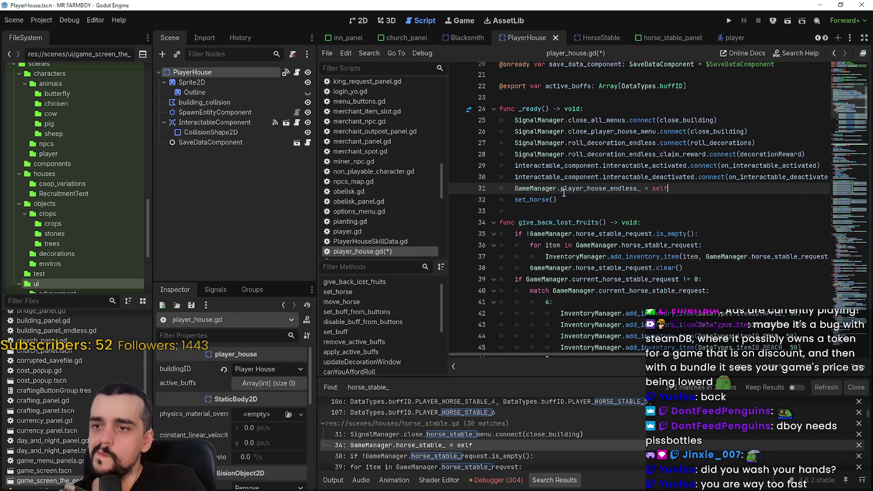
double_click(532, 199)
key("ctrl+f")
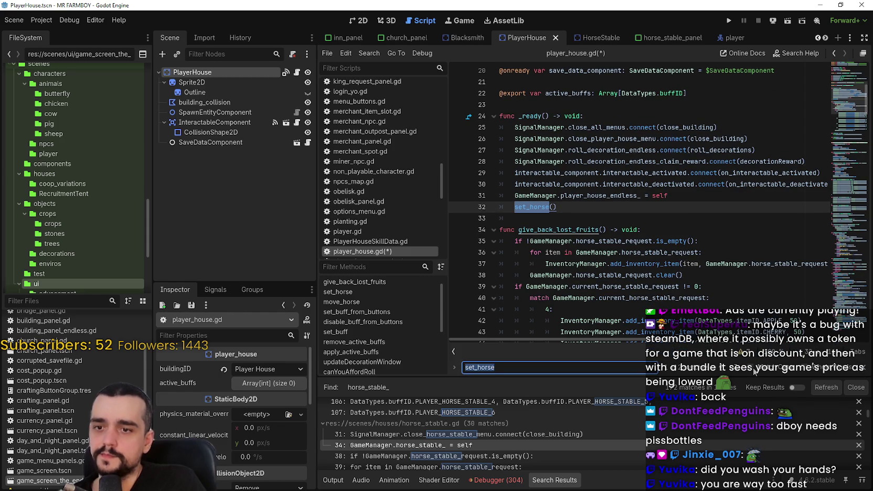
key("Return")
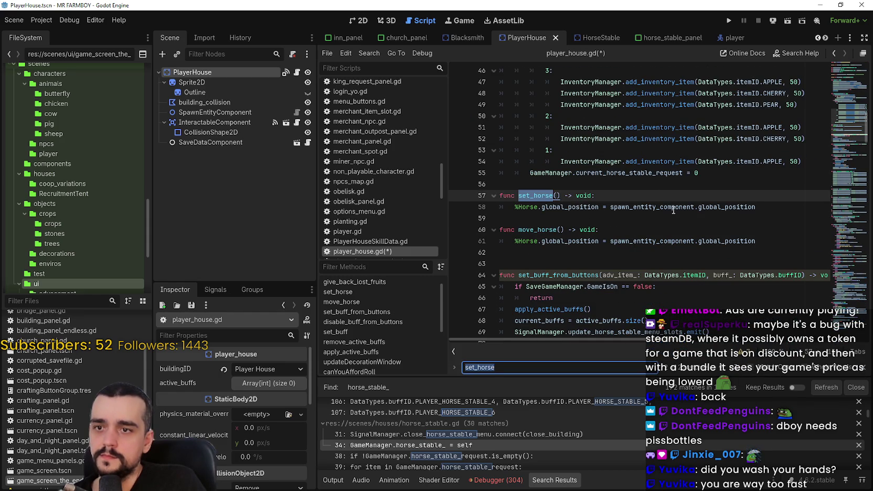
double_click(664, 206)
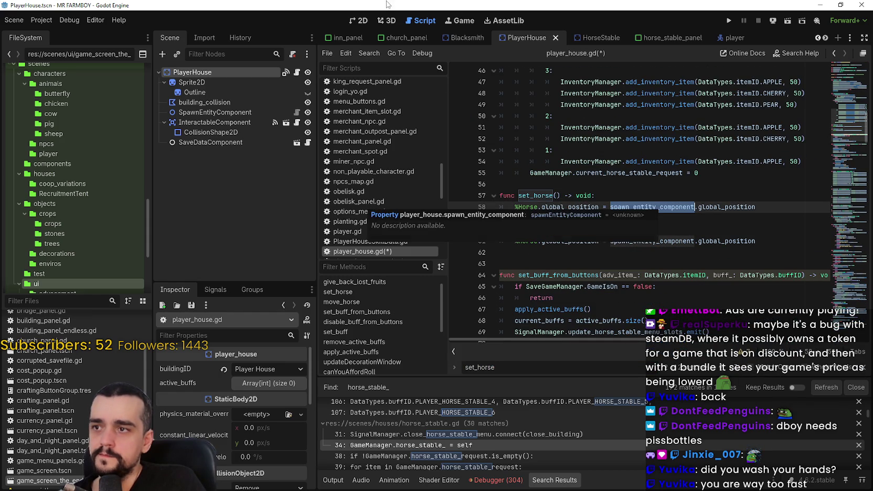
left_click(358, 20)
scroll(624, 281, "up", 3)
scroll(629, 280, "down", 5)
scroll(616, 284, "up", 3)
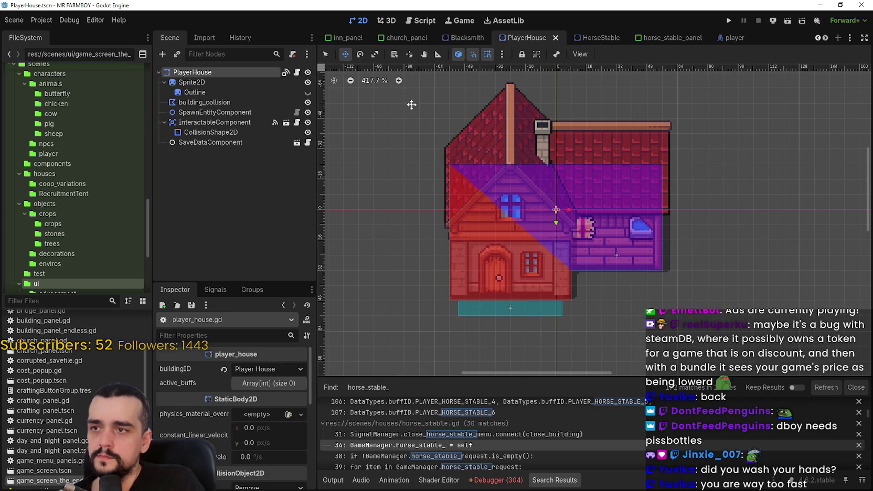
- Return to player_house.gd, close the set_horse search, and review the _ready area
left_click(297, 71)
left_click(608, 186)
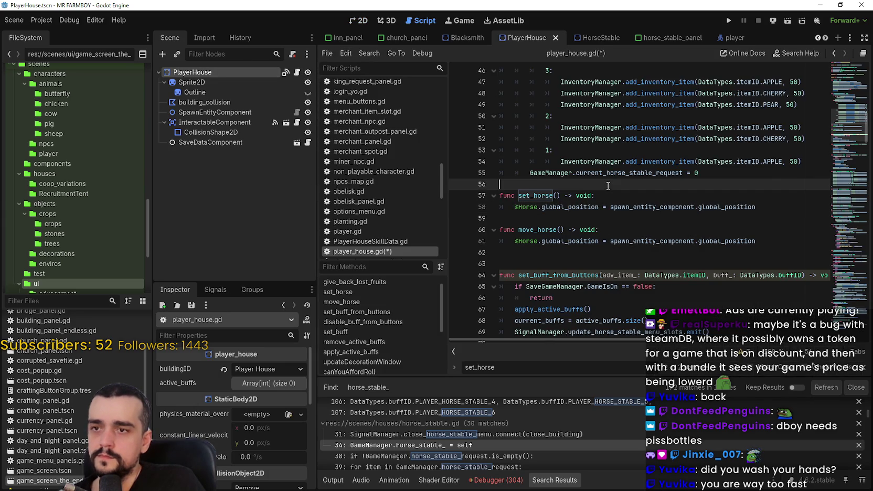
scroll(609, 187, "up", 6)
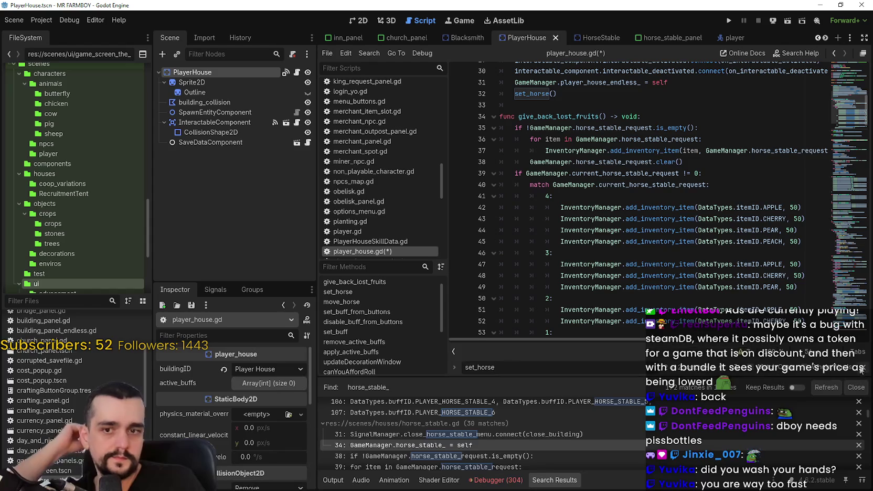
key("Escape")
scroll(680, 251, "up", 2)
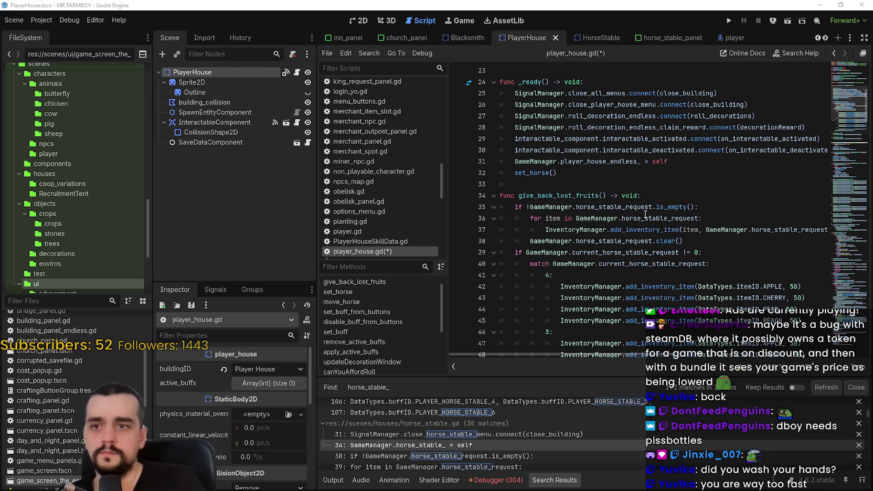
left_click(557, 186)
scroll(639, 236, "down", 3)
left_click(636, 175)
scroll(632, 205, "down", 3)
scroll(635, 210, "up", 3)
scroll(635, 210, "up", 3)
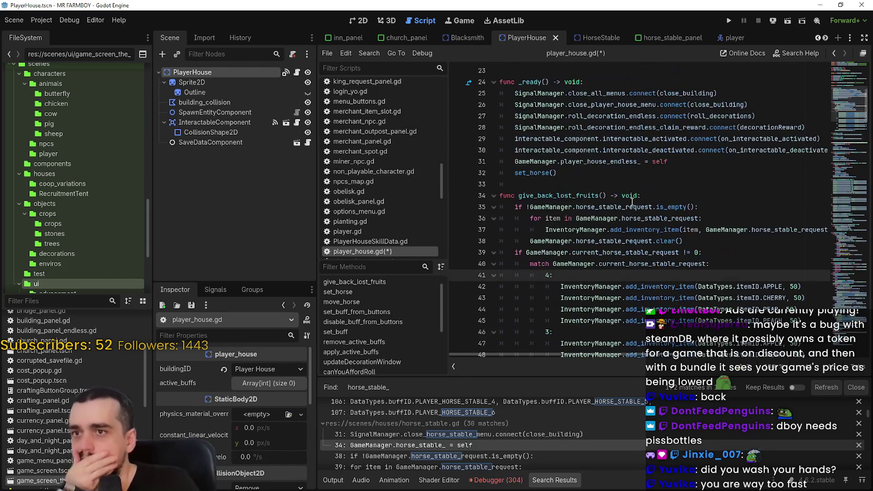
left_click(617, 185)
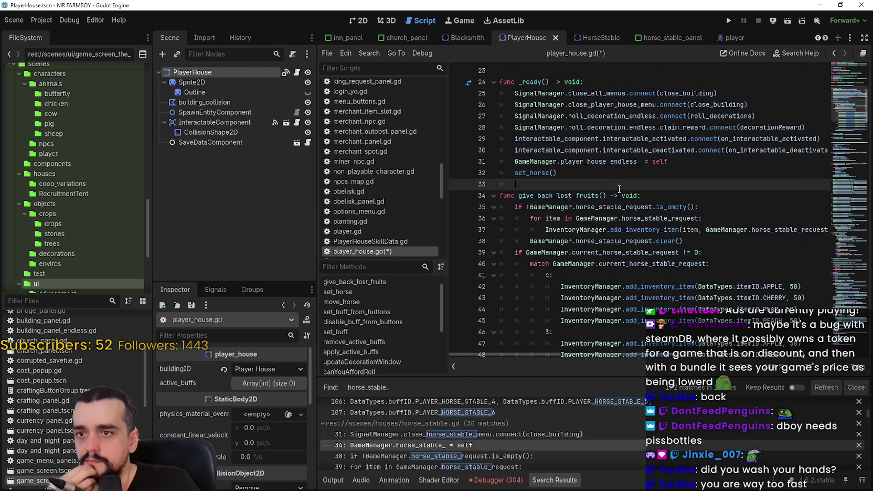
- Review the horse and buff functions, including update_horse_stable_menu_slots usage
scroll(619, 189, "down", 3)
scroll(620, 189, "down", 5)
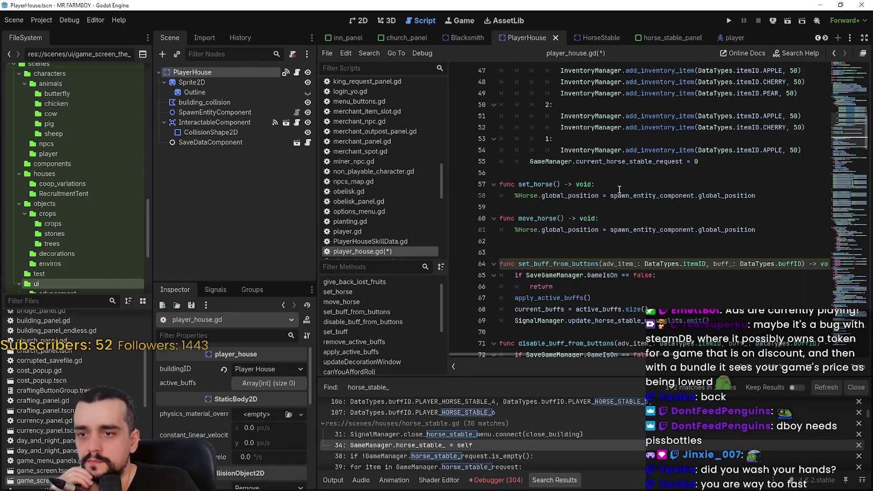
left_click(681, 252)
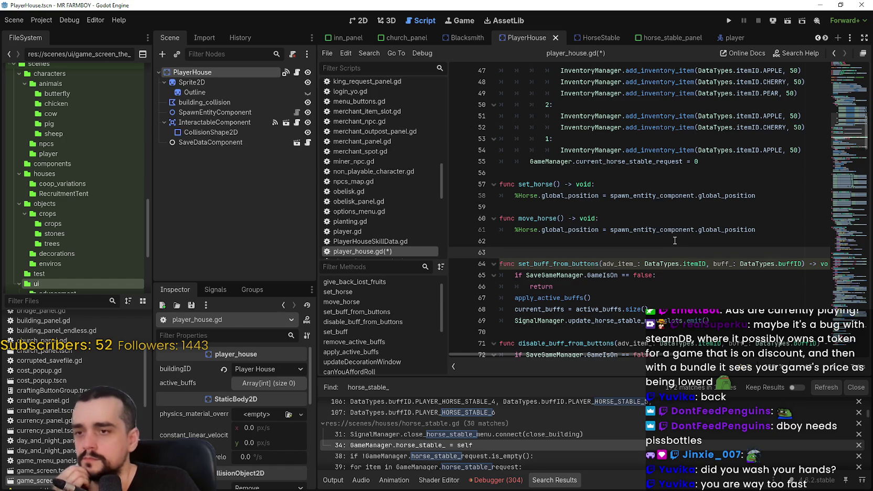
scroll(673, 240, "down", 3)
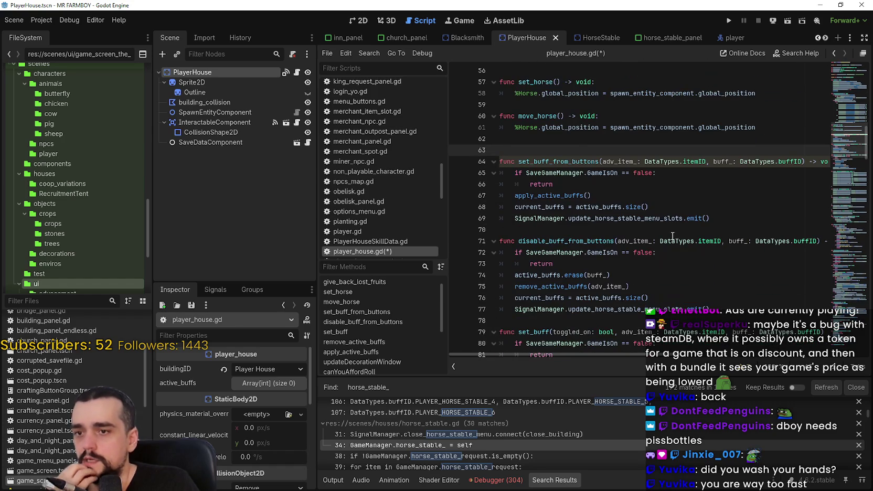
double_click(649, 220)
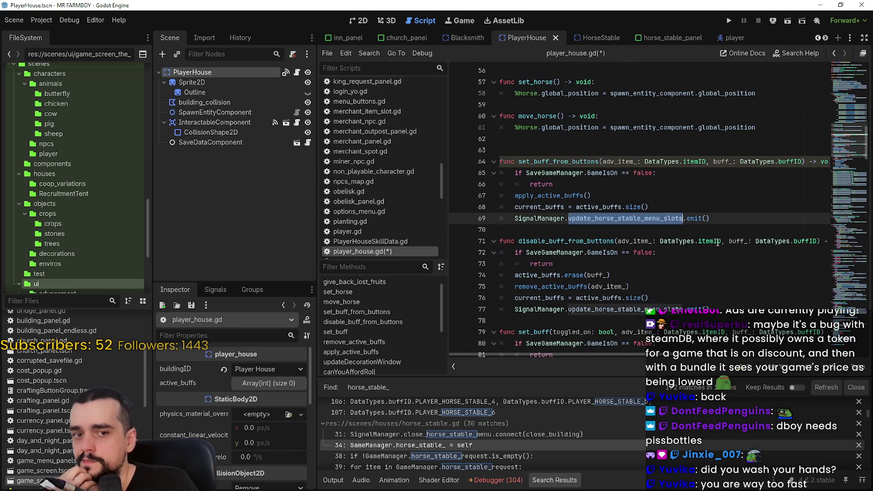
mouse_move(850, 144)
left_mouse_down()
mouse_move(850, 93)
mouse_move(835, 141)
left_mouse_up()
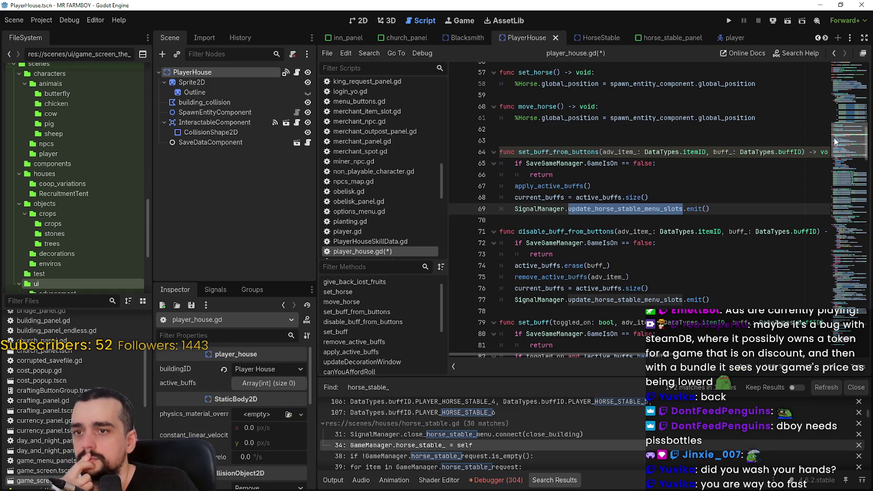
left_click_drag(836, 142, 832, 210)
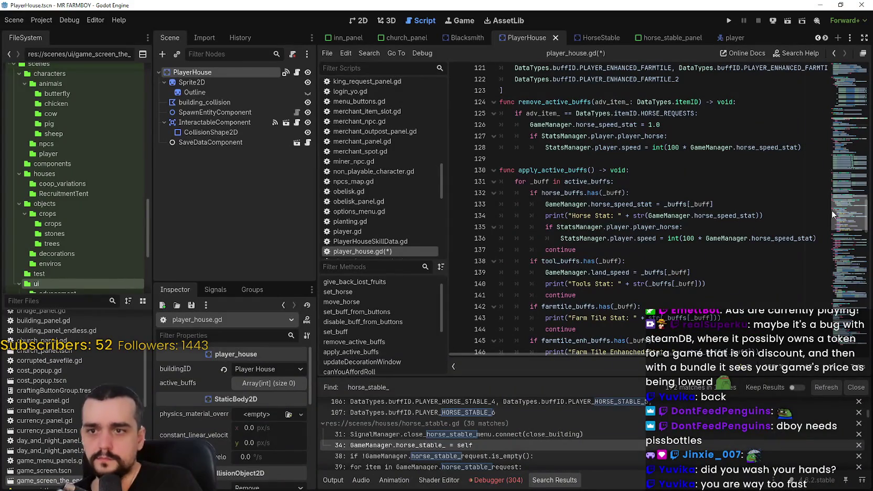
mouse_move(831, 209)
left_mouse_down()
mouse_move(824, 243)
mouse_move(835, 218)
mouse_move(834, 269)
left_mouse_up()
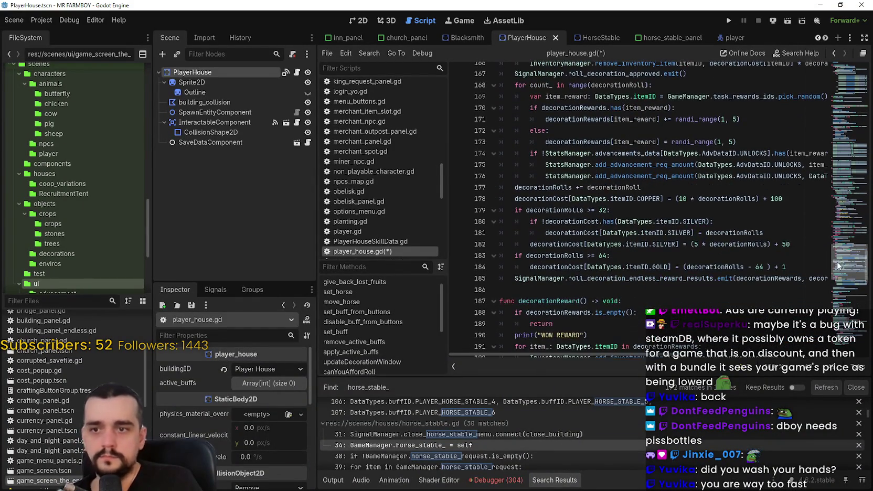
- Reveal the hidden scene tabs and open the player_house_panel scene
double_click(824, 38)
double_click(824, 38)
left_click(824, 38)
left_click(760, 37)
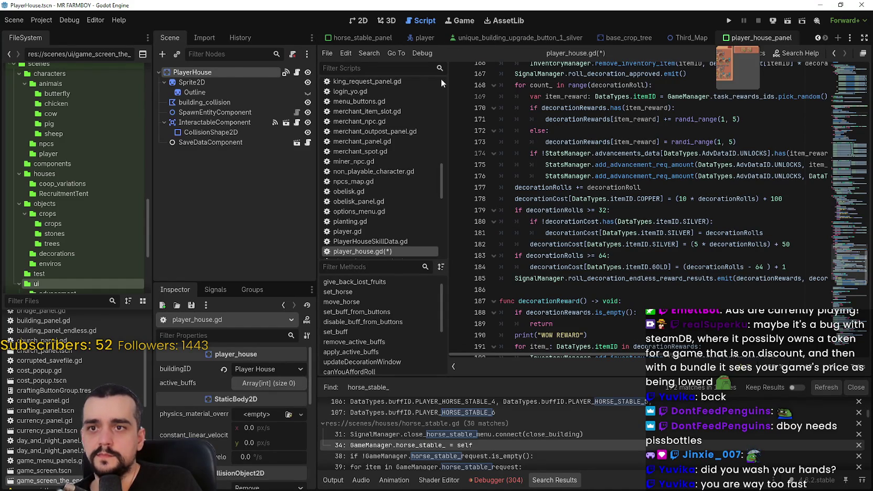
- In player_house_panel.gd, change horse_stable_ on line 70 to player_house_endless_
scroll(299, 80, "up", 10)
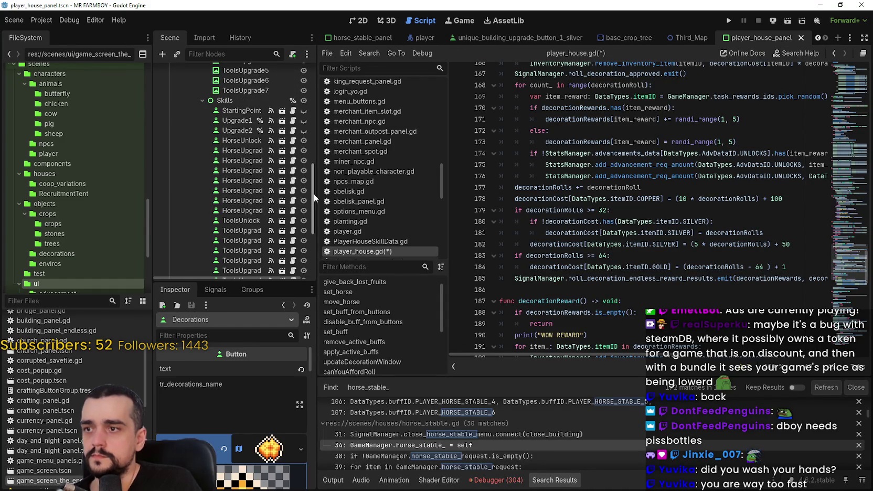
left_click(293, 72)
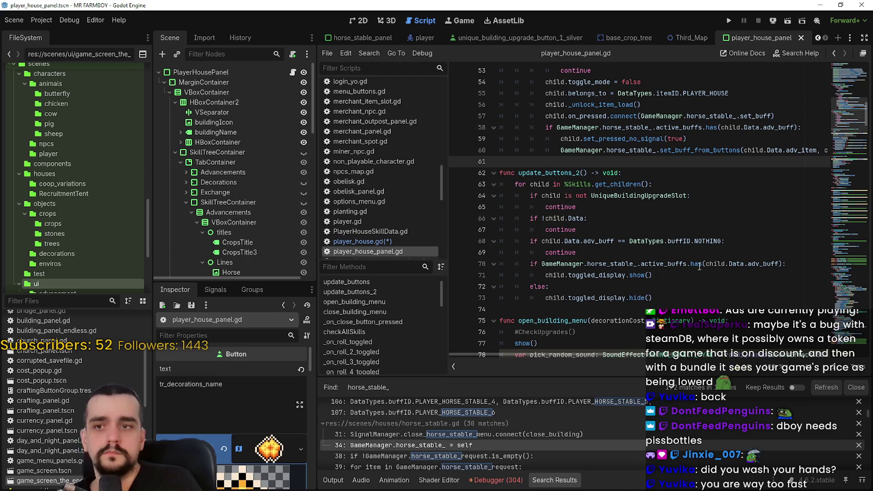
mouse_move(698, 264)
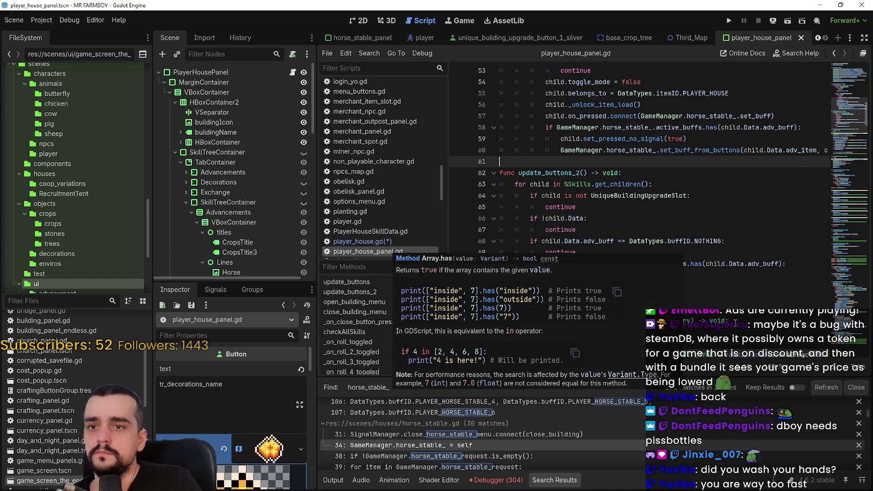
double_click(630, 264)
type("playe")
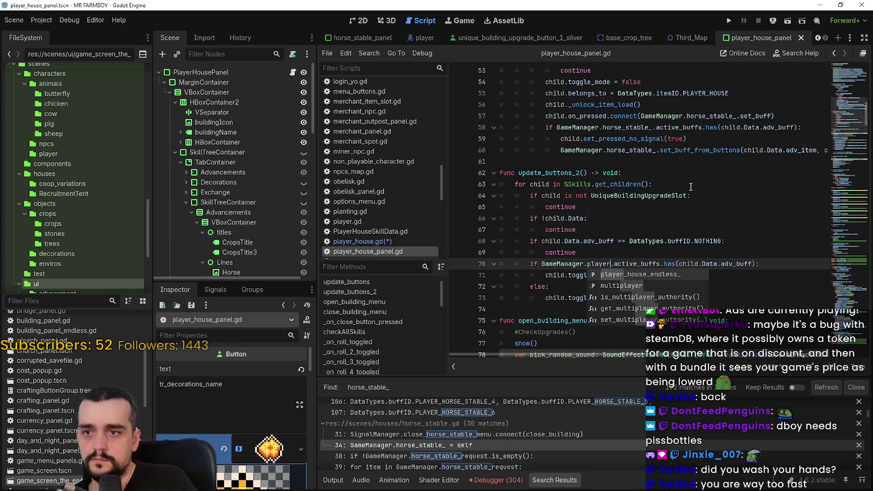
key("Return")
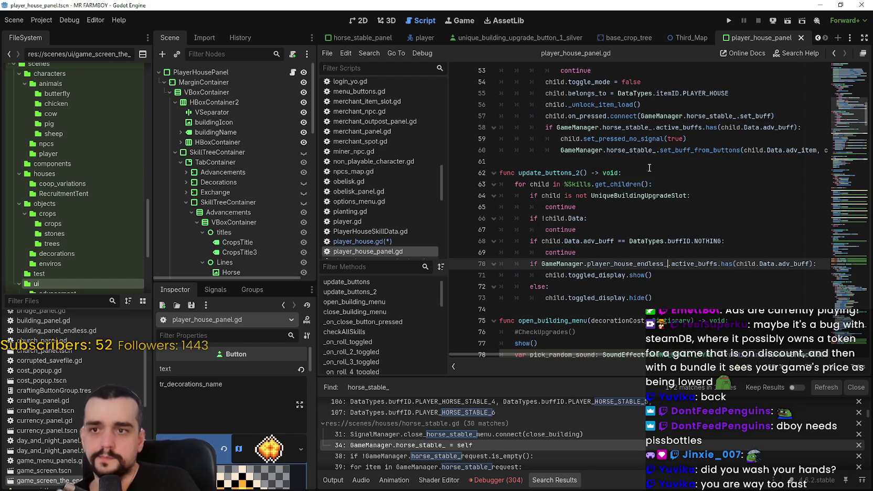
- Search the whole project and then this script for remaining horse_stable_ occurrences
double_click(633, 127)
key("ctrl+shift+f")
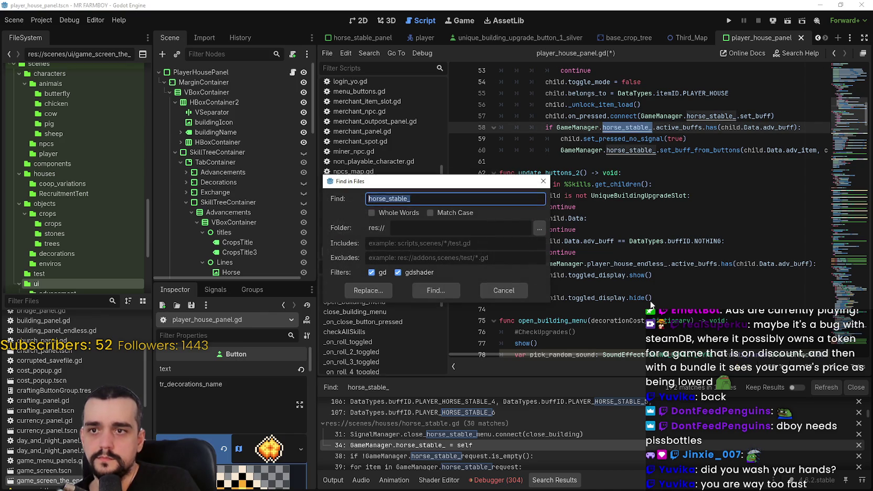
left_click(438, 294)
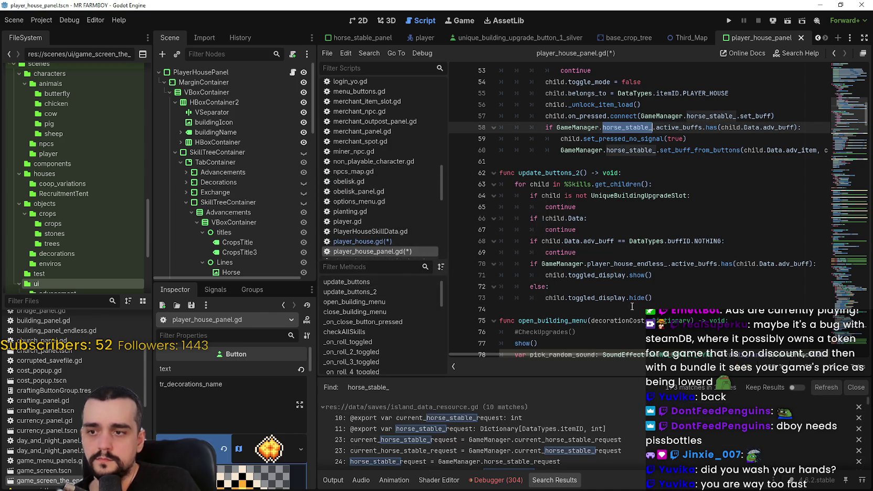
left_click(684, 287)
double_click(653, 262)
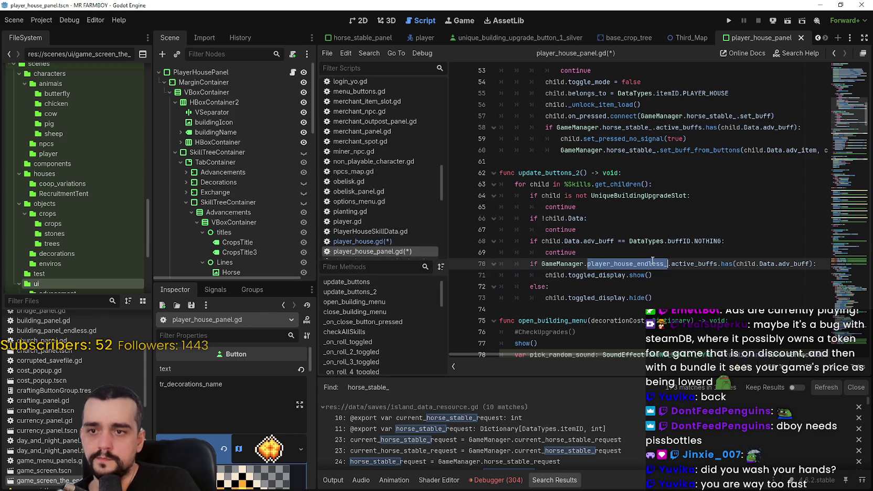
double_click(629, 127)
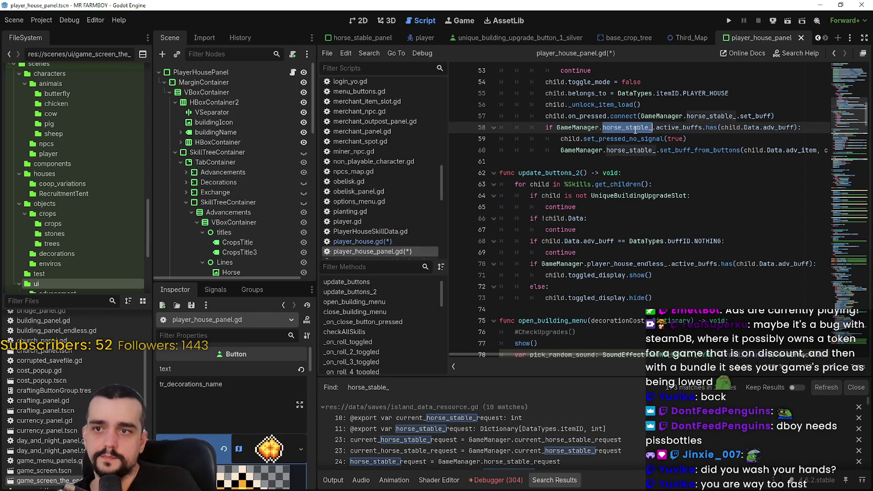
key("ctrl+f")
- Replace horse_stable_ with player_house_endless_ on lines 60, 58 and 57
double_click(631, 262)
key("ctrl+c")
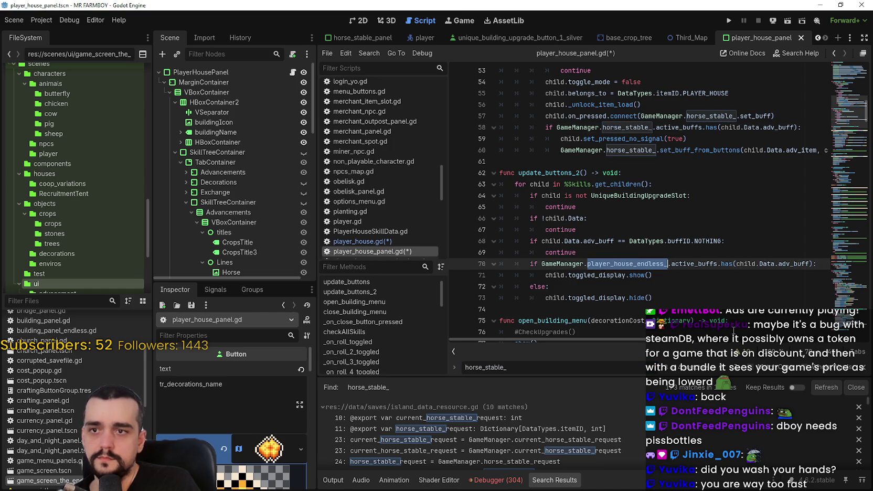
left_click(727, 370)
key("ctrl+v")
left_click(724, 369)
key("ctrl+v")
left_click(723, 369)
key("ctrl+v")
- Select the SignalManager signal reference on line 39, save the scripts, and close the find bar
left_click(724, 371)
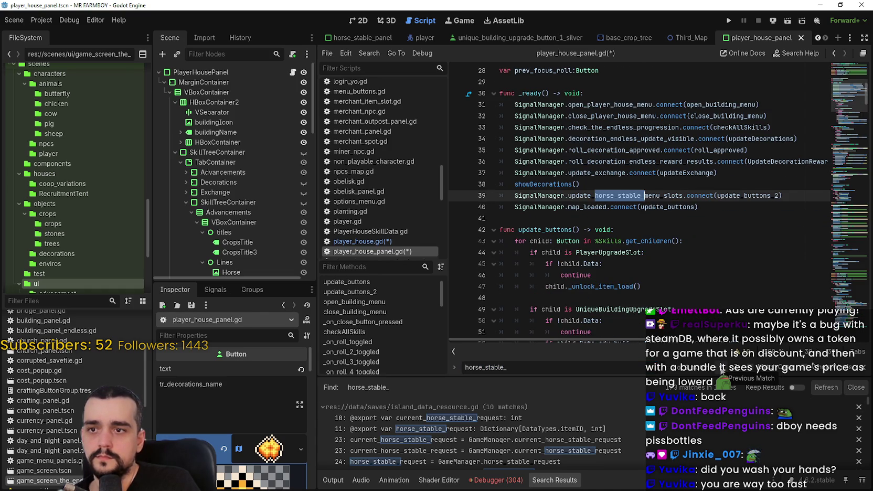
double_click(741, 195)
left_click_drag(676, 196, 551, 194)
left_click(589, 214)
key("ctrl+s")
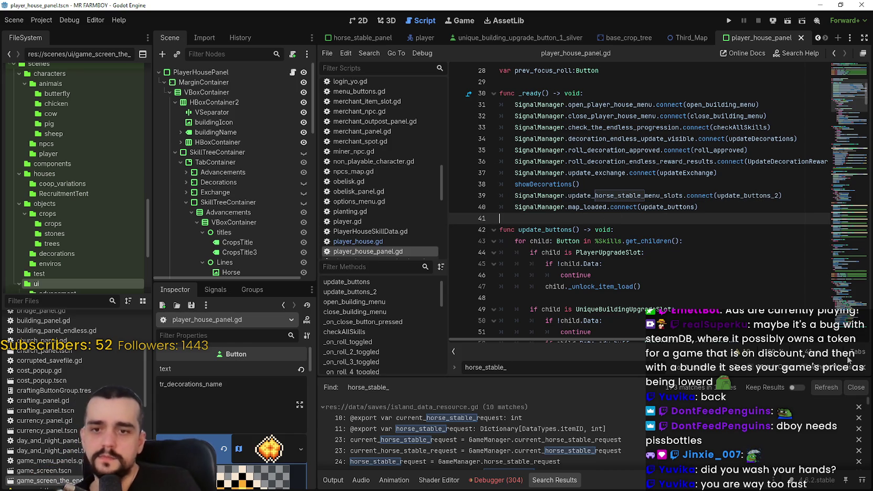
key("Escape")
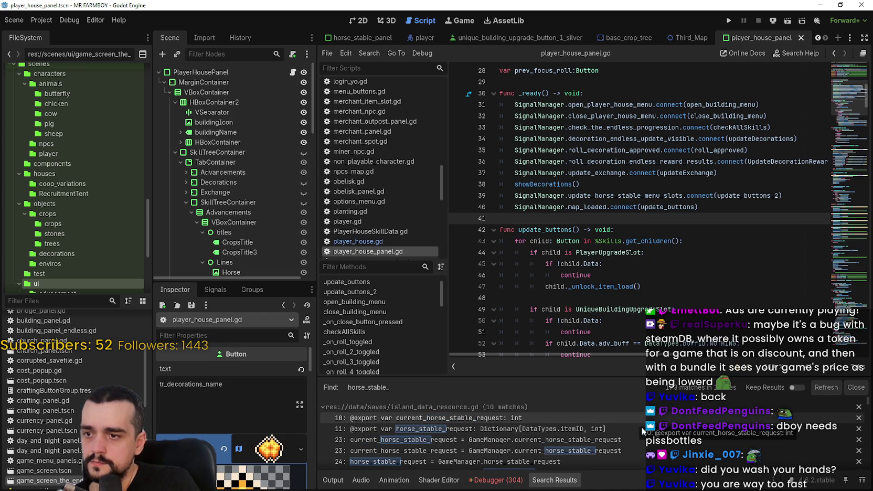
- Review the project-wide horse_stable_ results and jump to the line 58 match in player_house_panel.gd
scroll(637, 421, "down", 5)
scroll(676, 444, "down", 10)
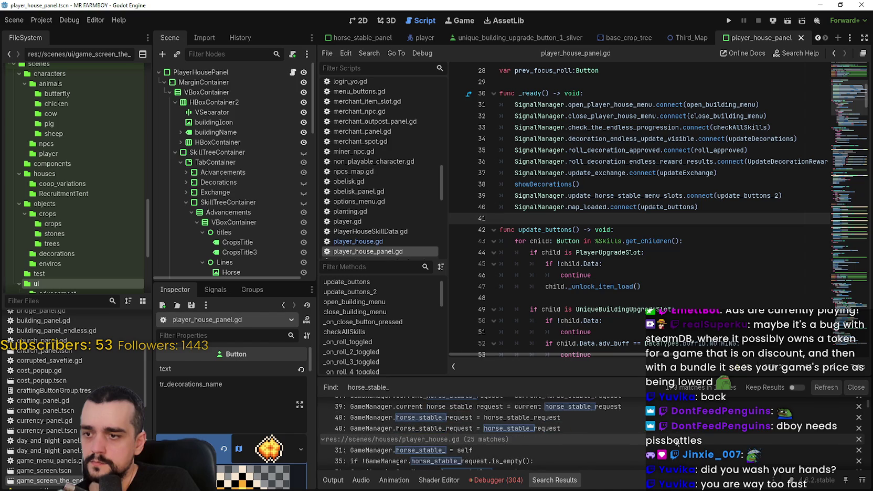
scroll(675, 443, "down", 1)
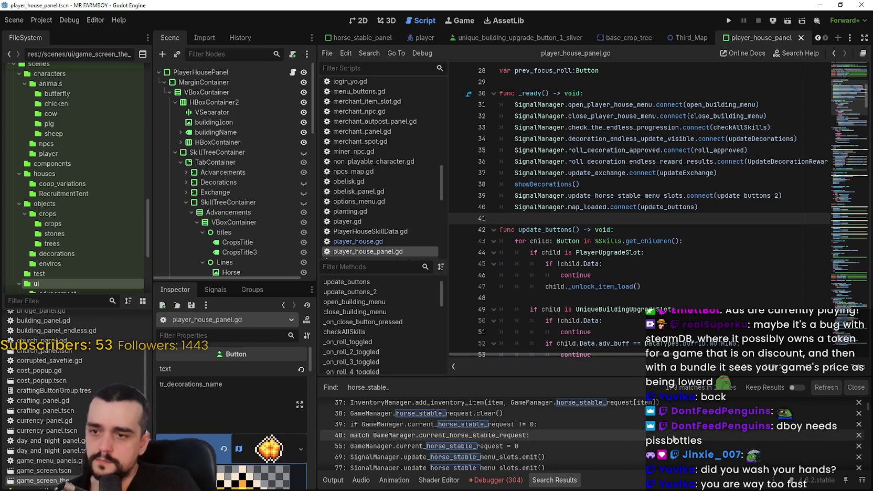
scroll(674, 440, "down", 3)
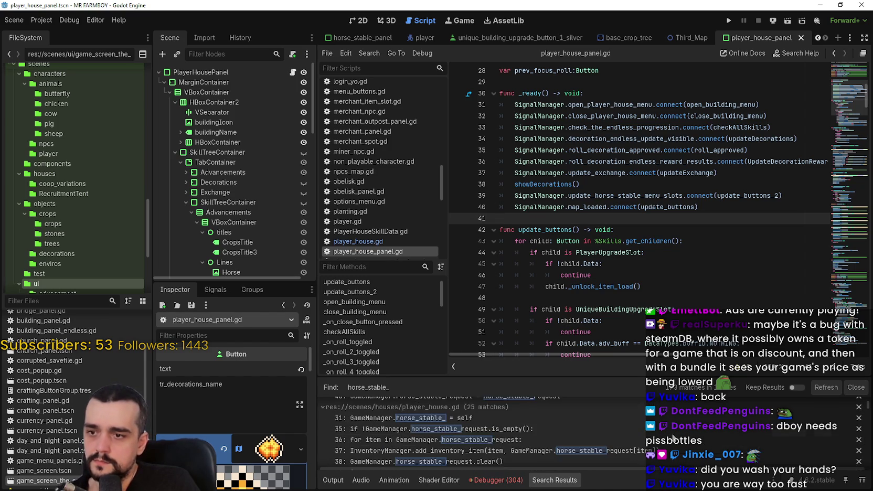
scroll(670, 436, "down", 1)
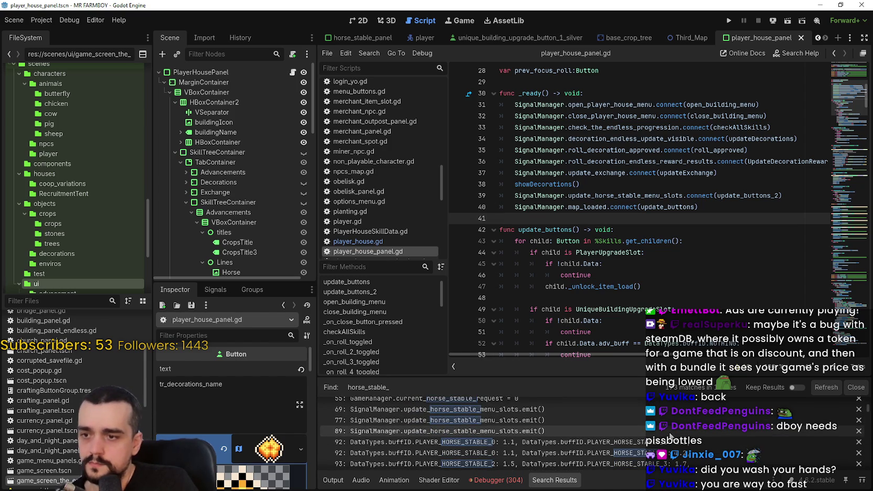
scroll(671, 436, "down", 5)
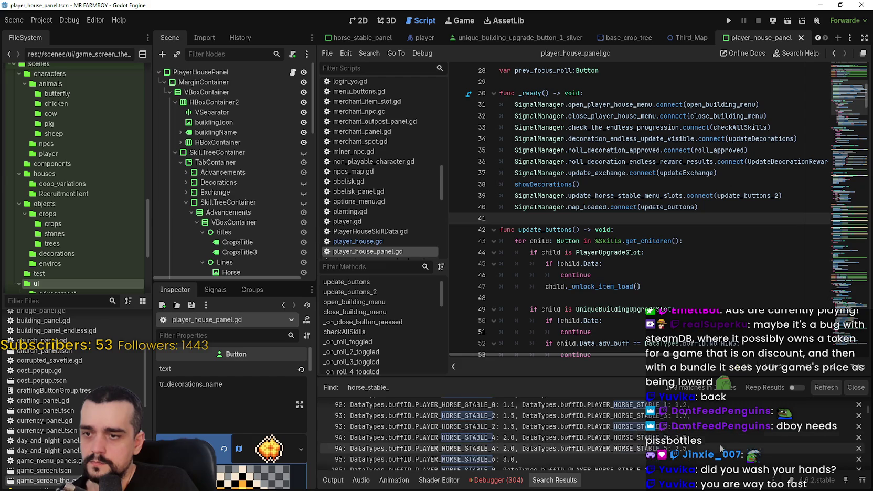
scroll(718, 441, "down", 3)
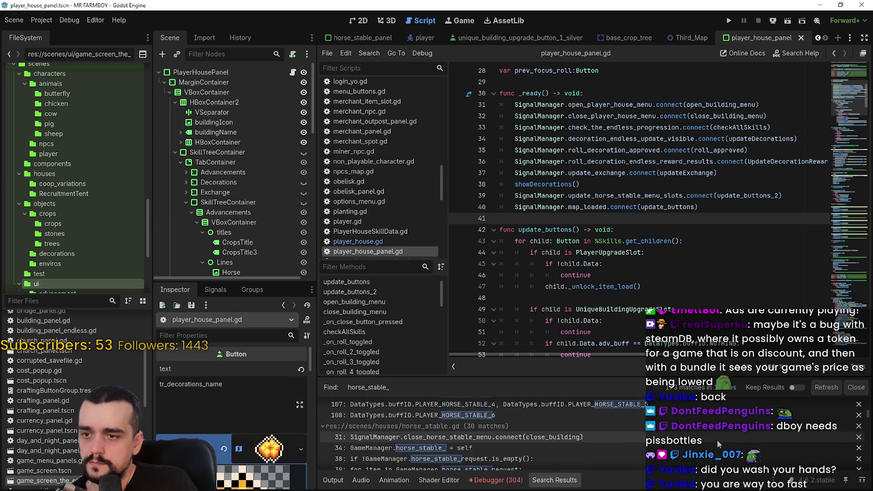
scroll(726, 432, "down", 4)
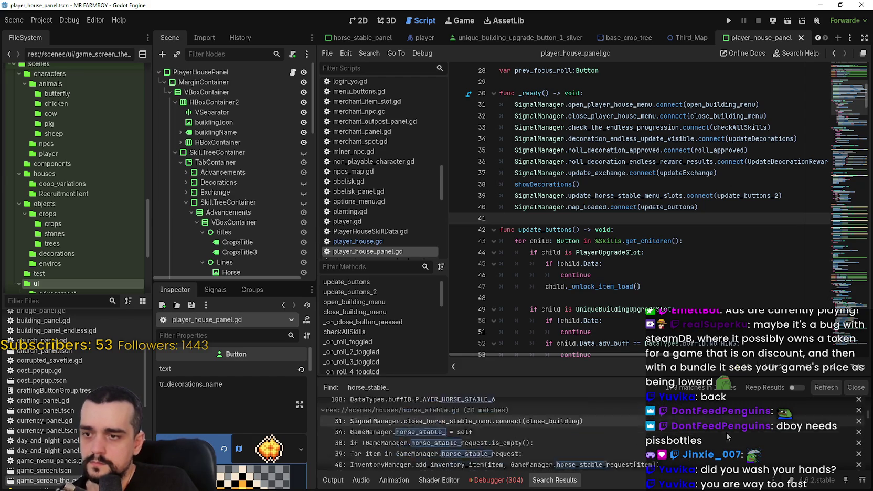
scroll(725, 431, "down", 5)
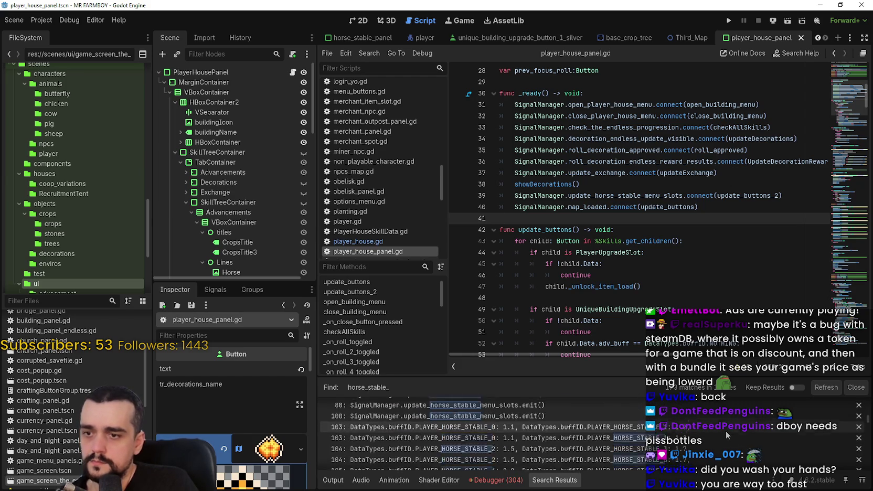
scroll(726, 428, "down", 3)
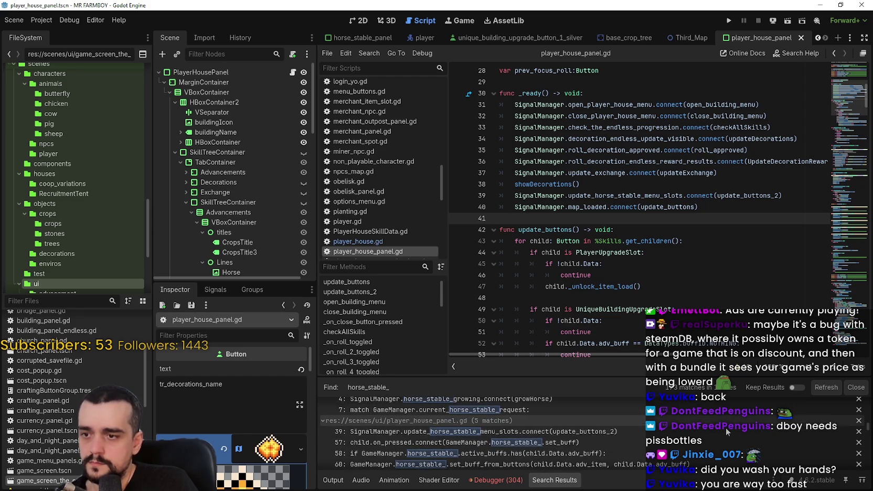
scroll(725, 428, "down", 2)
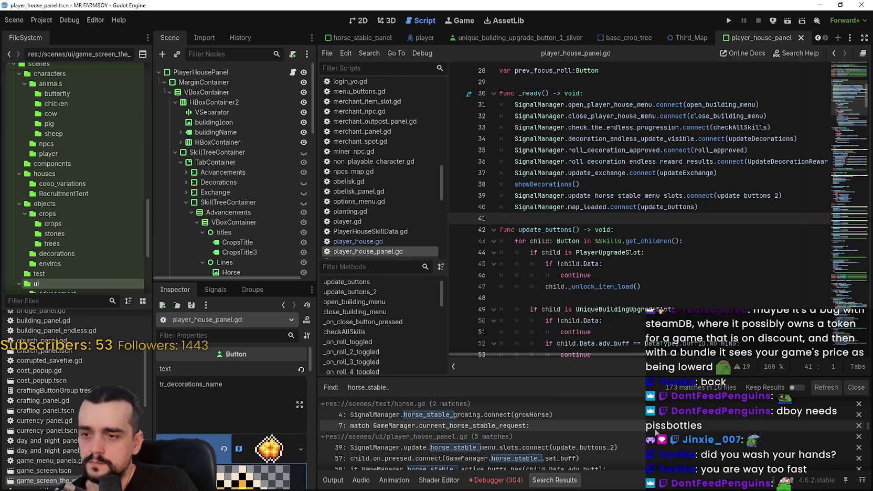
scroll(653, 427, "down", 1)
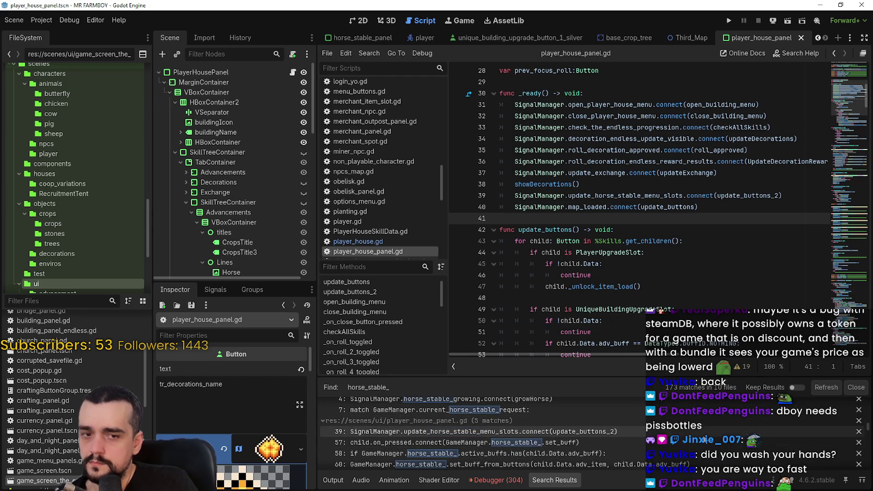
scroll(714, 437, "down", 2)
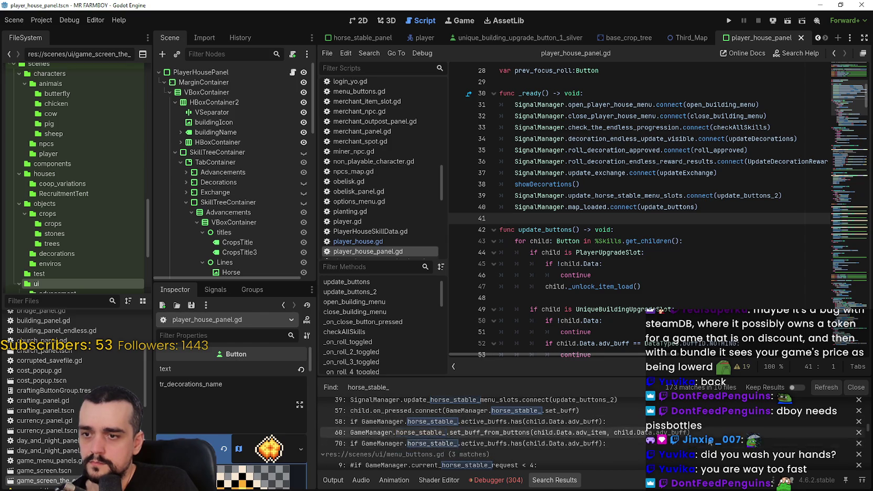
scroll(740, 444, "up", 1)
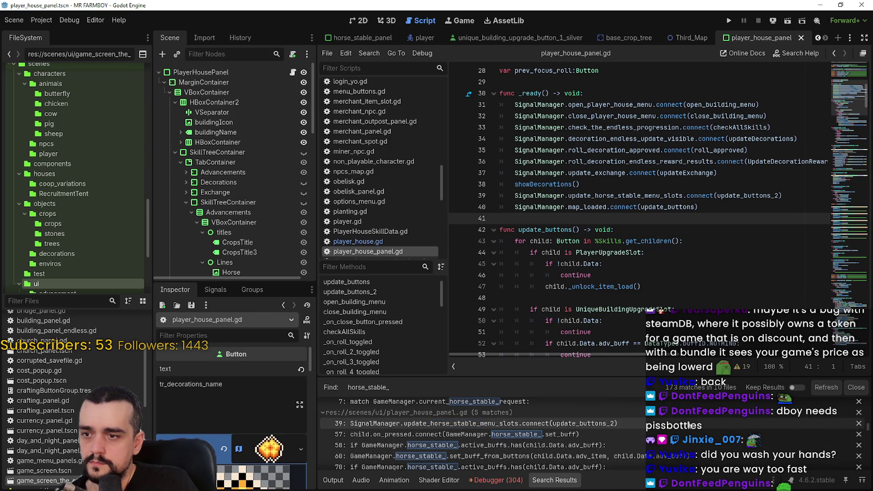
left_click(653, 443)
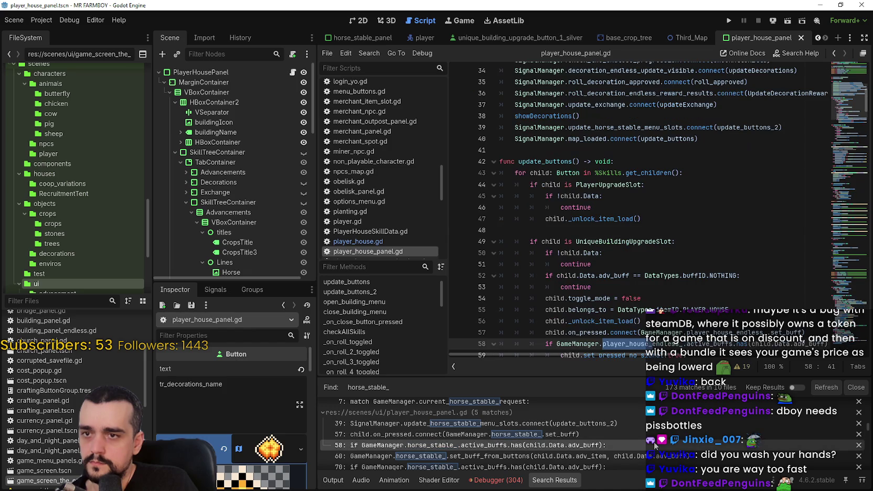
- Go to the adv_buff check on line 52, then run the project
scroll(636, 441, "down", 6)
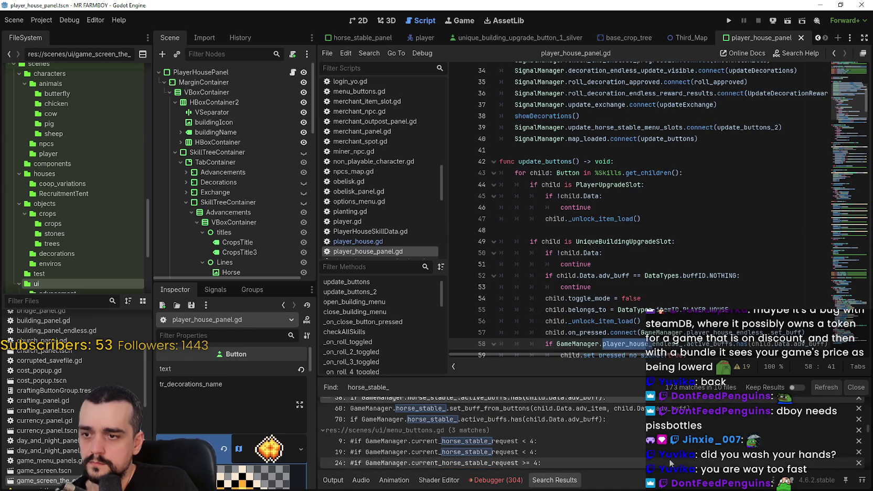
scroll(661, 447, "down", 2)
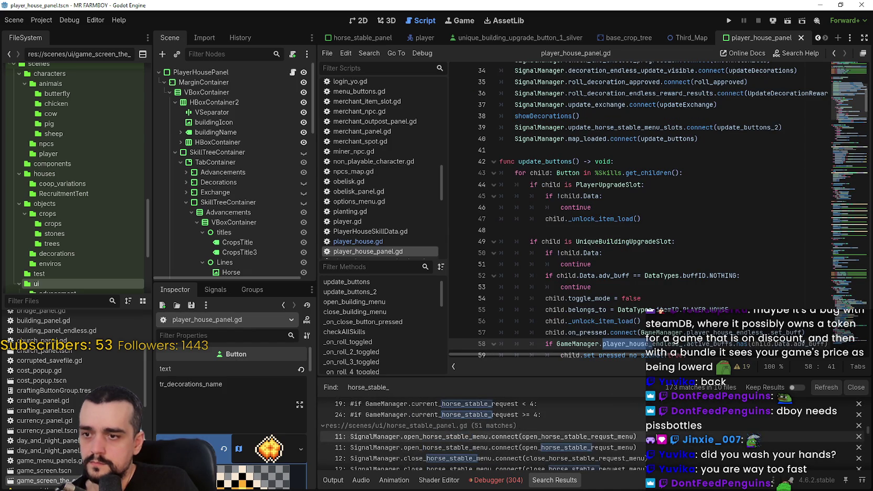
scroll(524, 433, "down", 4)
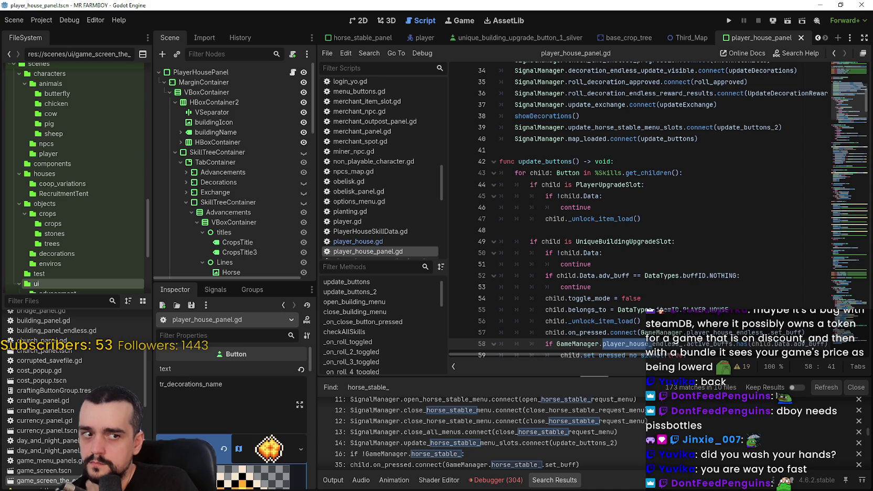
scroll(568, 426, "down", 2)
scroll(606, 463, "down", 3)
scroll(612, 453, "down", 2)
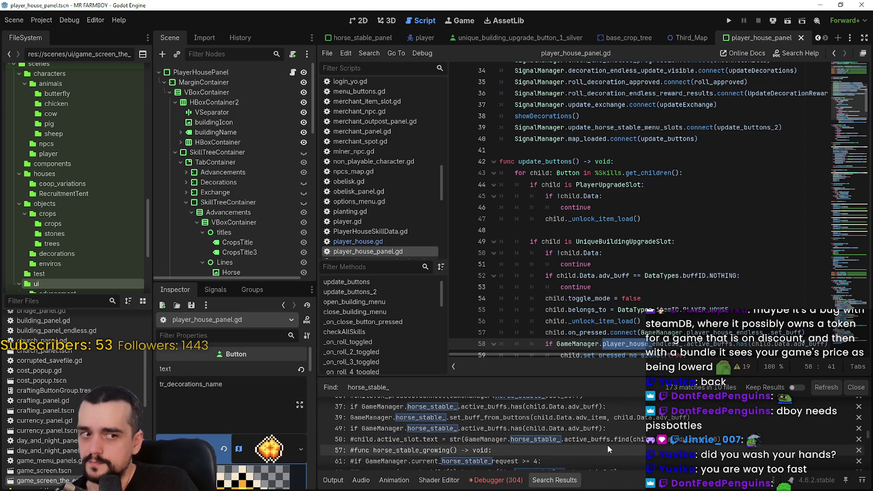
scroll(606, 445, "down", 4)
scroll(611, 438, "down", 5)
scroll(617, 422, "down", 8)
scroll(616, 422, "down", 10)
scroll(613, 418, "down", 3)
scroll(644, 438, "down", 5)
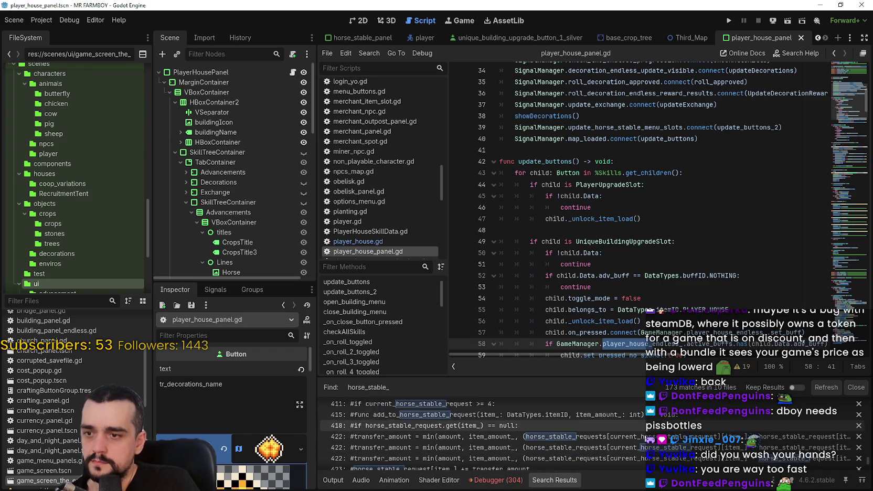
scroll(640, 431, "down", 4)
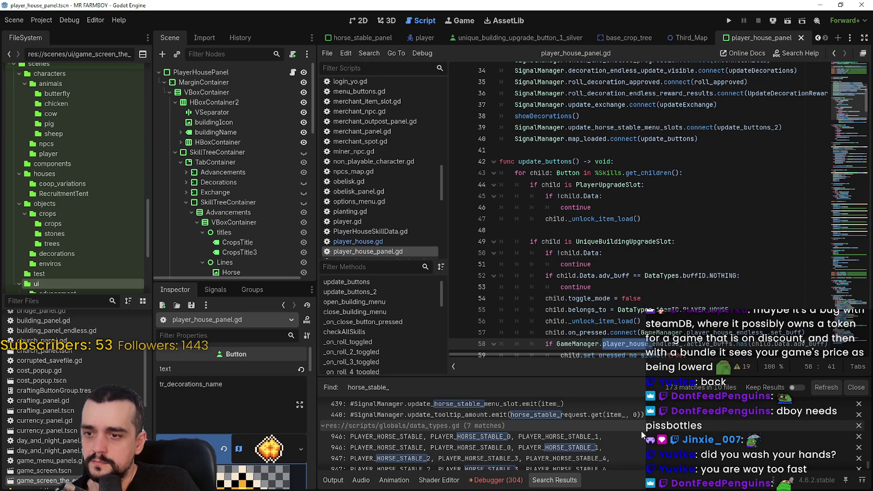
left_click(622, 276)
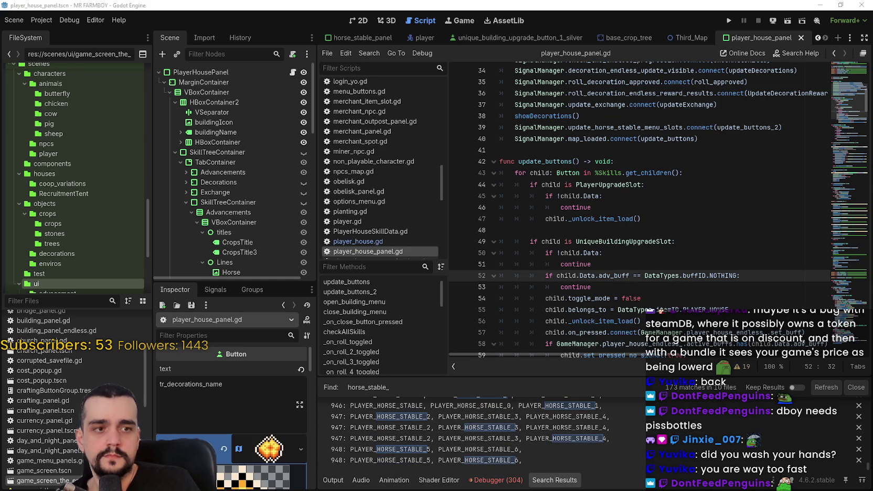
left_click(728, 23)
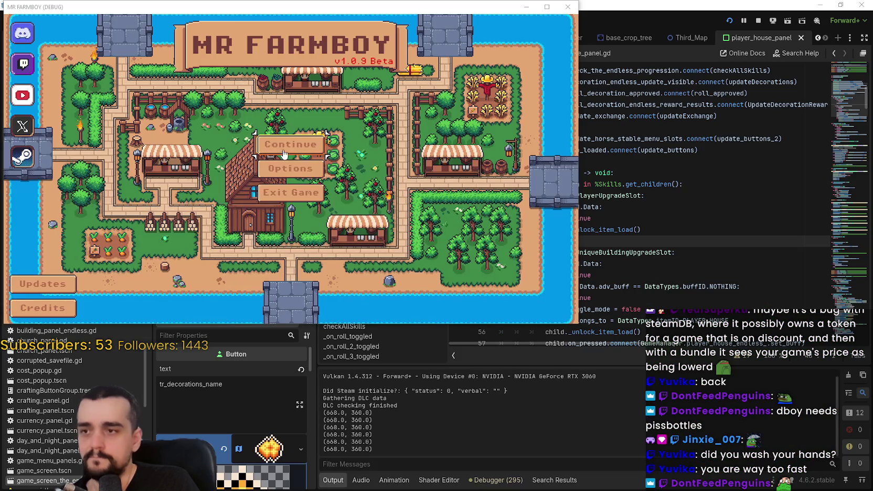
- Create a new Balanced Economy save in The Endless mode from the save game selection
left_click(299, 157)
scroll(297, 158, "down", 4)
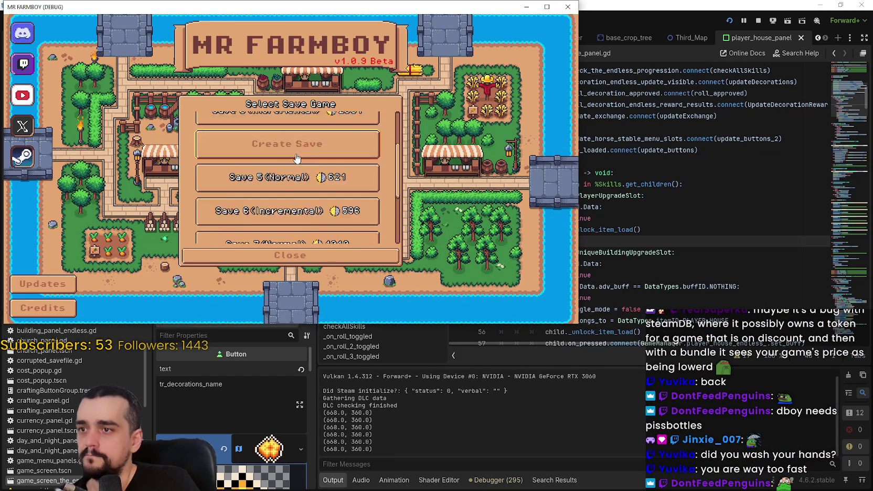
left_click(288, 160)
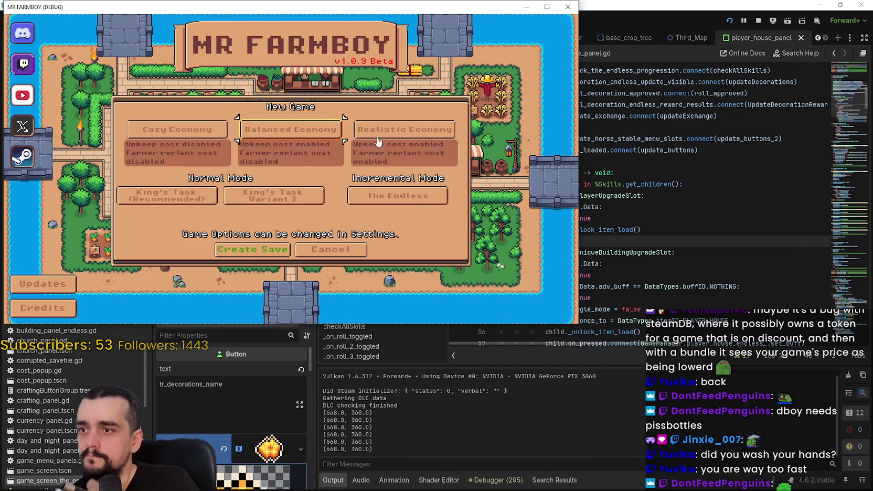
left_click(267, 245)
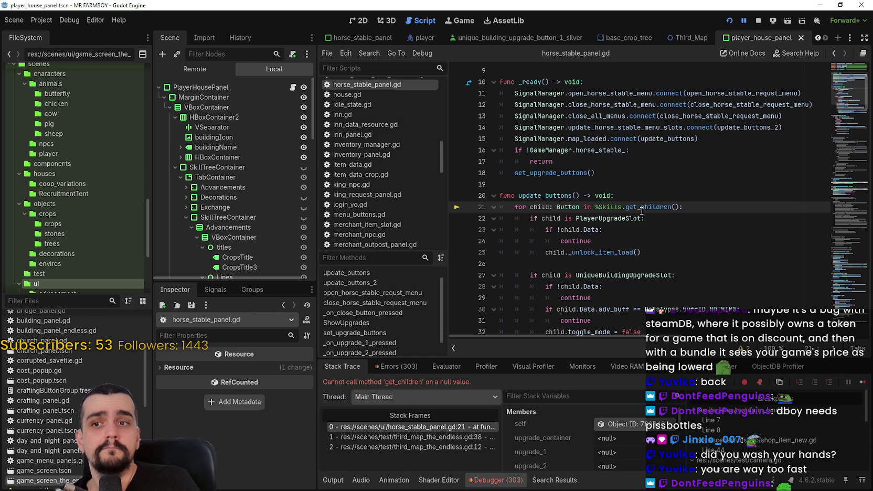
- Inspect %Skills on line 21 of horse_stable_panel.gd in the debugger, then stop the crashed session
mouse_move(641, 211)
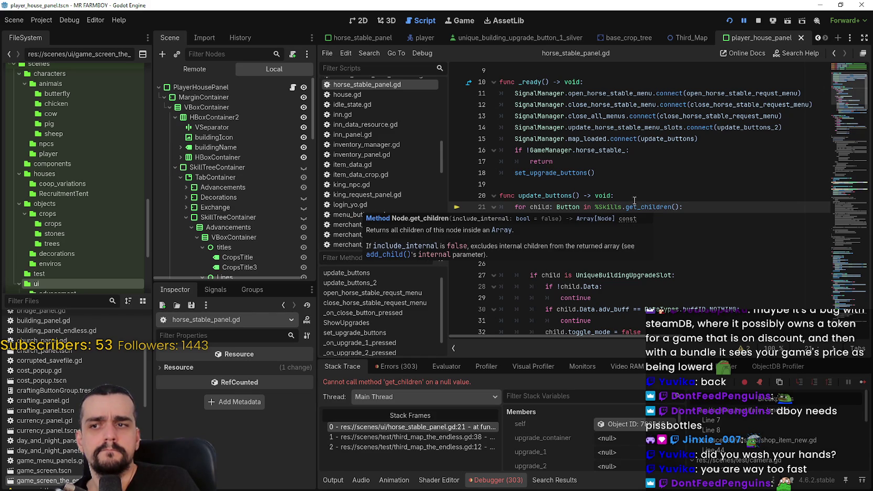
double_click(609, 206)
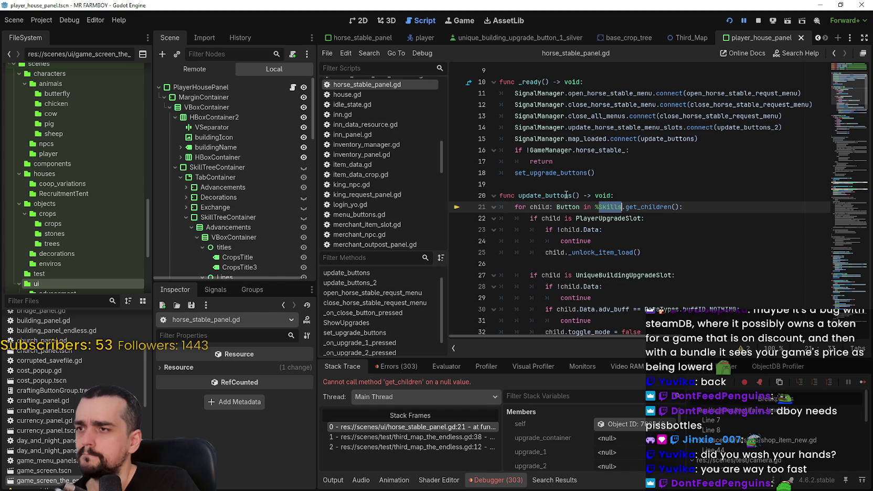
left_click(641, 423)
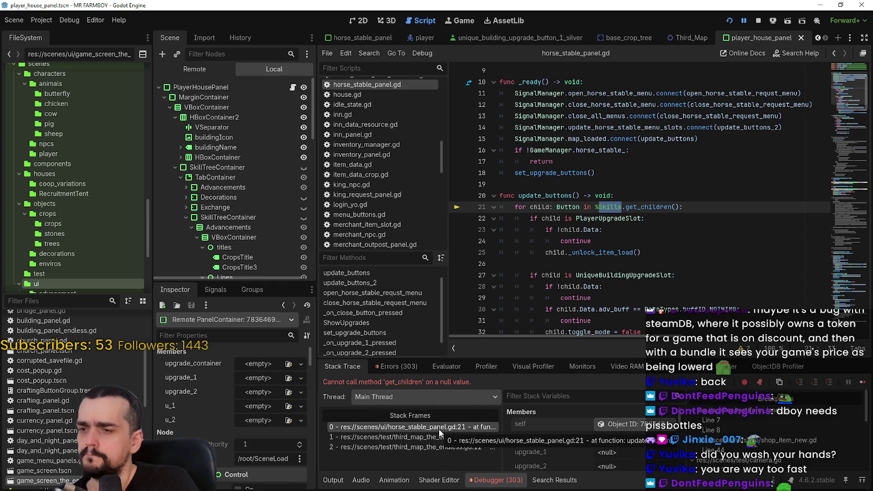
left_click(759, 23)
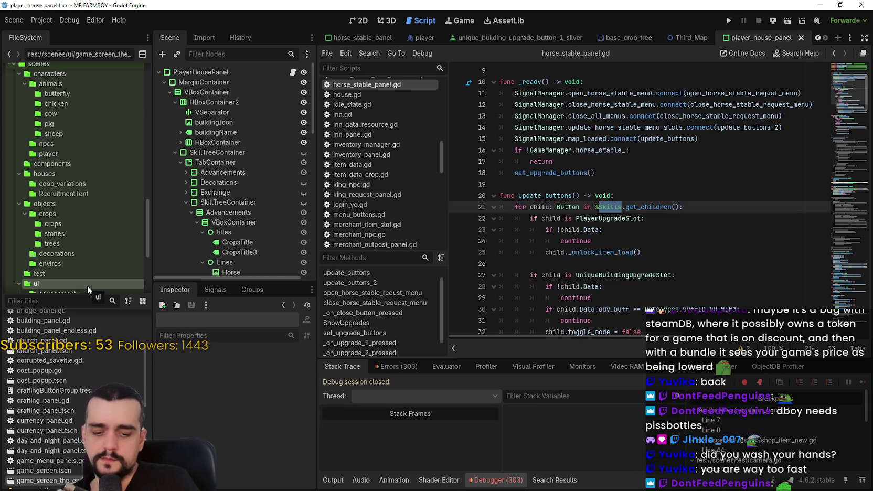
- Open game_screen_the_endless.tscn and select its HorseStablePanel node in the Scene dock
type("game_s")
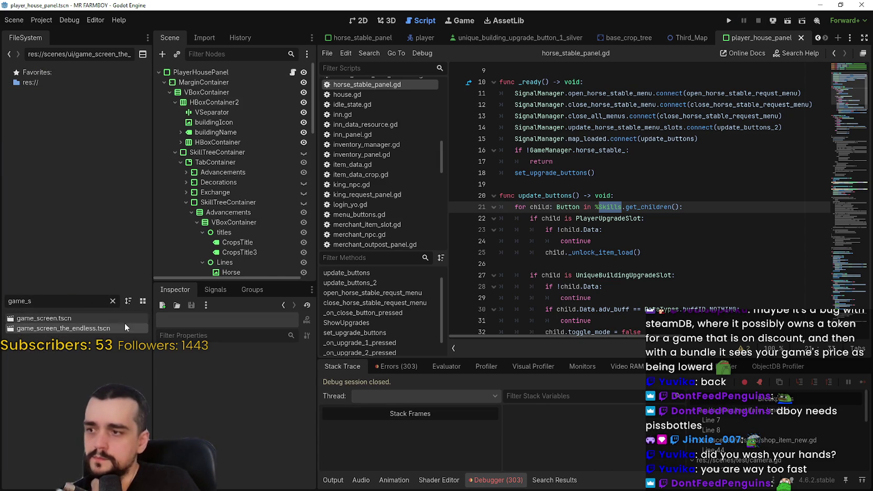
double_click(113, 328)
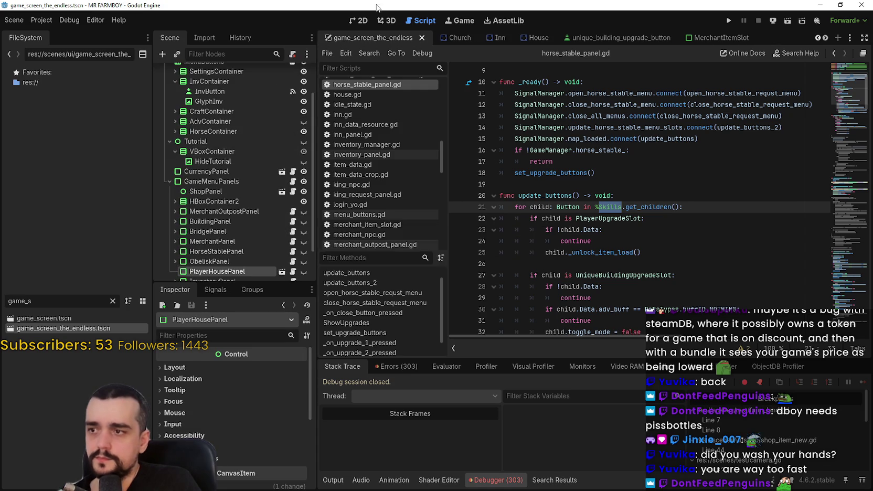
left_click(364, 24)
scroll(262, 223, "down", 3)
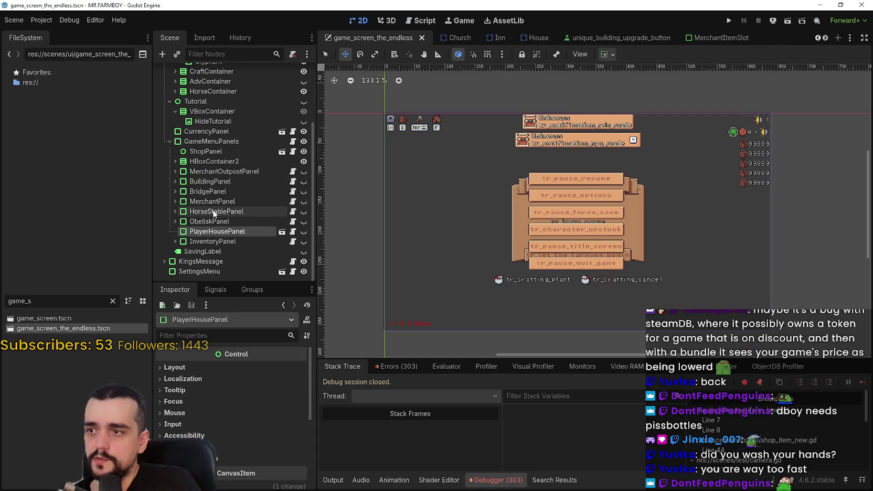
left_click(225, 211)
right_click(240, 217)
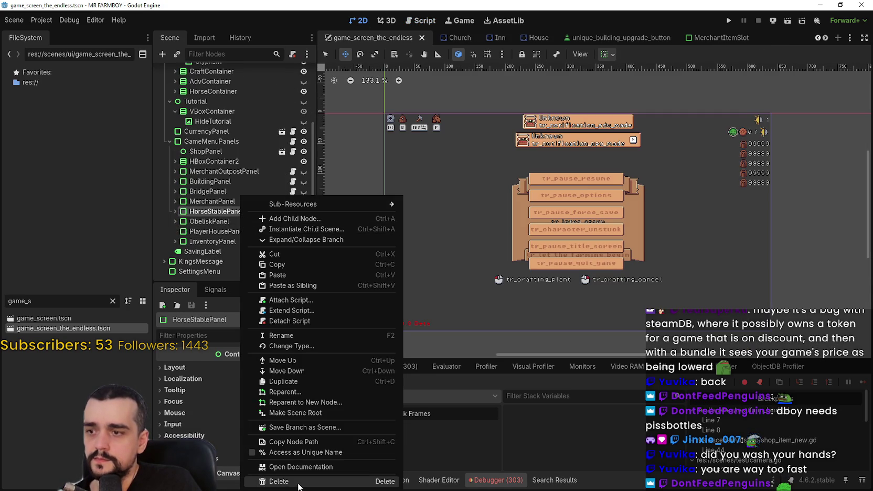
left_click(272, 483)
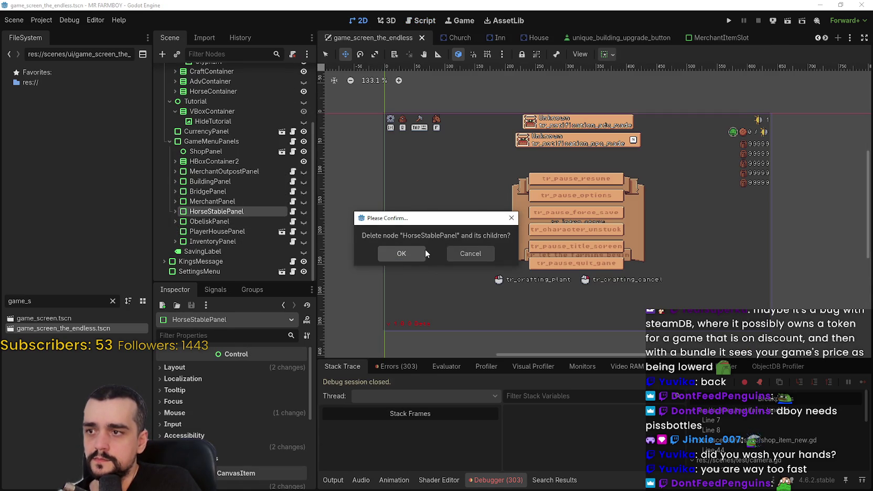
left_click(462, 253)
- Show and hide HorseStablePanel on the canvas to check it
left_click(293, 211)
left_click(304, 211)
left_click(358, 20)
scroll(525, 196, "up", 2)
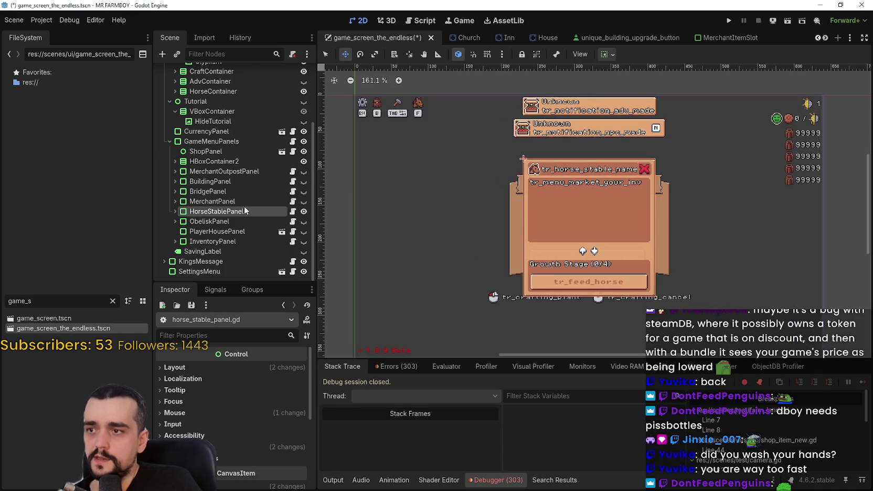
left_click(303, 211)
- Delete the HorseStablePanel node, save the scene, and run the project
right_click(257, 212)
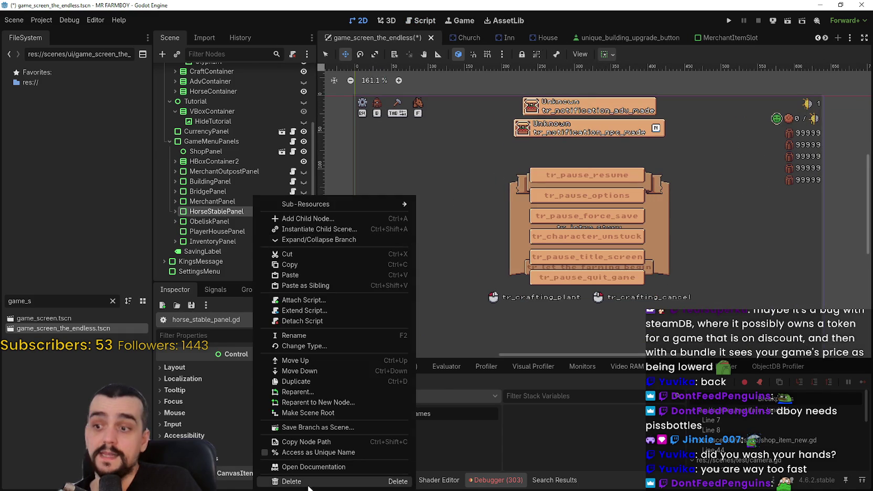
left_click(291, 481)
left_click(461, 253)
key("Delete")
scroll(458, 232, "down", 3)
left_click_drag(458, 232, 490, 239)
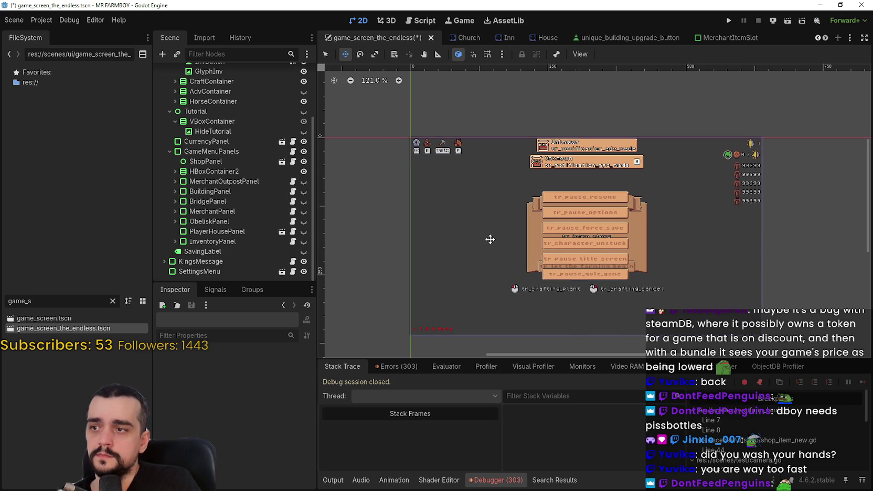
key("ctrl+s")
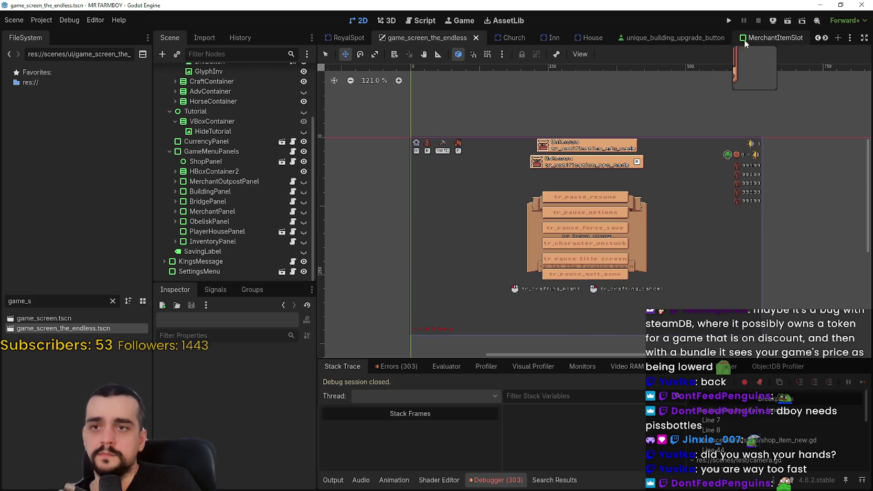
left_click(729, 22)
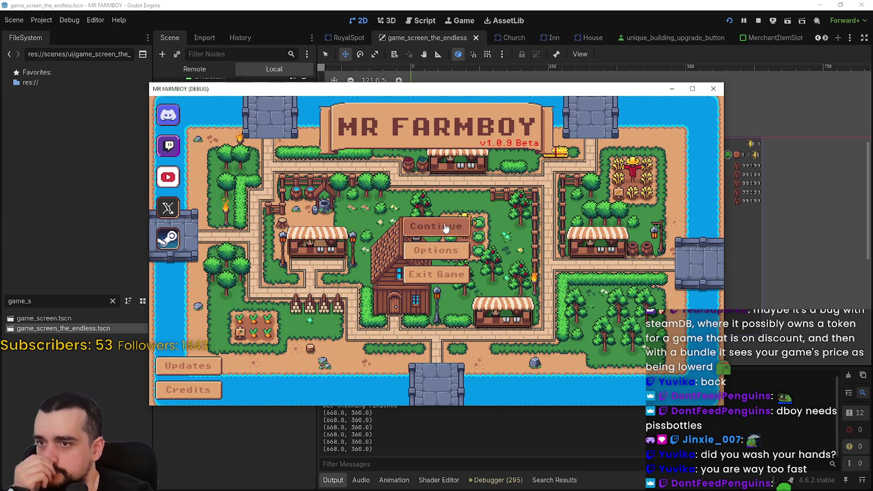
- In full screen, create a Balanced Economy save in The Endless mode and dismiss the King's letter
left_click(442, 224)
left_click(691, 89)
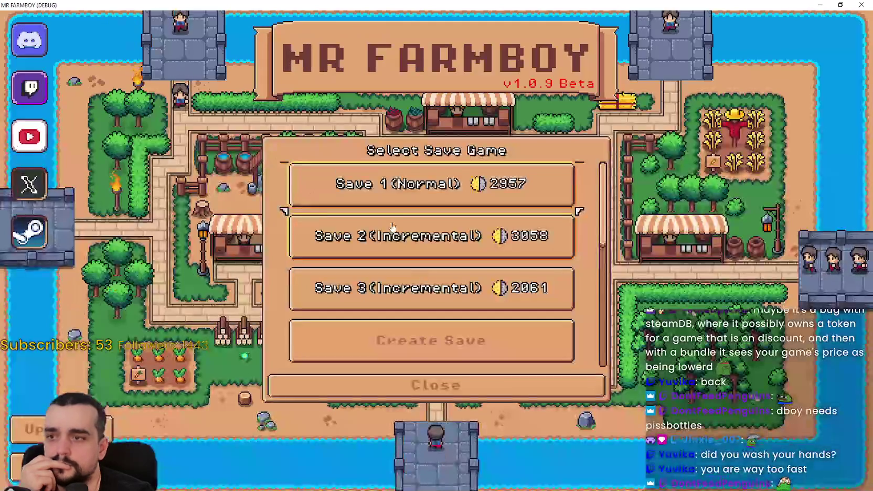
scroll(442, 283, "down", 1)
left_click(451, 314)
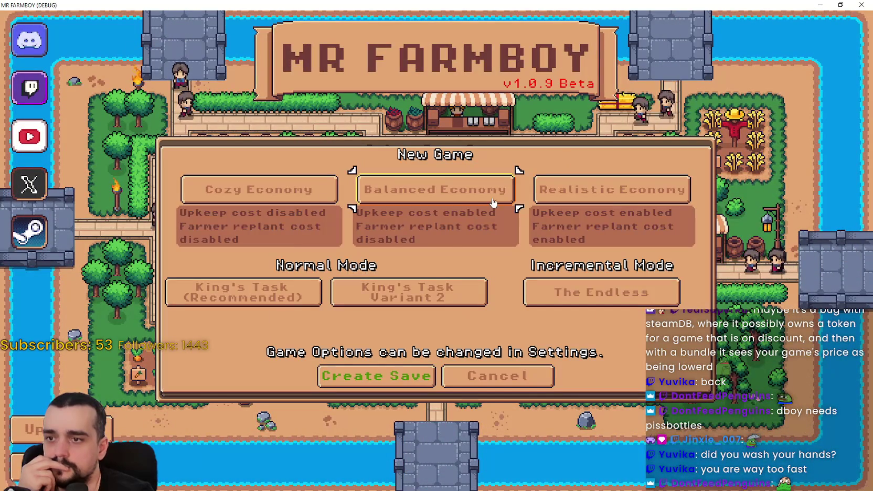
left_click(574, 303)
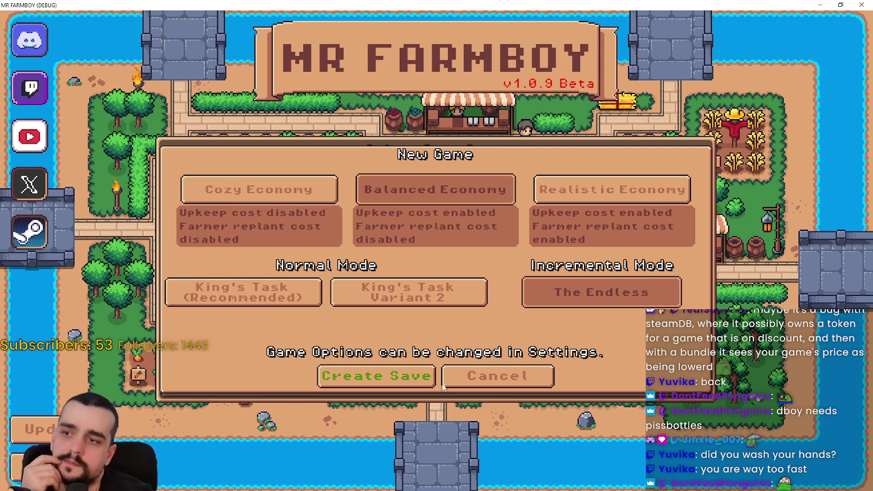
left_click(381, 382)
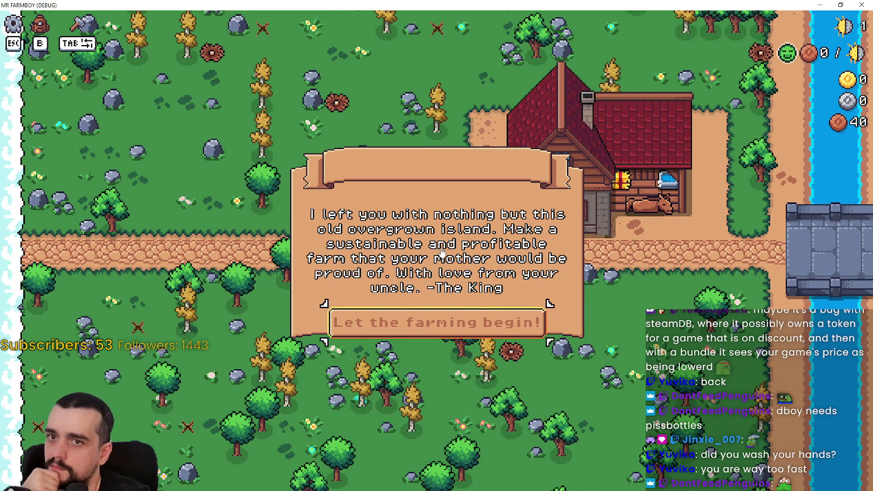
left_click(470, 330)
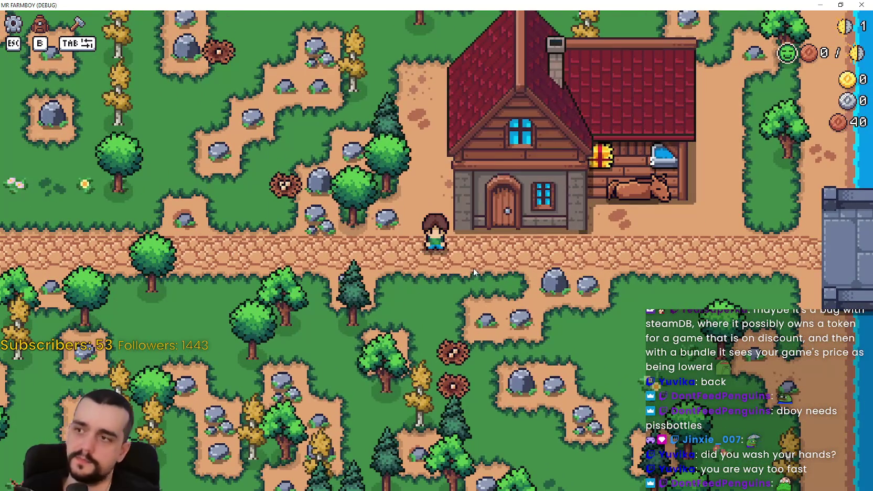
- Check the stats and inventory pages, then close the panel
key("b")
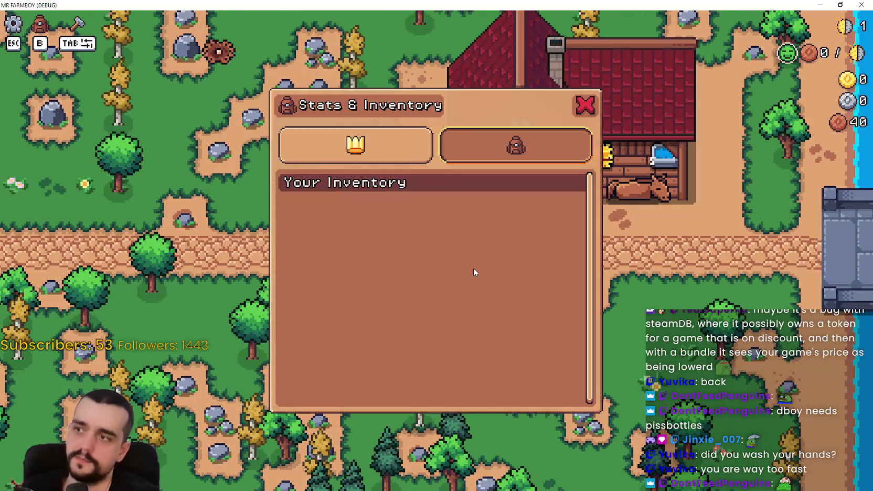
key("Tab")
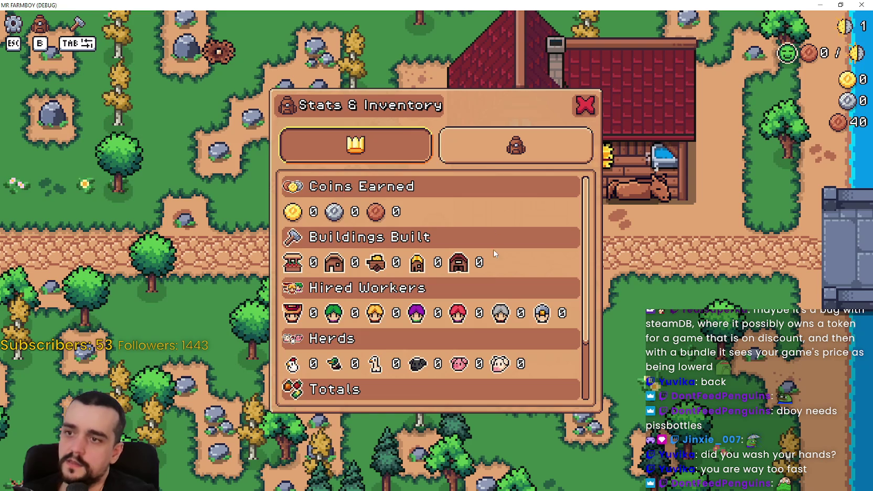
scroll(485, 209, "down", 1)
key("Tab")
key("Escape")
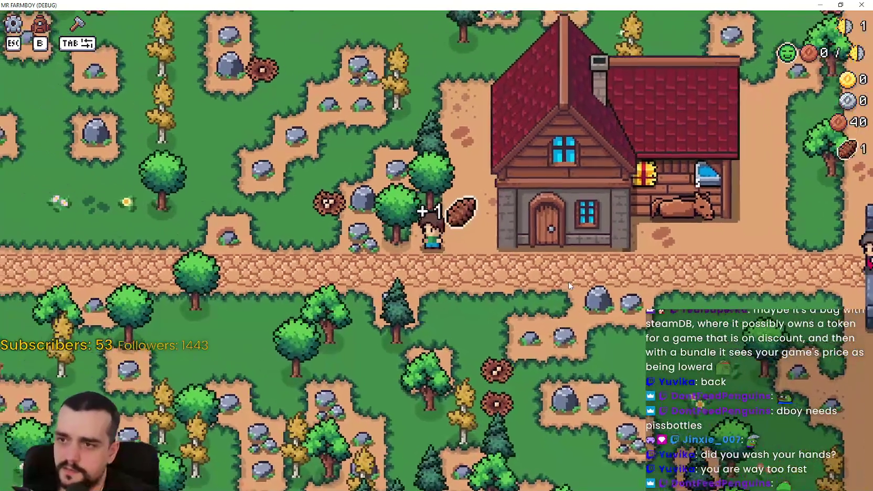
- Walk the farmer to the house and browse the Player House advancements
key("d")
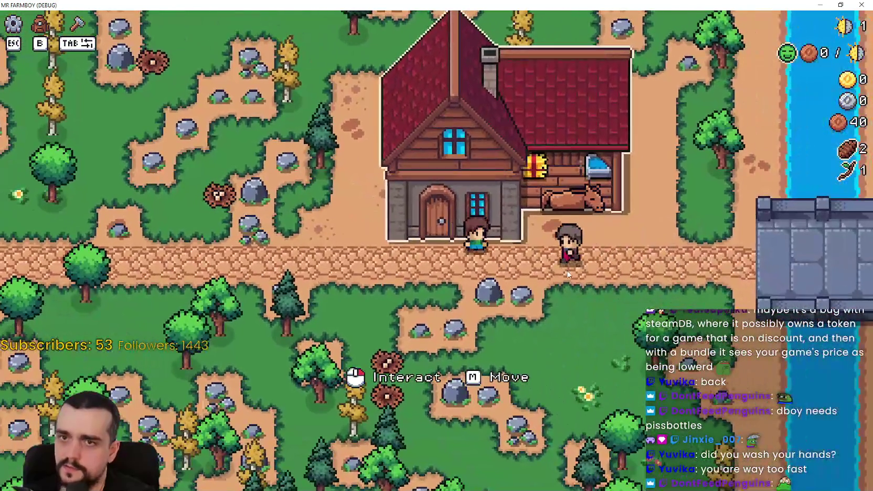
left_click(483, 241)
left_click(477, 285)
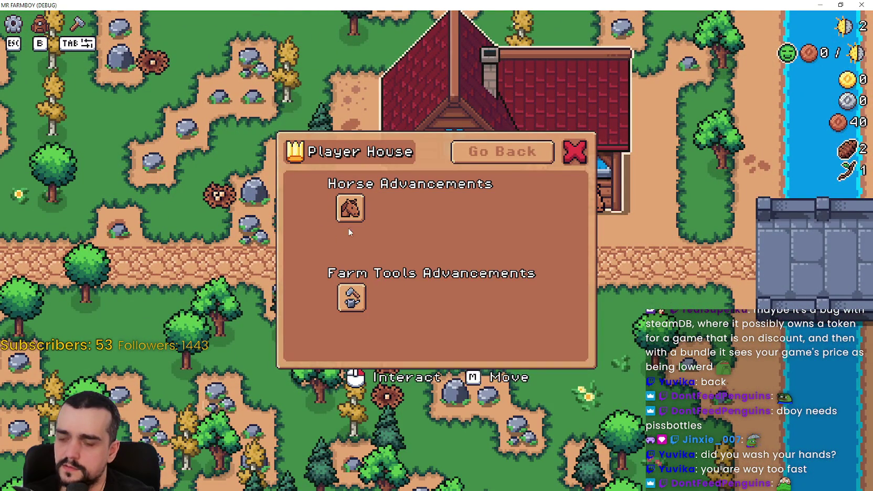
mouse_move(350, 207)
key("Escape")
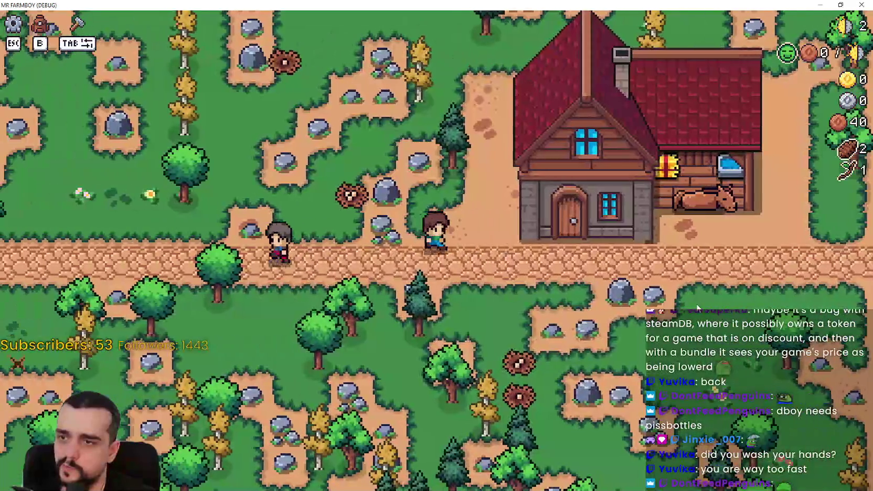
left_click(677, 298)
left_click(391, 287)
mouse_move(177, 344)
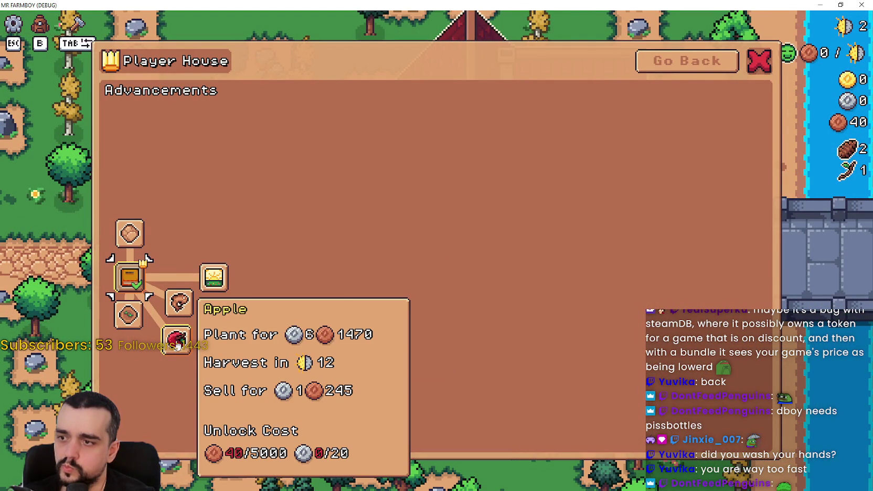
key("Escape")
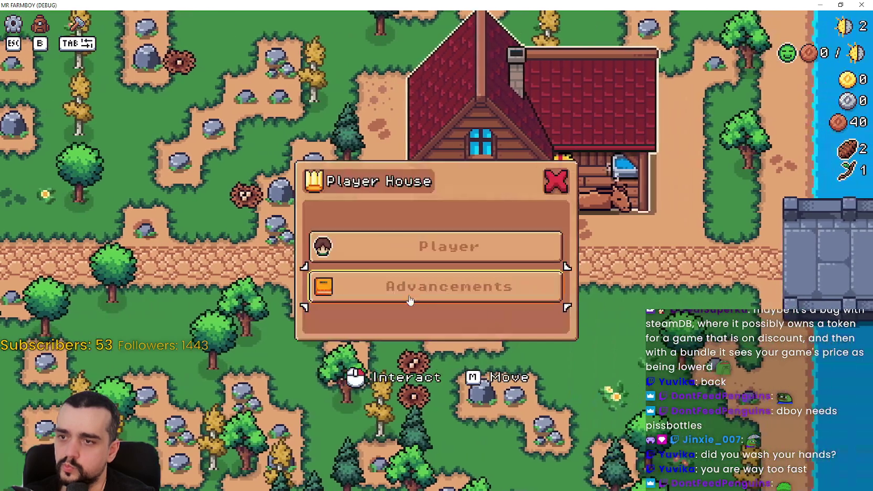
- View the Horse Mount upgrade details, then reopen the Player House menu
left_click(386, 285)
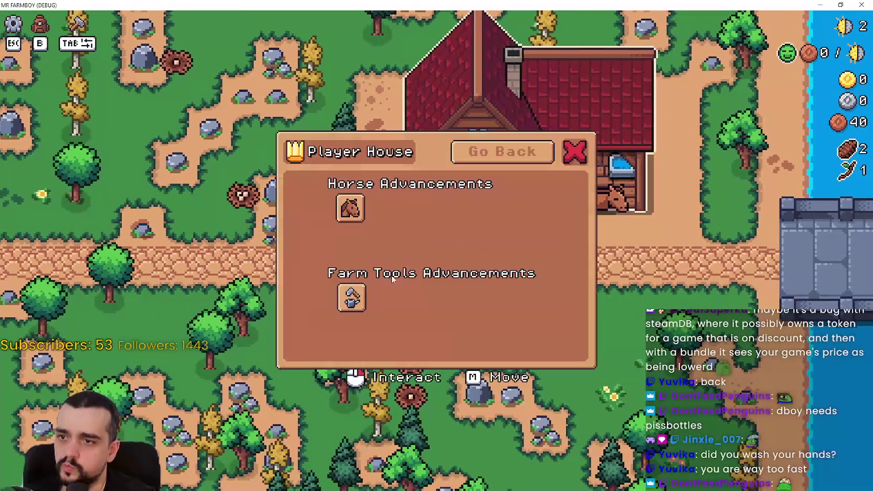
left_click(347, 206)
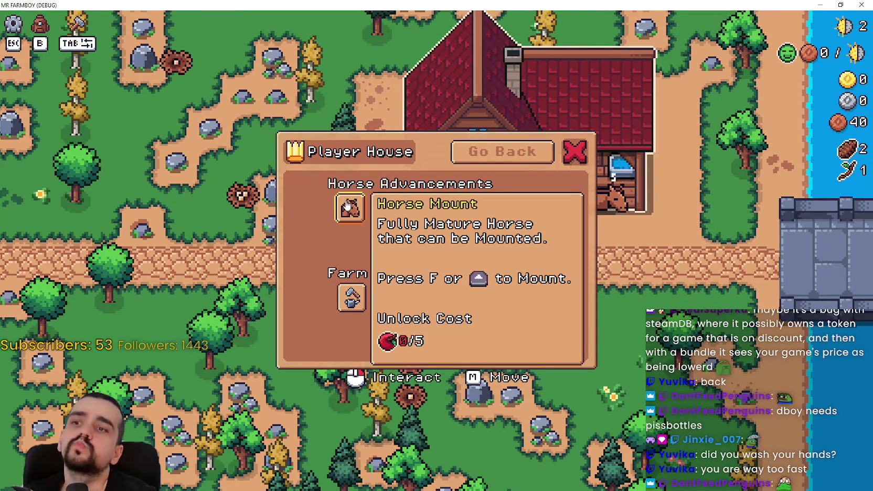
key("Escape")
key("Escape")
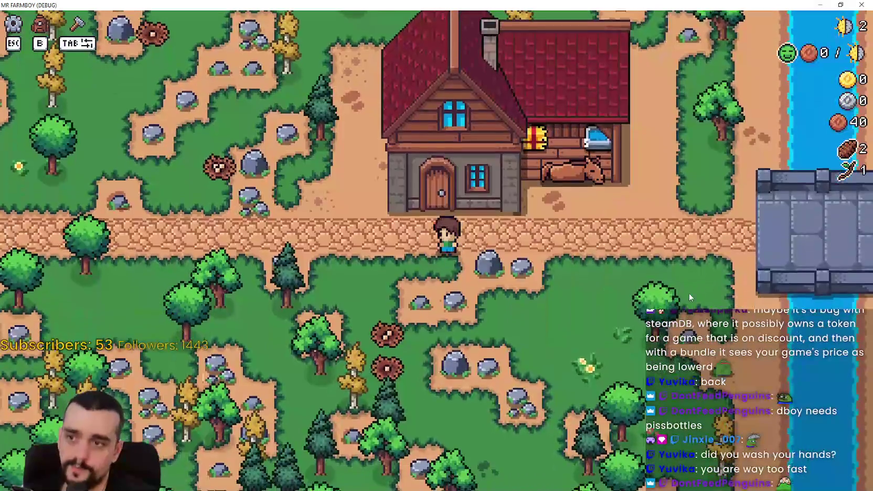
left_click(437, 184)
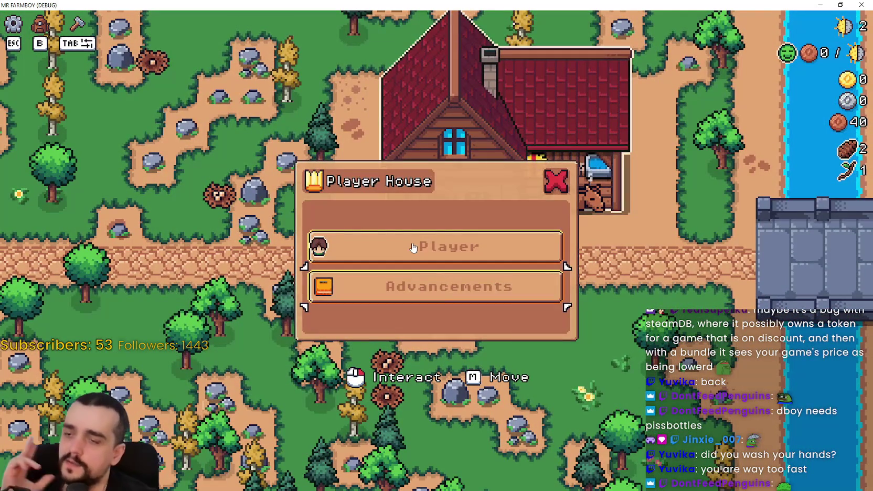
- Check the house advancements, close the menu, and walk the farmer around the field back to the house
left_click(407, 287)
left_click(502, 152)
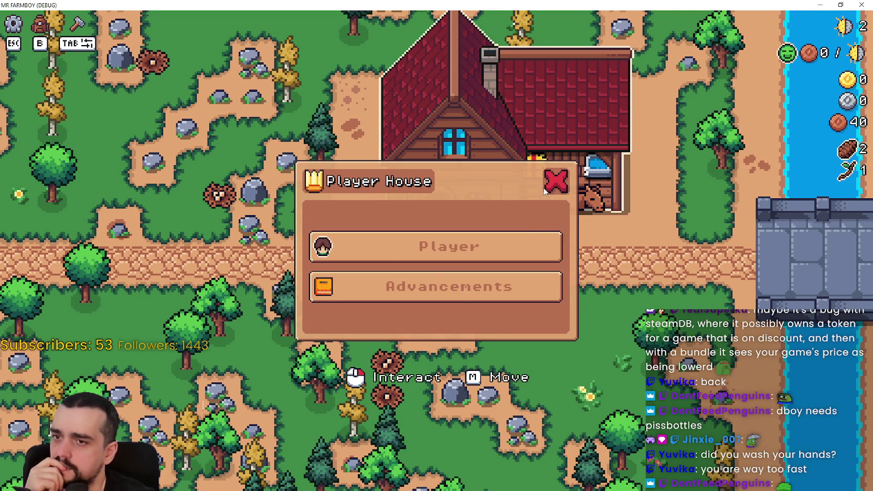
left_click(568, 190)
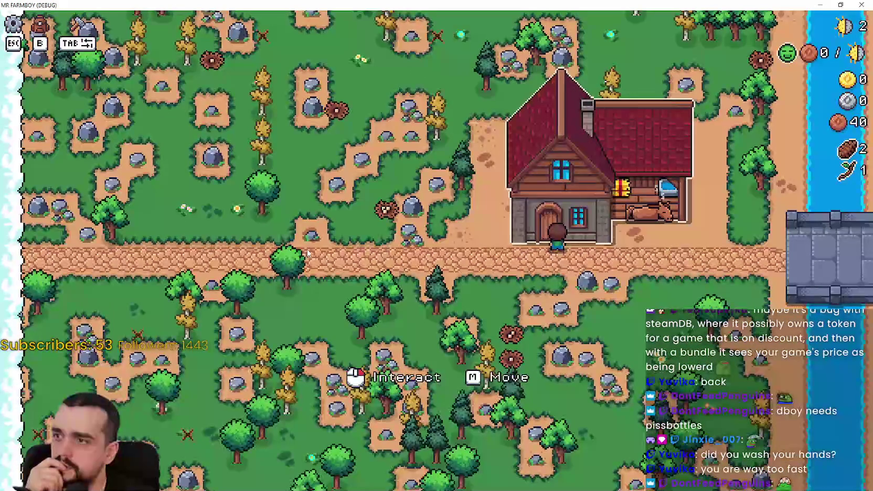
key("s")
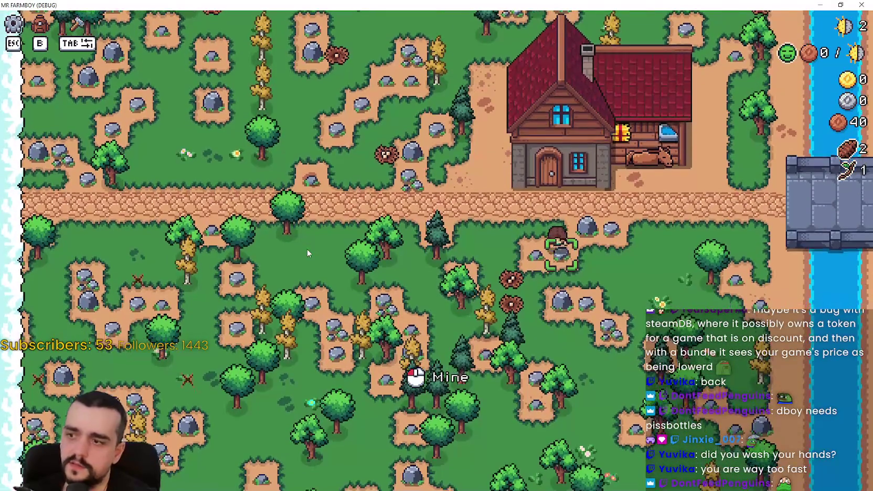
key("a")
key("s")
key("d")
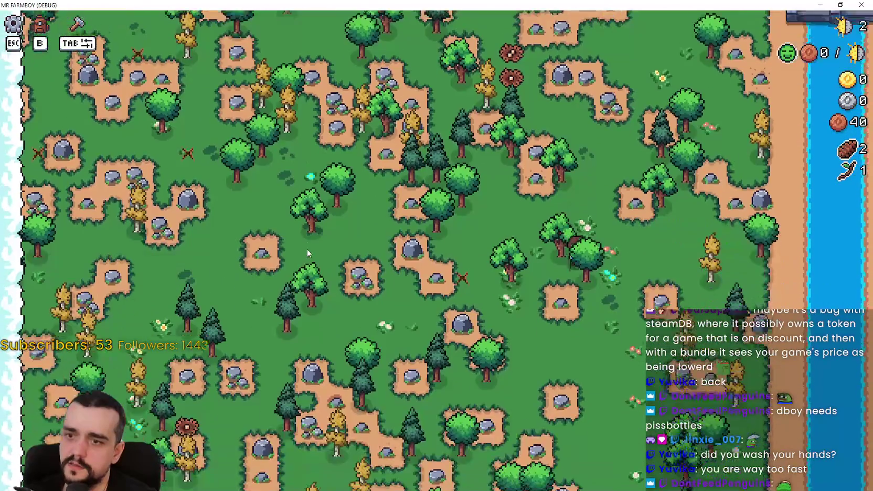
key("w")
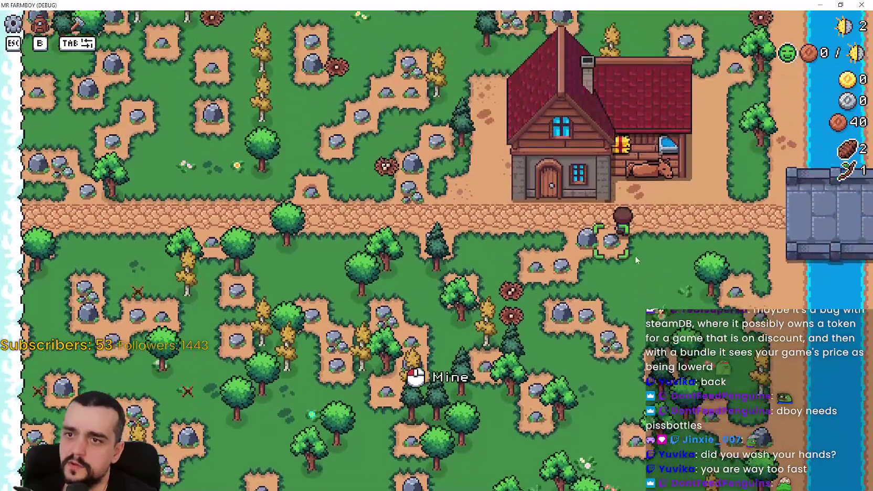
key("w")
- Review the Horse Mount card and the full Advancements tree for the horse and farm tools
left_click(431, 286)
mouse_move(349, 281)
mouse_move(349, 203)
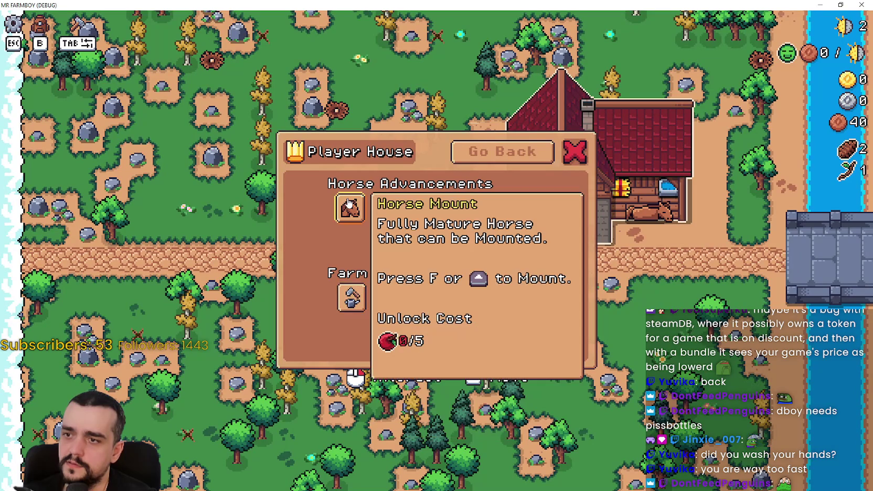
key("Escape")
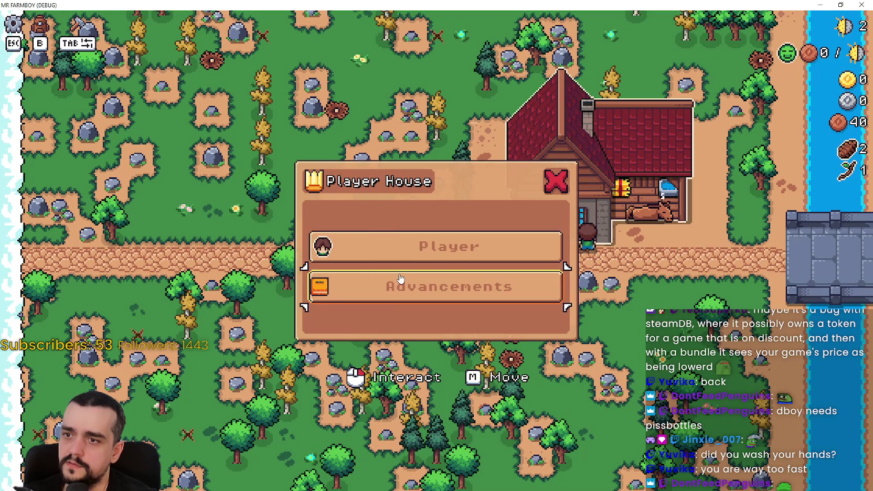
left_click(328, 290)
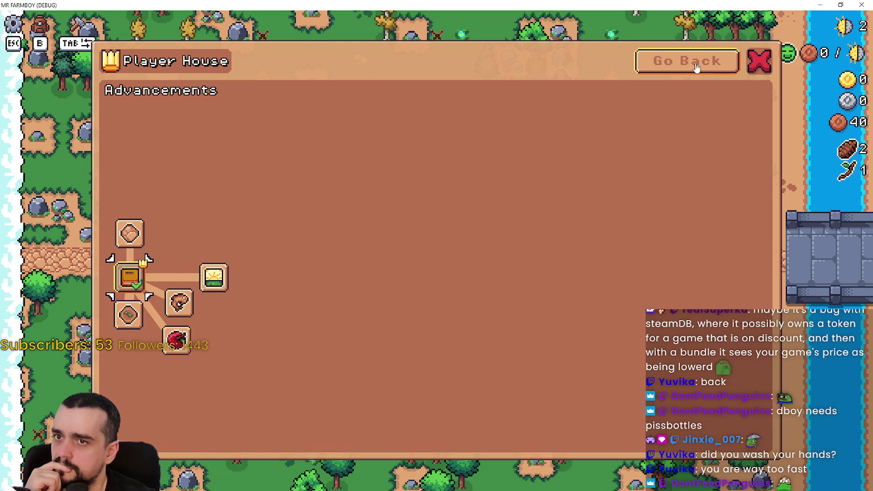
left_click(698, 62)
left_click(485, 256)
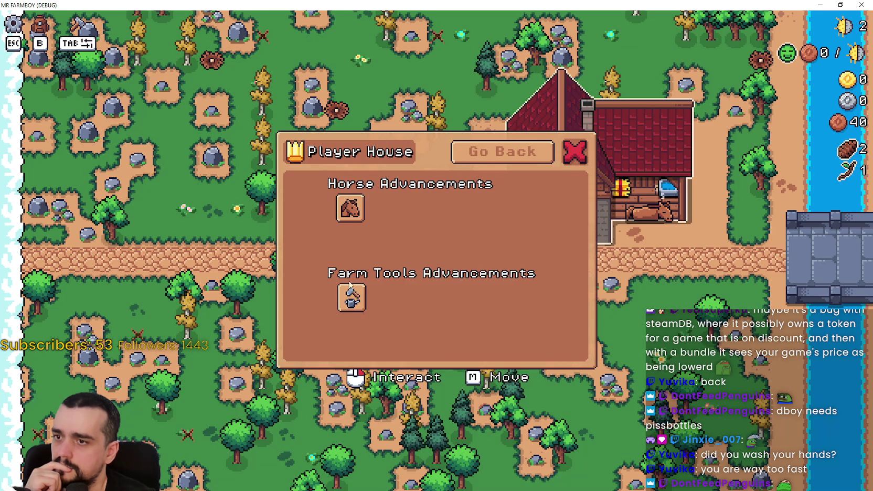
- Walk onto the bridge, revisit the full Advancements tree, and close the Player House menu
mouse_move(350, 203)
key("d")
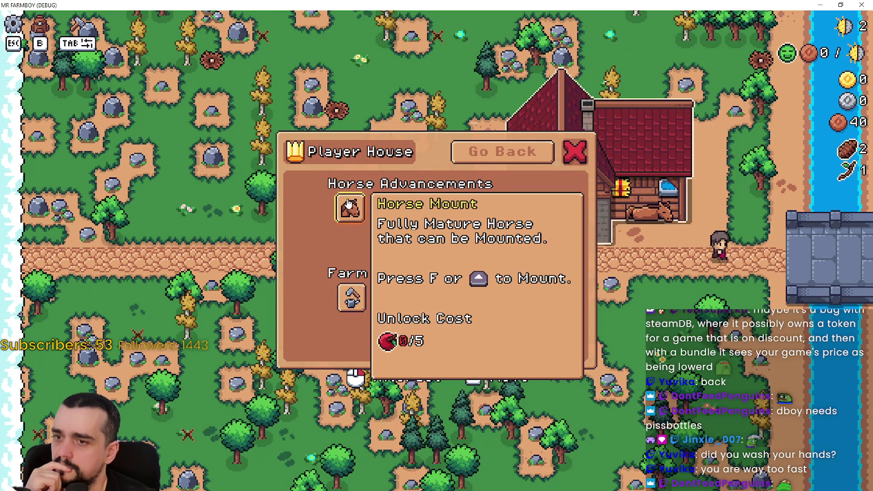
key("d")
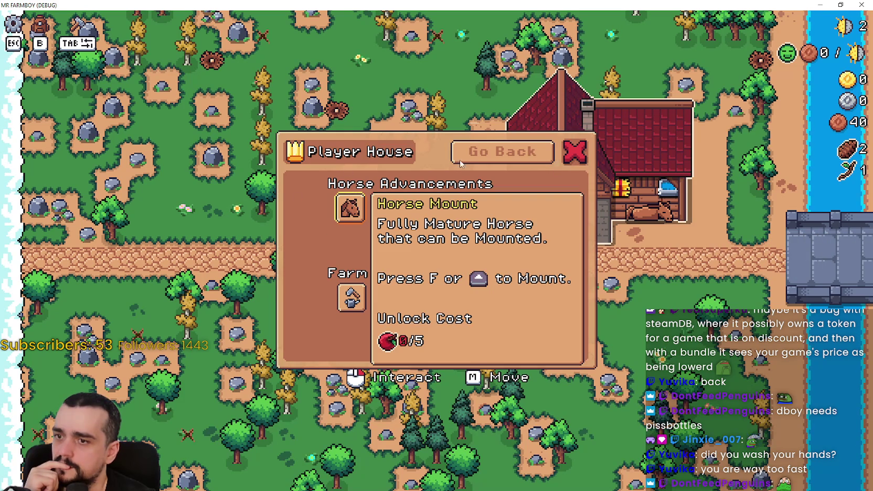
left_click(519, 152)
left_click(368, 286)
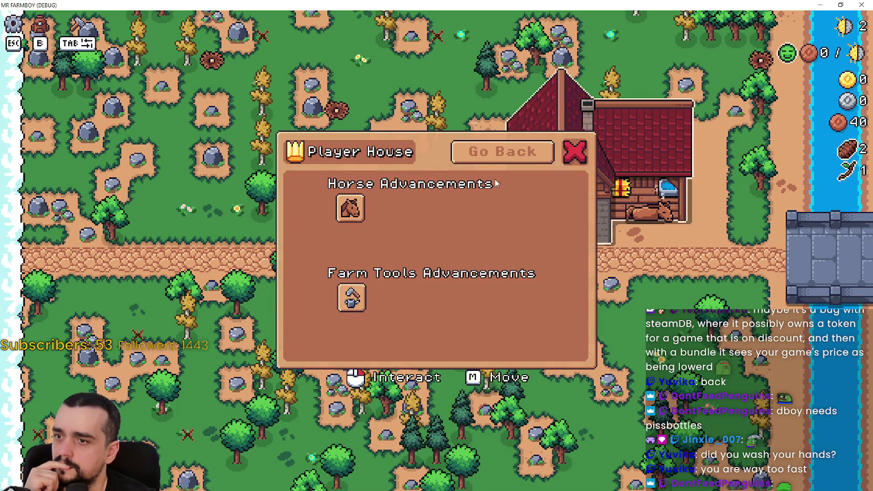
left_click(524, 162)
left_click(485, 278)
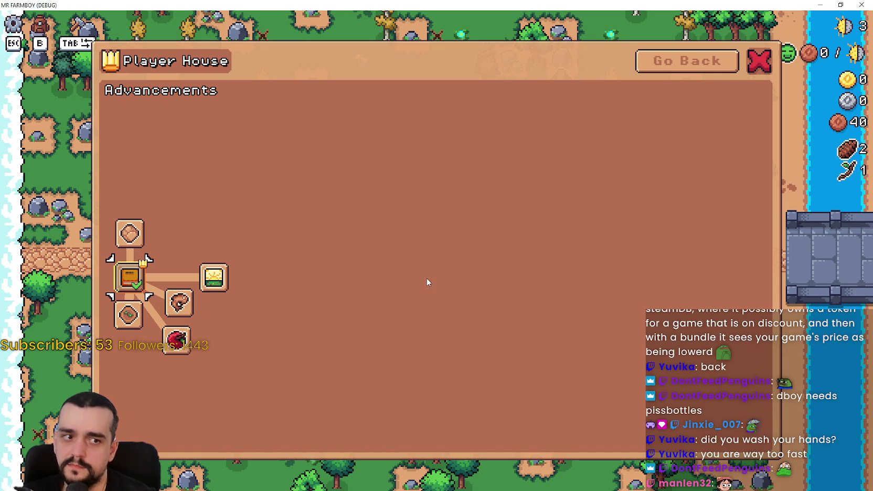
left_click(692, 66)
left_click(567, 183)
- Chop the pine and mine the rocks beside the house
key("a")
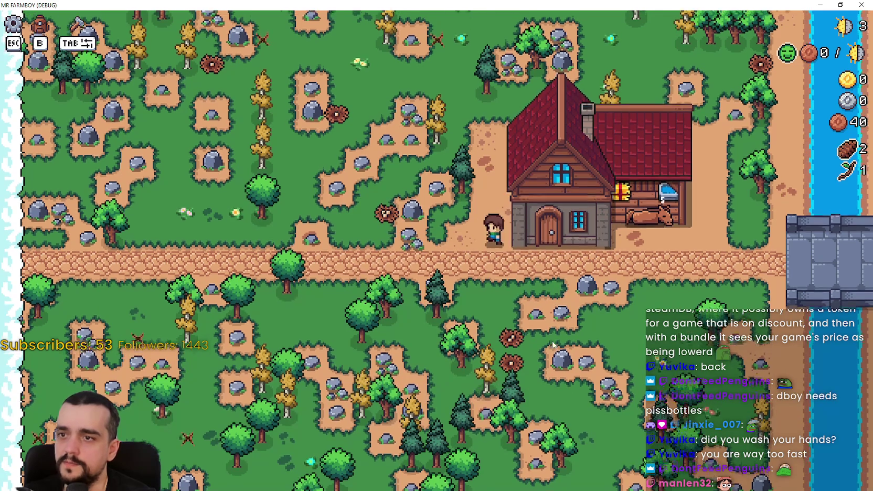
key("w")
key("s")
key("a")
left_click(550, 339)
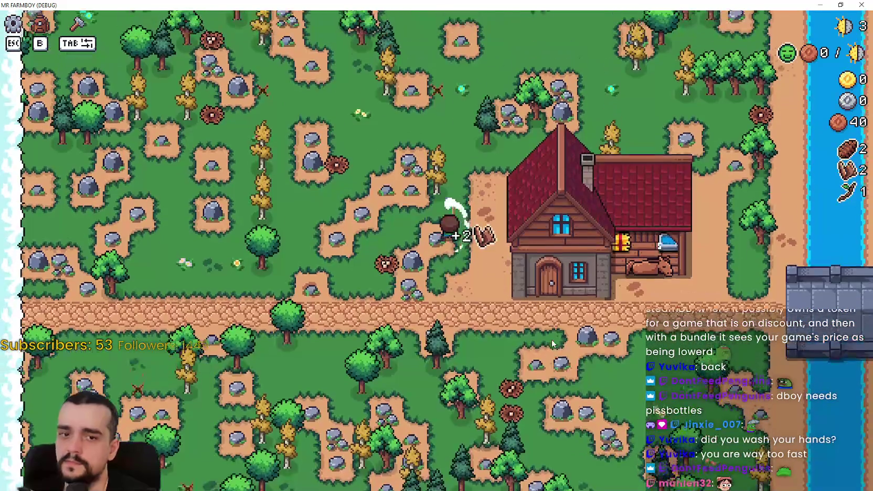
key("s")
key("a")
left_click(550, 340)
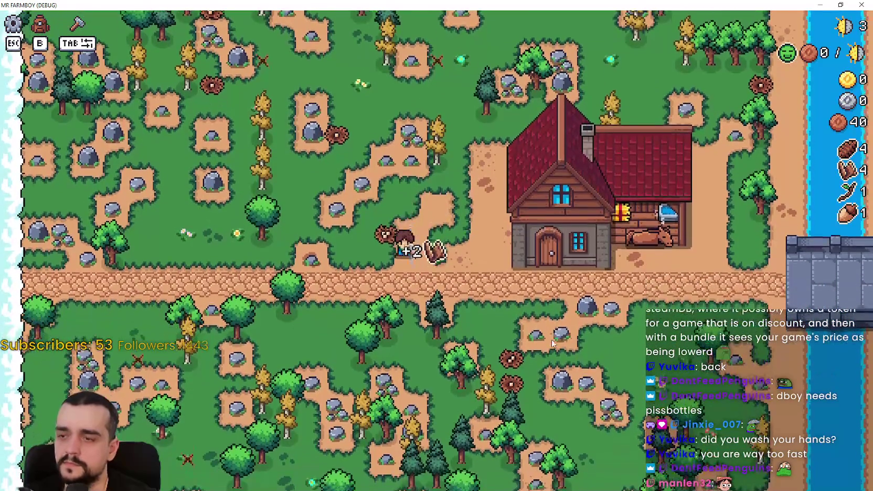
- Chop two more trees up the field for wood
key("w")
key("d")
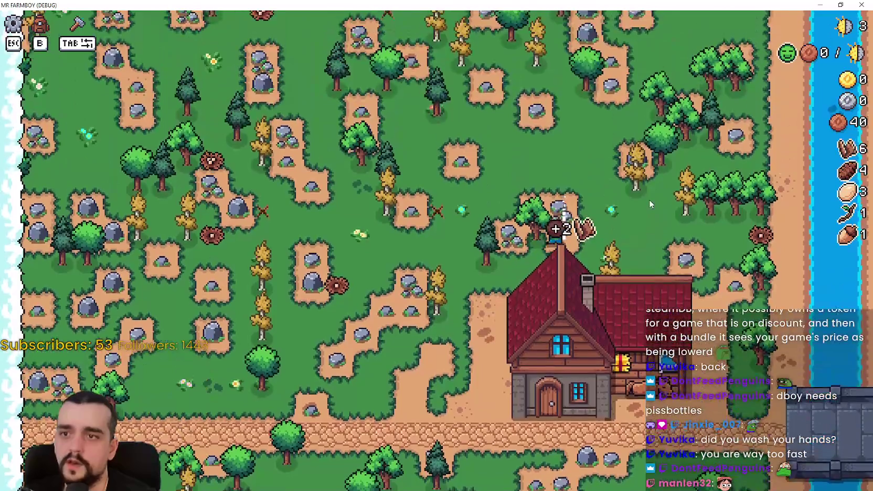
left_click(650, 201)
key("a")
key("s")
left_click(645, 205)
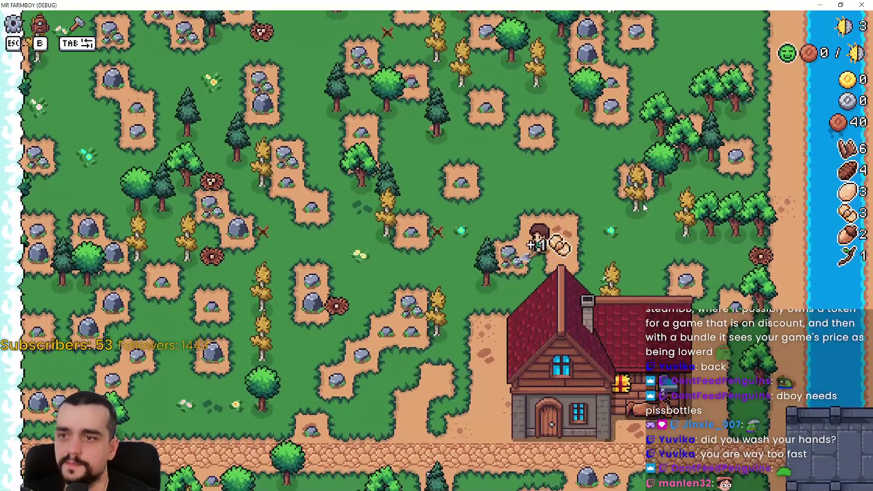
- Fish at the river, then again further along the top shore
key("w")
key("d")
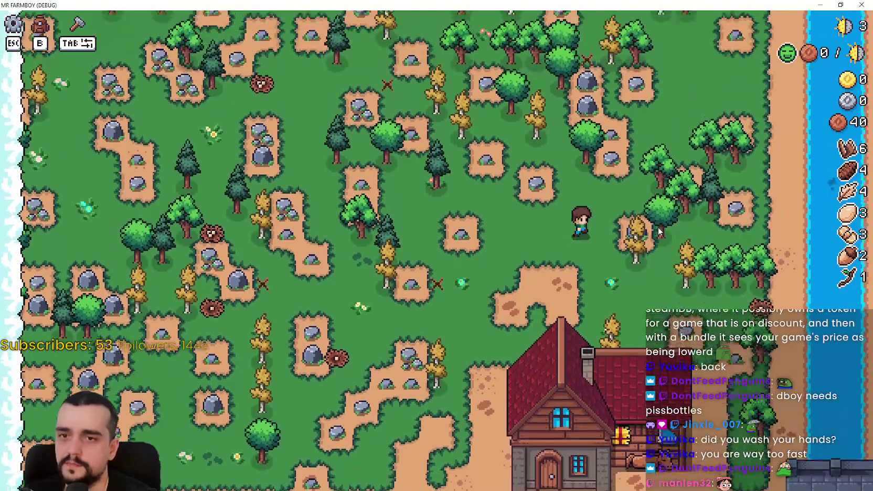
key("w")
key("d")
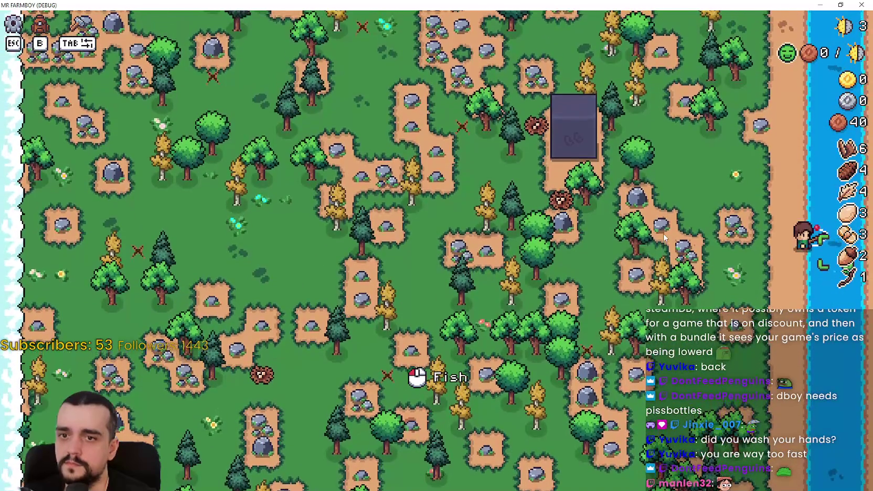
left_click(663, 237)
key("w")
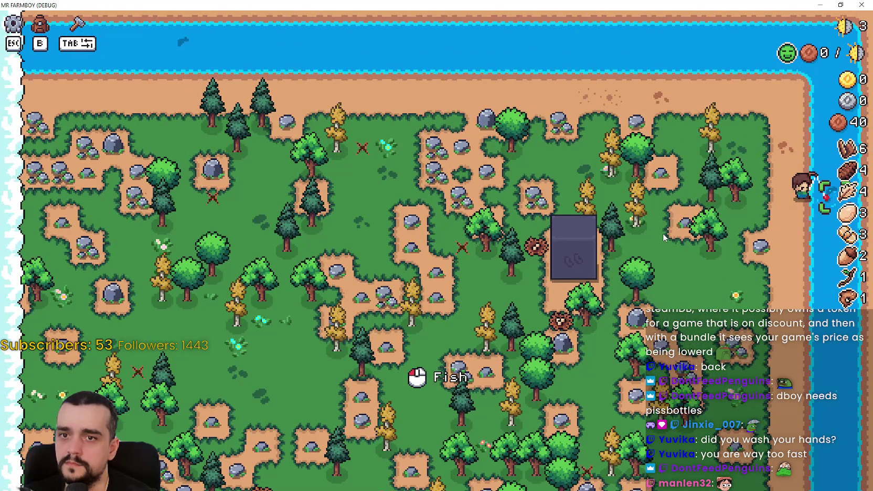
key("w")
key("a")
key("w")
key("a")
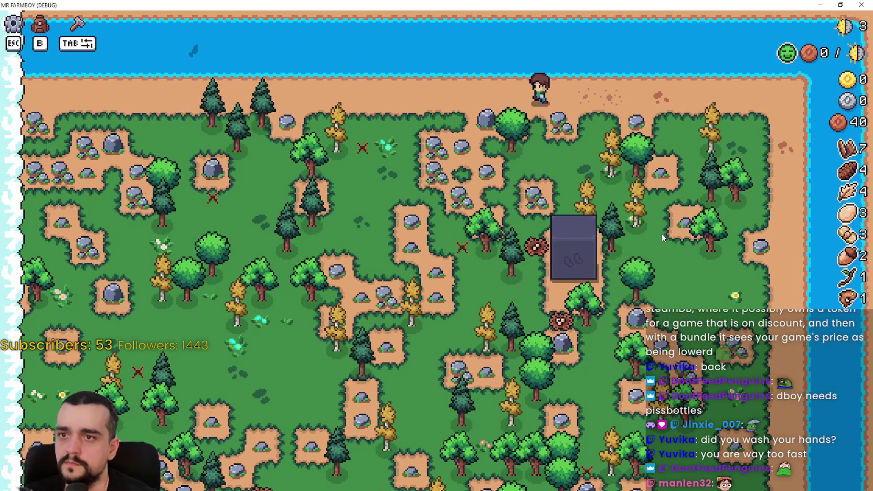
key("w")
key("a")
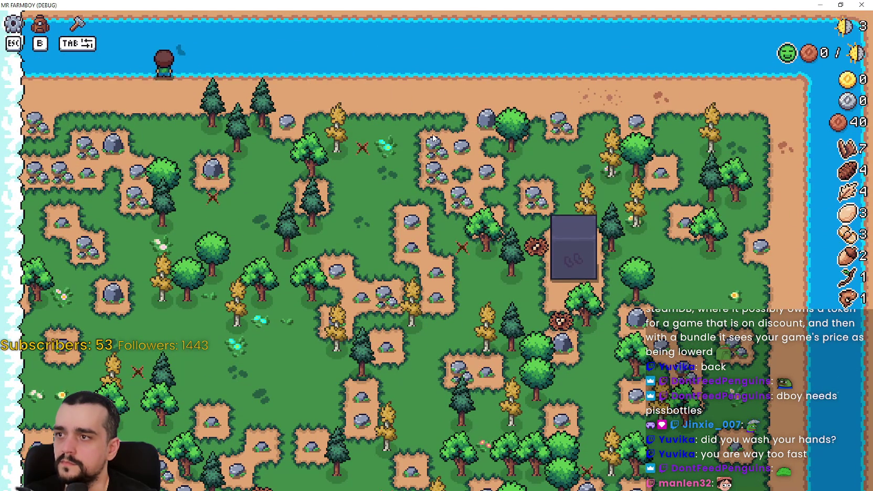
left_click(434, 142)
- View the Worker Speed Poneglyph upgrade panel, then close it
key("s")
key("d")
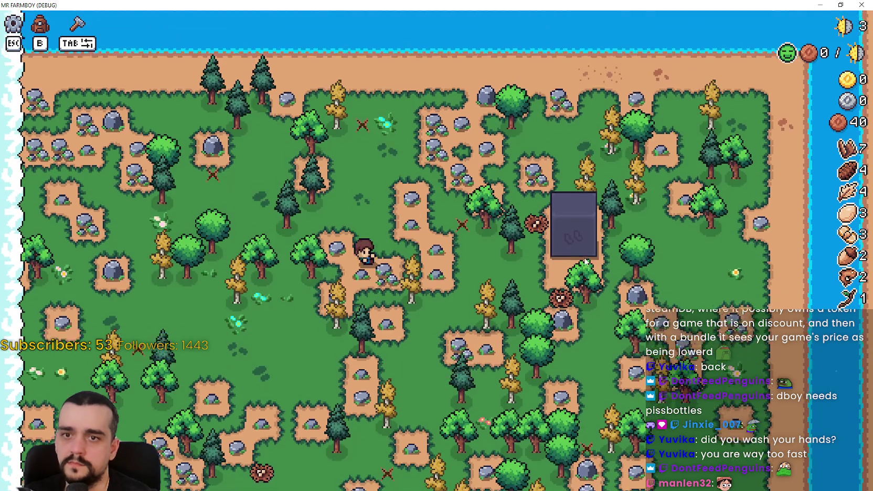
left_click(586, 261)
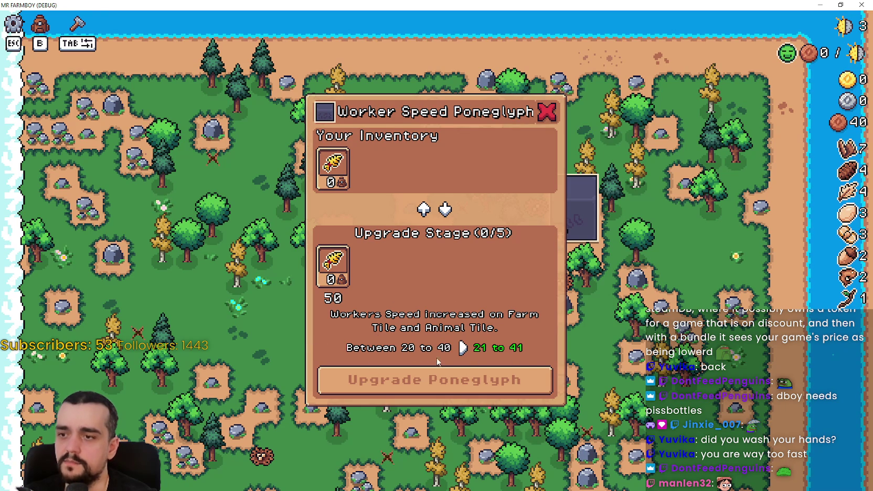
left_click(601, 272)
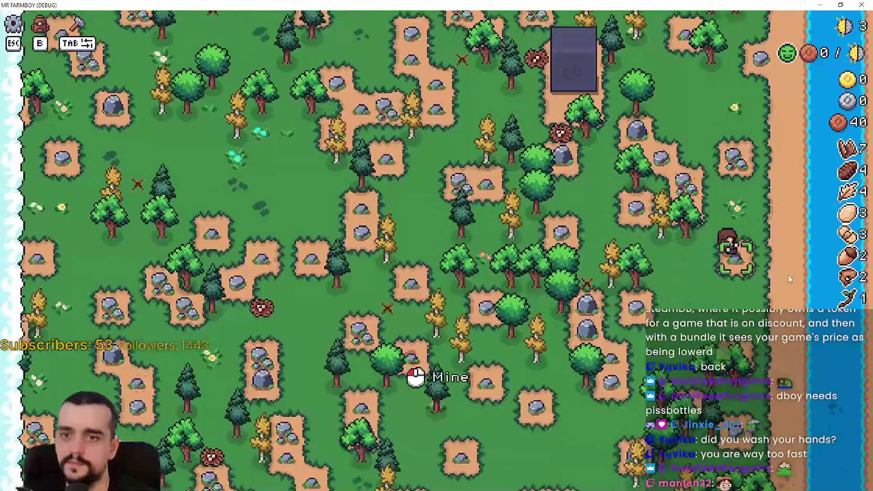
- Chop three trees along the river heading south
key("s")
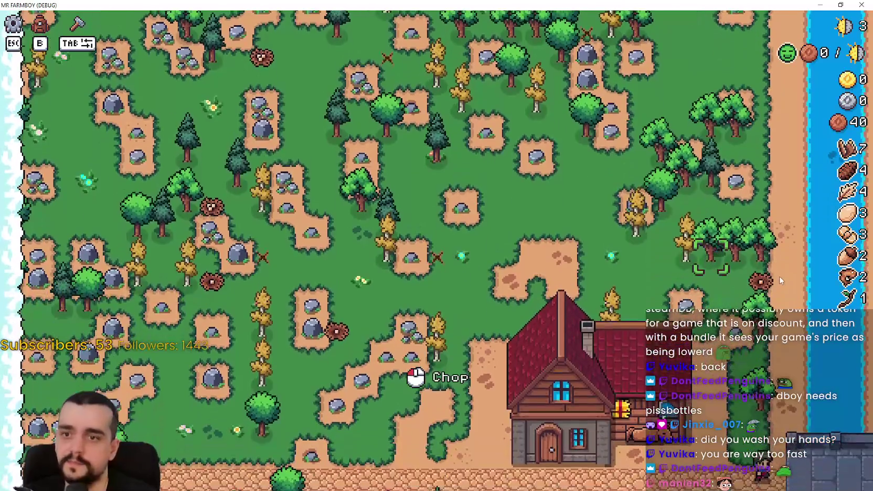
left_click(755, 239)
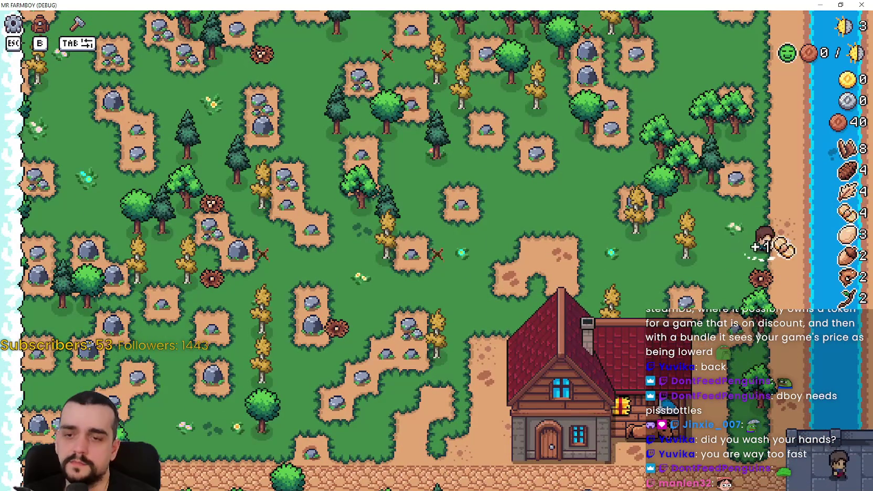
key("s")
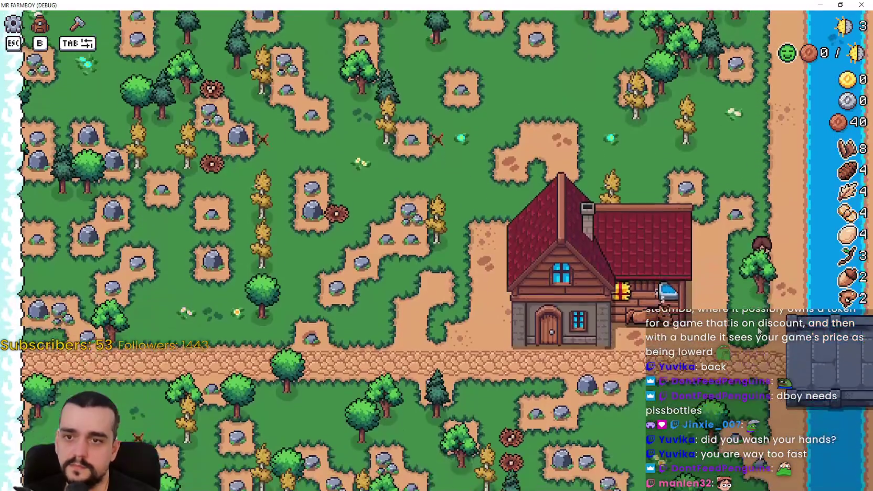
key("w")
key("a")
left_click(759, 327)
key("s")
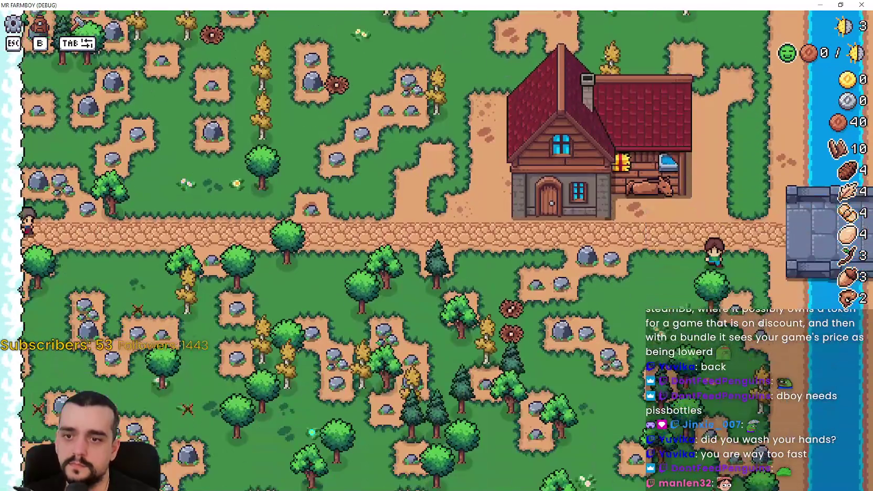
left_click(761, 357)
- Collect dropped items and fish once more at the river
key("d")
key("s")
key("w")
key("s")
key("s")
key("w")
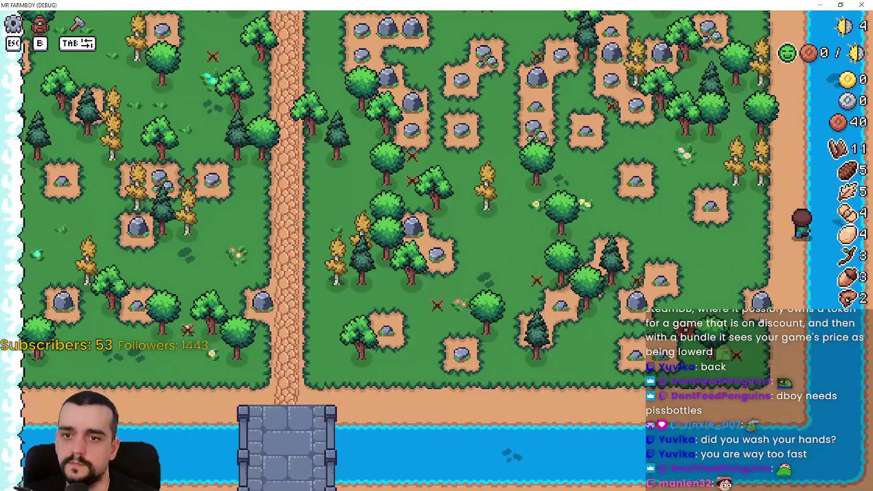
key("w")
key("d")
key("s")
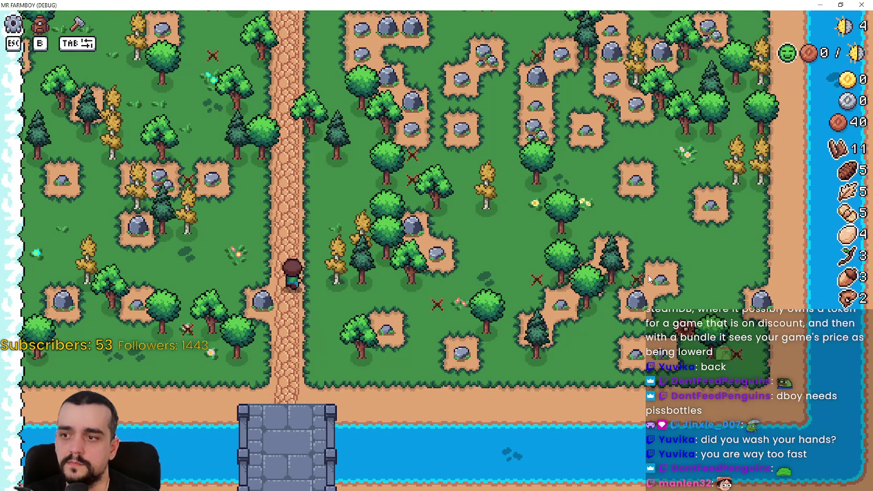
- Walk north, picking up items, back to the house door
key("w")
key("w")
key("d")
key("d")
key("w")
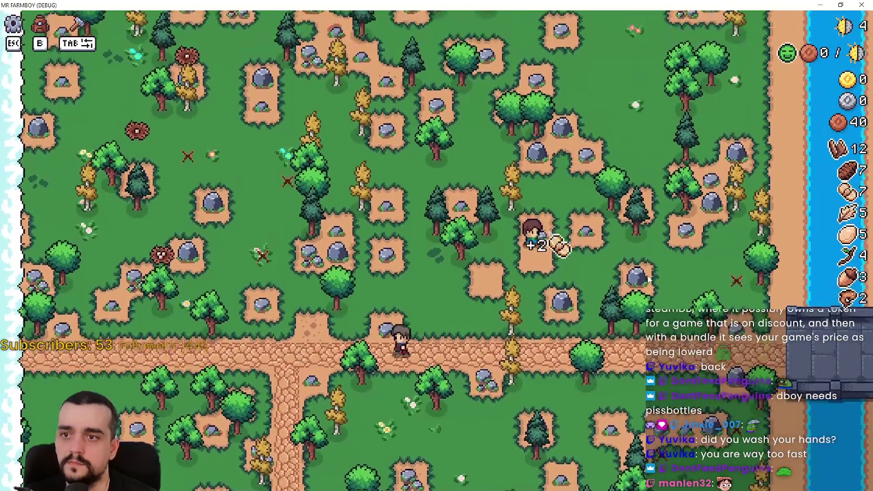
key("w")
key("d")
key("w")
key("w")
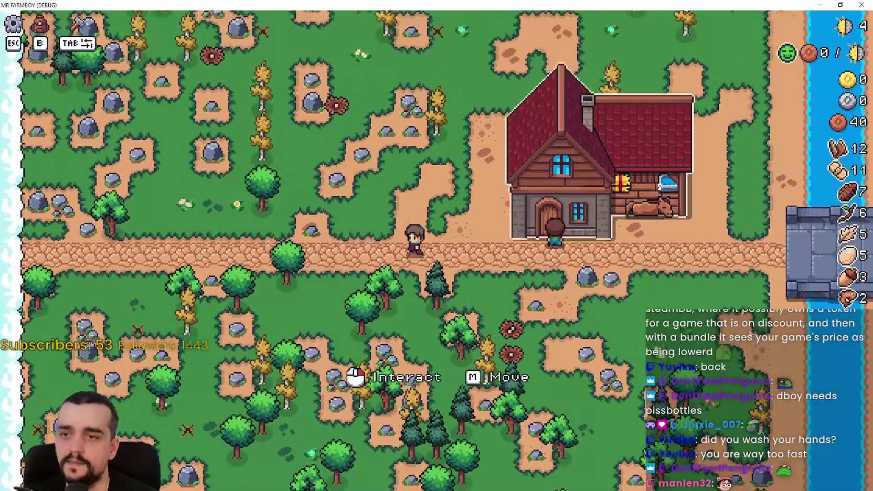
- Open the Player House menu and its advancements tree
key("a")
key("b")
key("b")
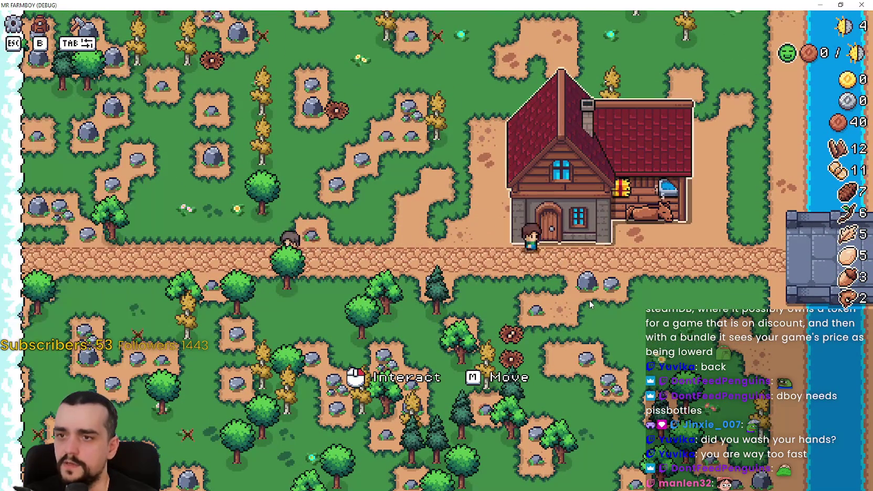
left_click(589, 300)
left_click(379, 281)
mouse_move(347, 220)
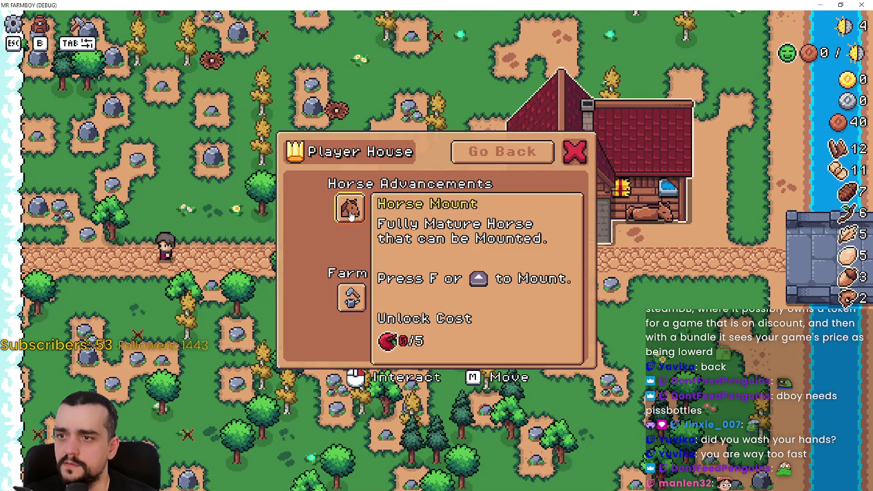
left_click(502, 152)
left_click(368, 284)
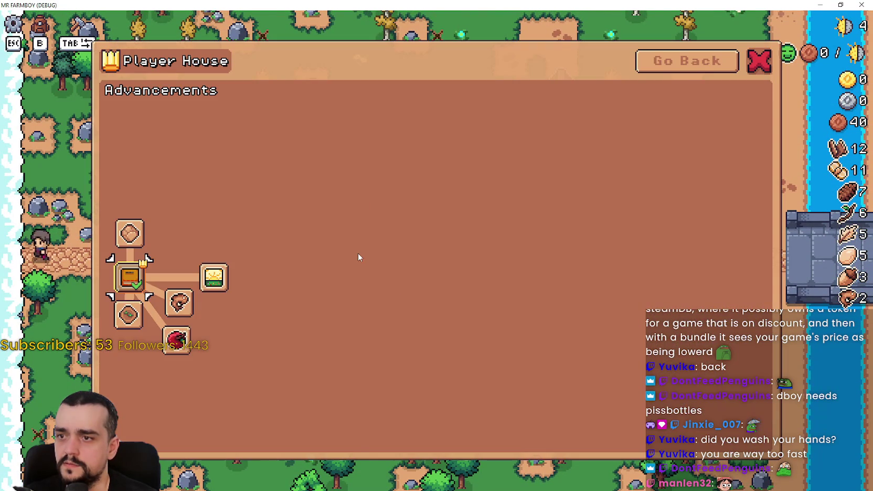
- Unlock Farm Tile, Wheat, Fish, Bowl Tile, Market, Bridge and Upkeep, then close the menus
left_click(129, 315)
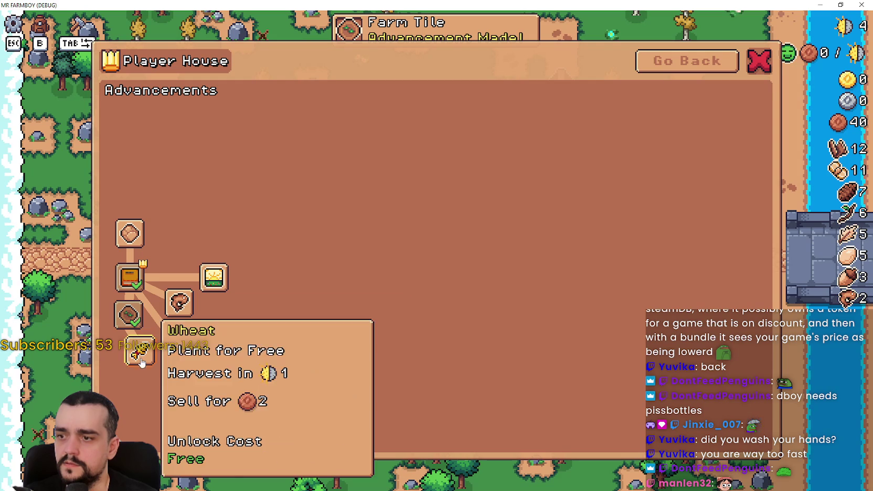
left_click(140, 362)
left_click(179, 303)
mouse_move(207, 272)
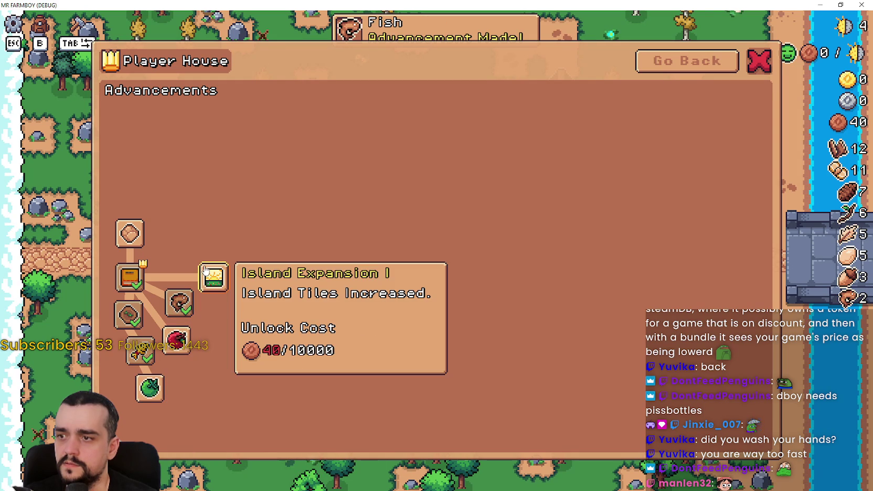
left_click(130, 233)
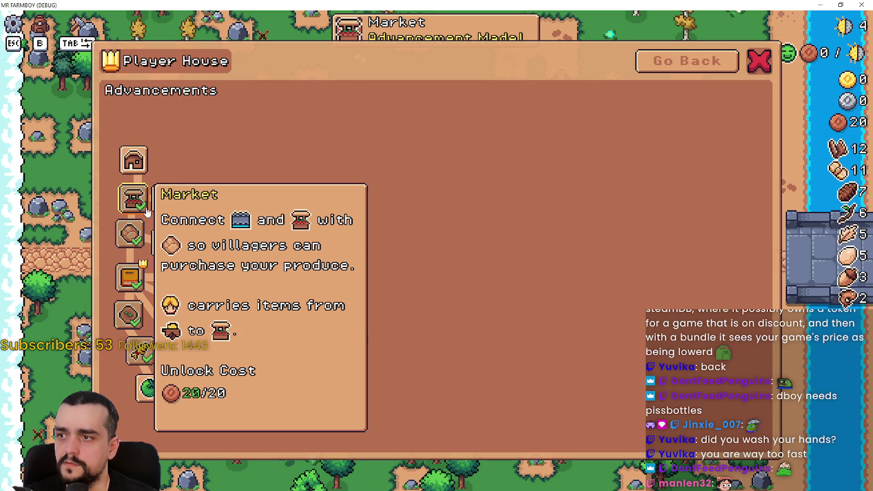
left_click(133, 198)
left_click(160, 239)
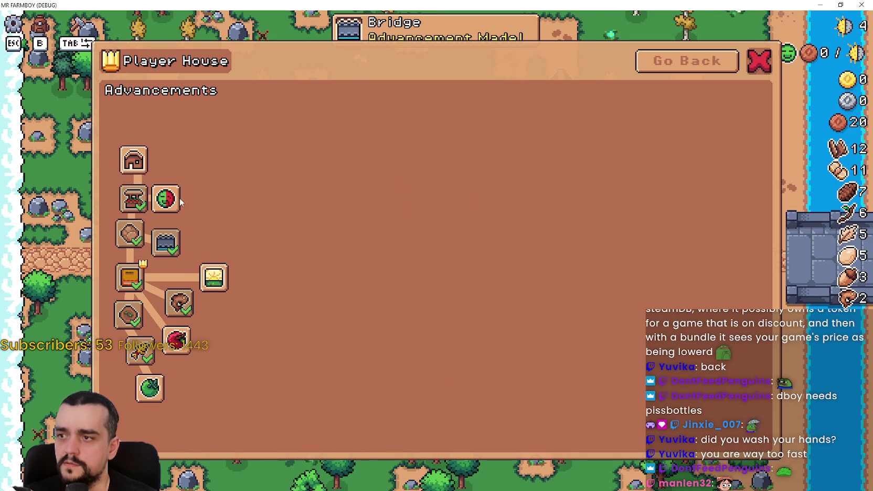
left_click(166, 198)
left_click(713, 66)
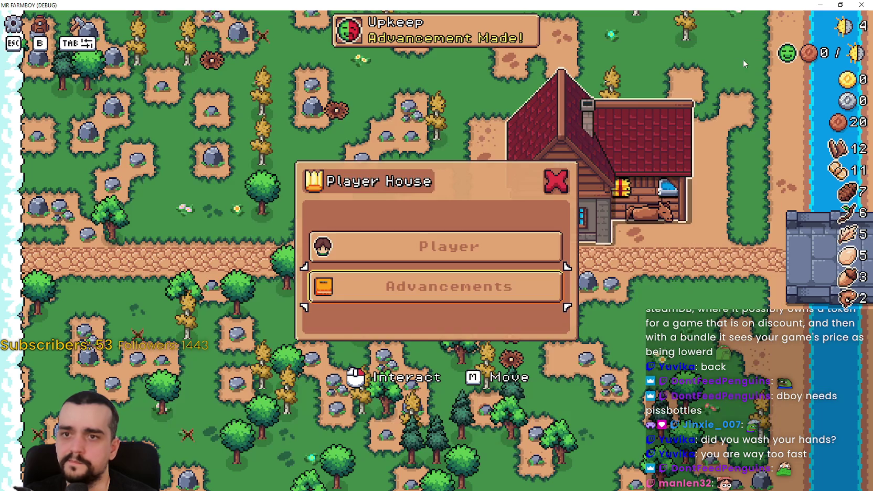
key("Escape")
- Build a market stall on the path beside the house
key("a")
key("e")
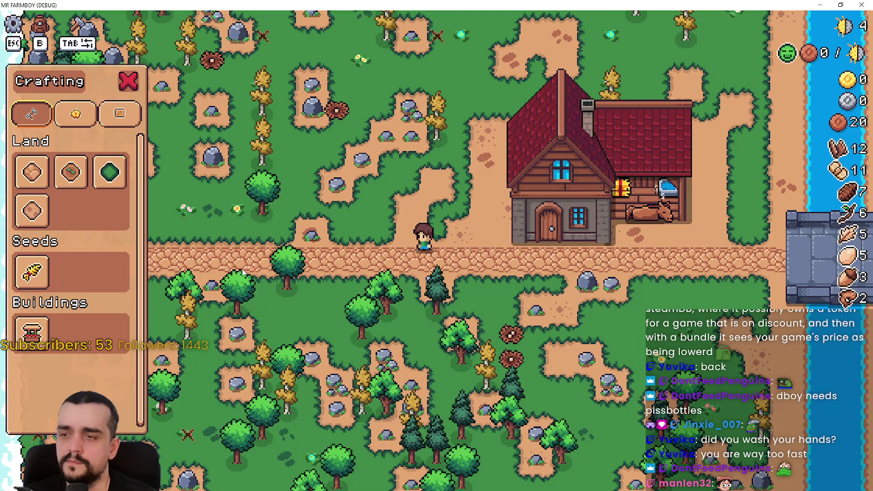
left_click(31, 331)
left_click(425, 221)
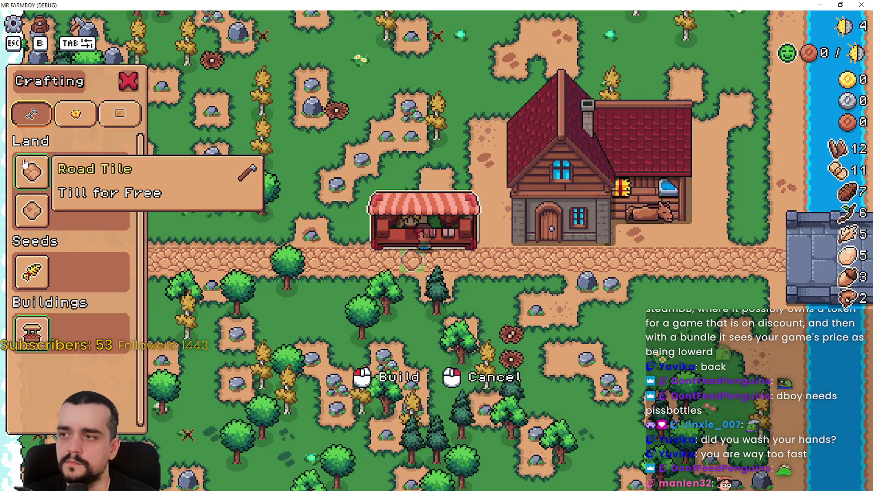
- Sell the Wild Egg and Fish at the new market stall
left_click(462, 236)
left_click(372, 242, "shift")
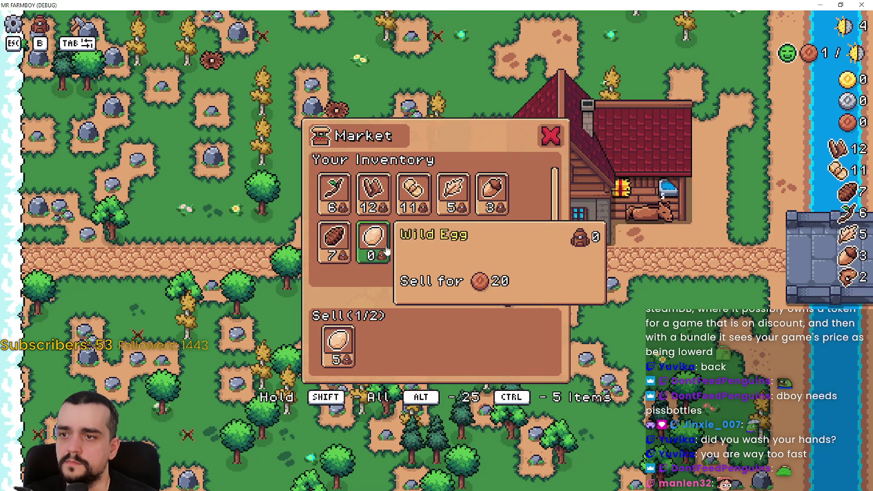
left_click(414, 244, "shift")
key("Escape")
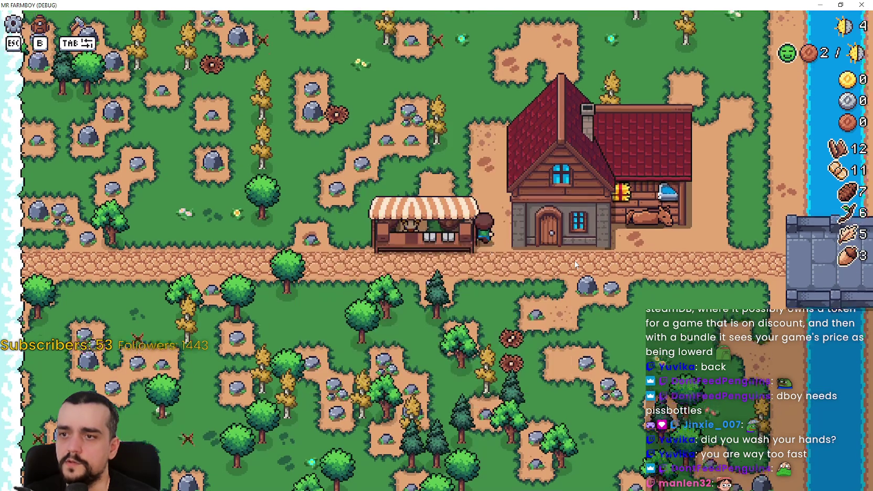
- Walk the farmer north to the dark stone building
key("w")
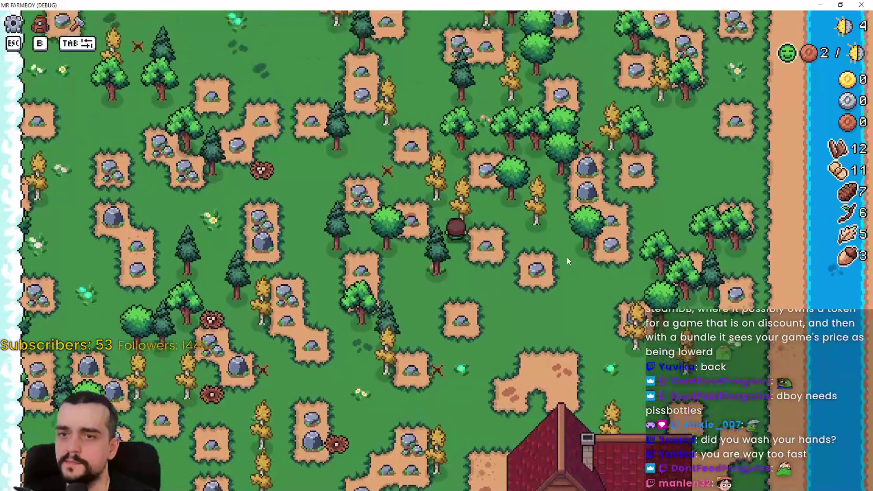
key("w")
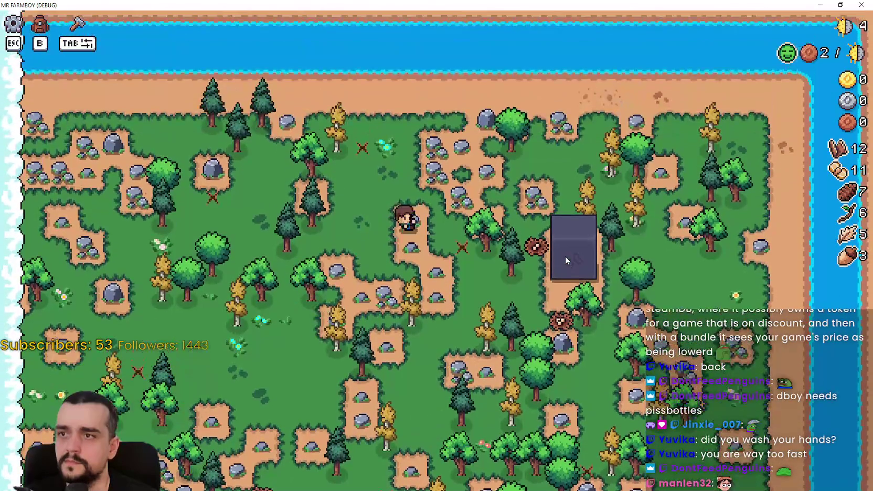
left_click(566, 257)
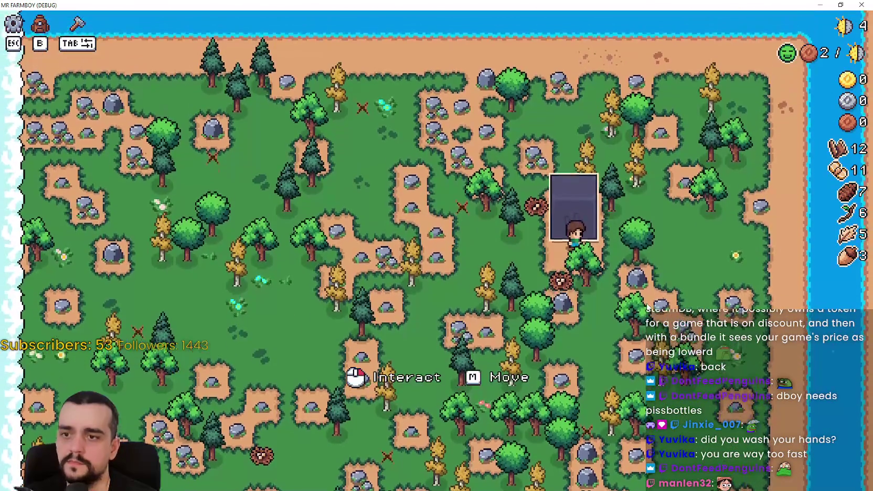
- Review the Worker Speed Poneglyph panel, pause the game, and return to the Godot editor
left_click(615, 278)
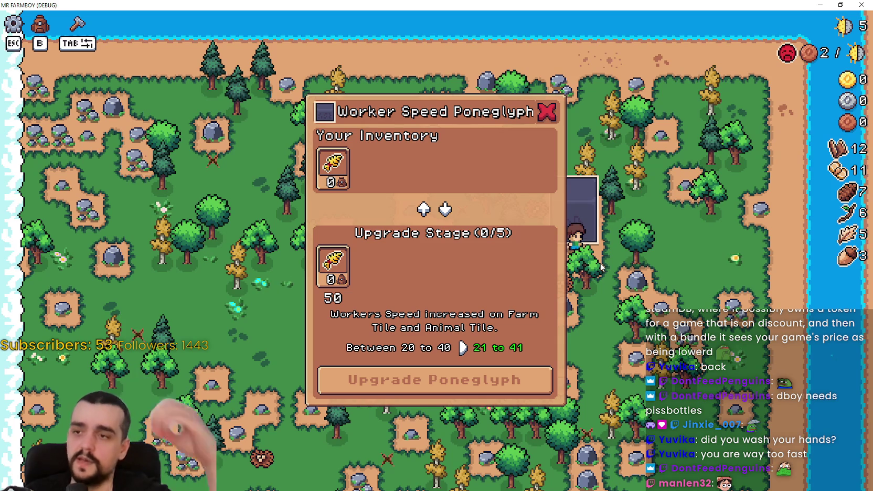
key("Escape")
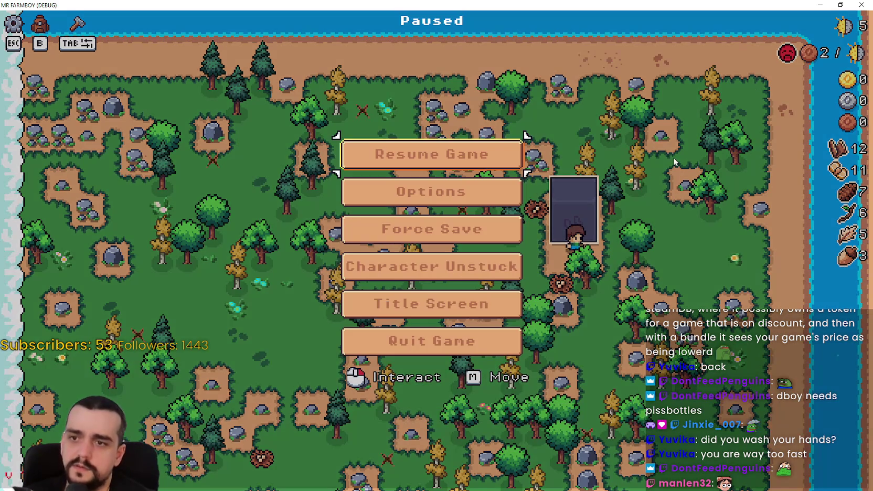
left_click(834, 4)
key("alt+Tab")
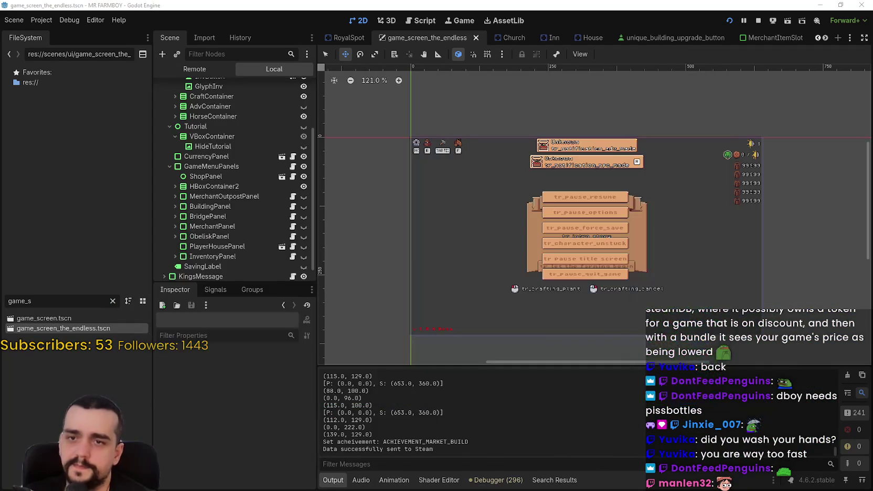
- Filter FileSystem by 'obel', then 'horse', and open horse_stable_data_resource.gd
scroll(794, 228, "down", 2)
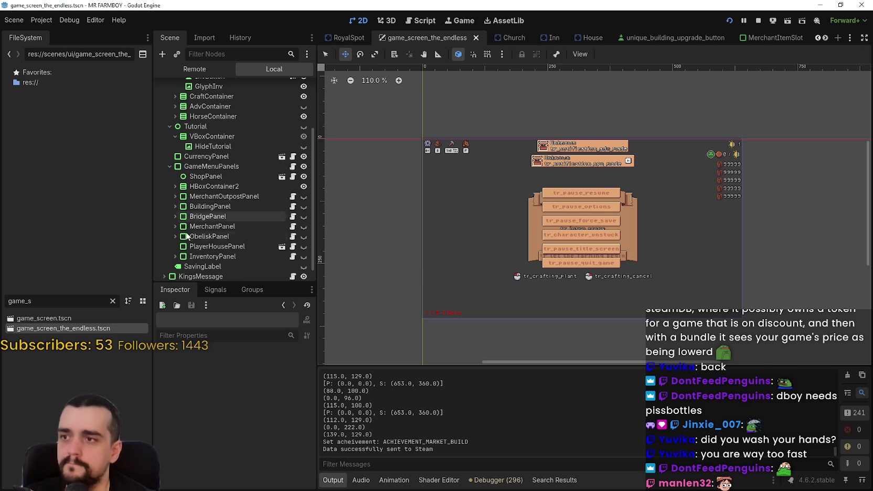
scroll(195, 219, "up", 3)
type("obel")
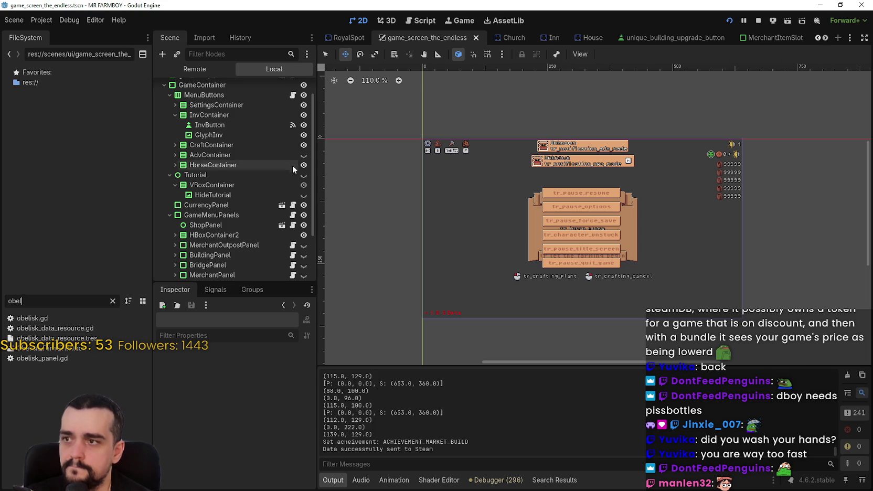
scroll(292, 147, "up", 2)
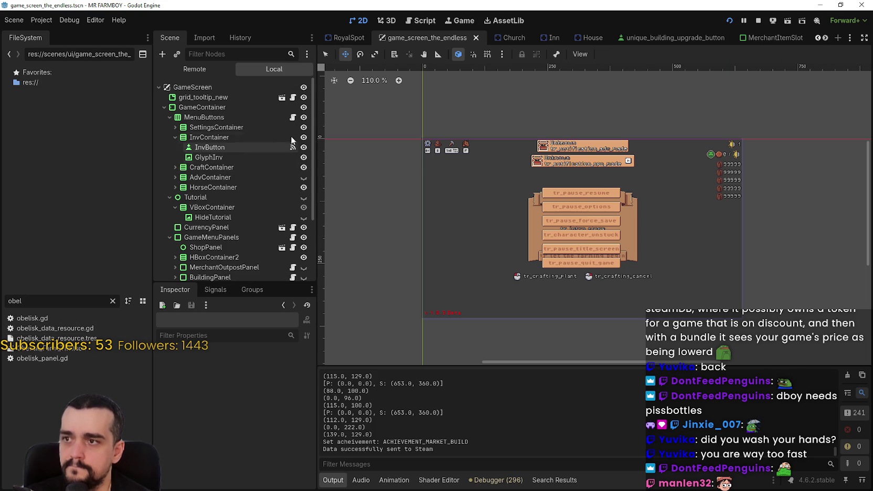
left_click(825, 38)
left_click(826, 38)
left_click(826, 39)
left_click(826, 38)
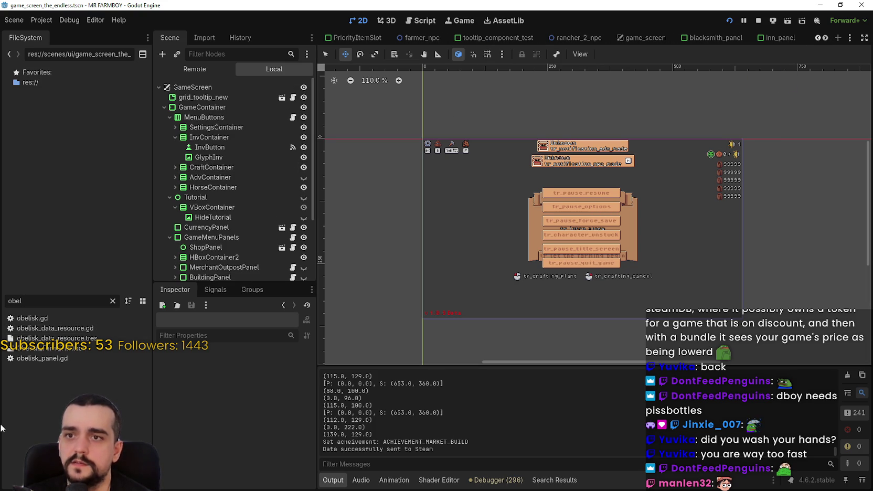
type("horse")
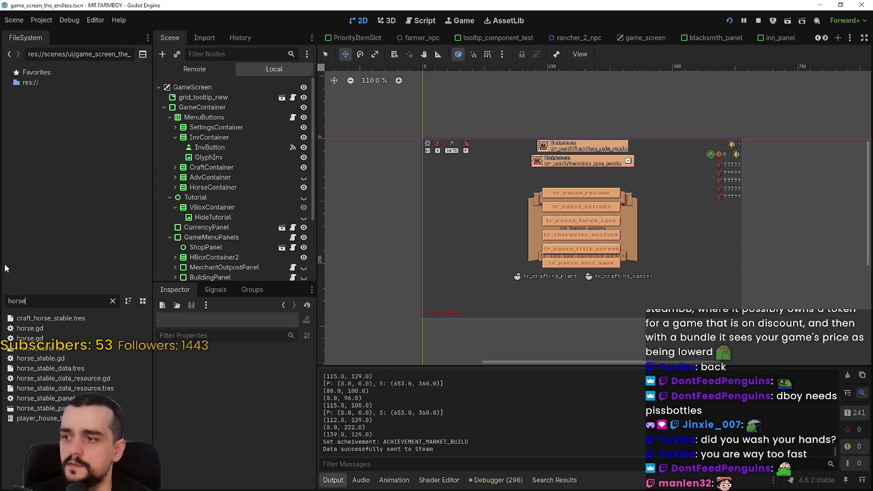
double_click(65, 378)
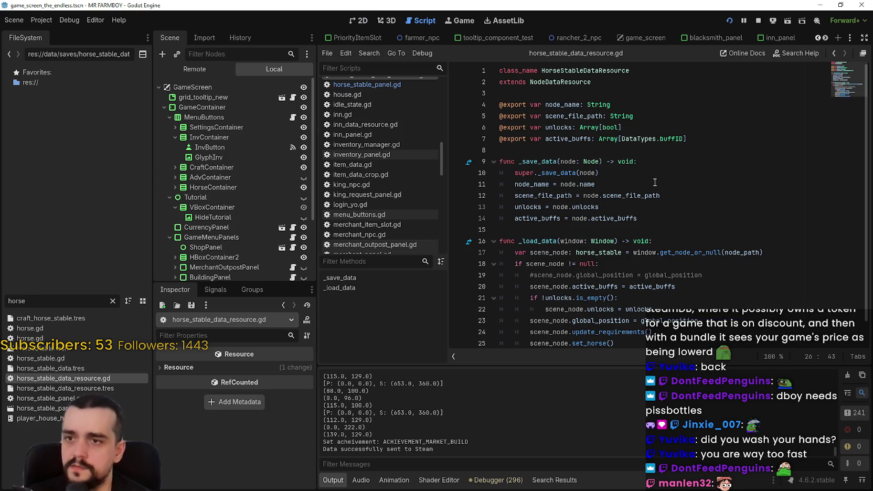
- Copy the active_buffs export line, then filter 'player_h' and open player_house_data_resource.gd
left_click_drag(687, 138, 487, 139)
key("ctrl+c")
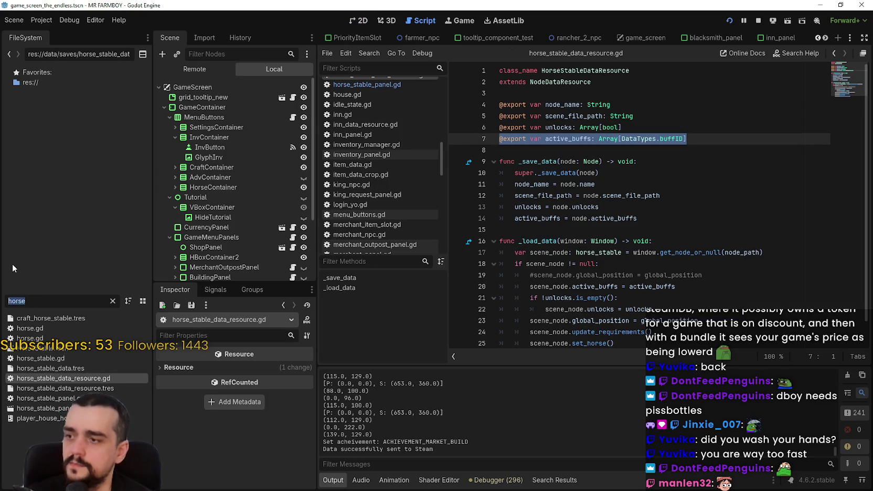
type("player_h")
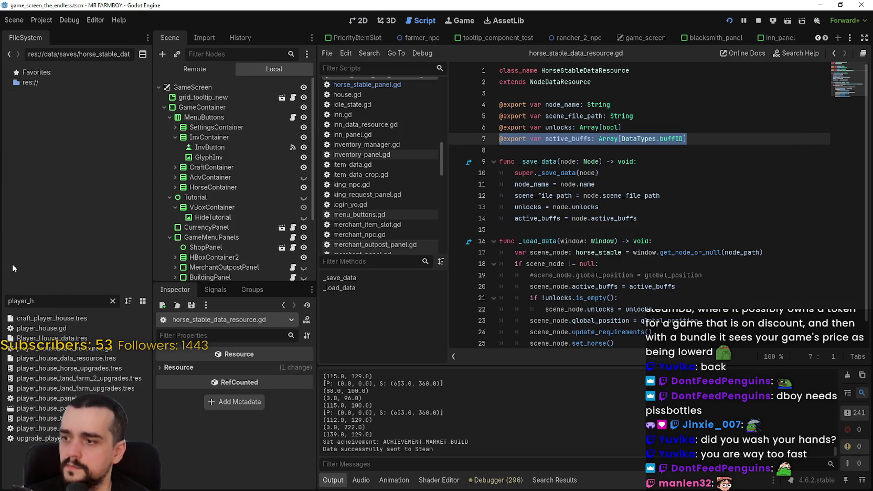
double_click(103, 349)
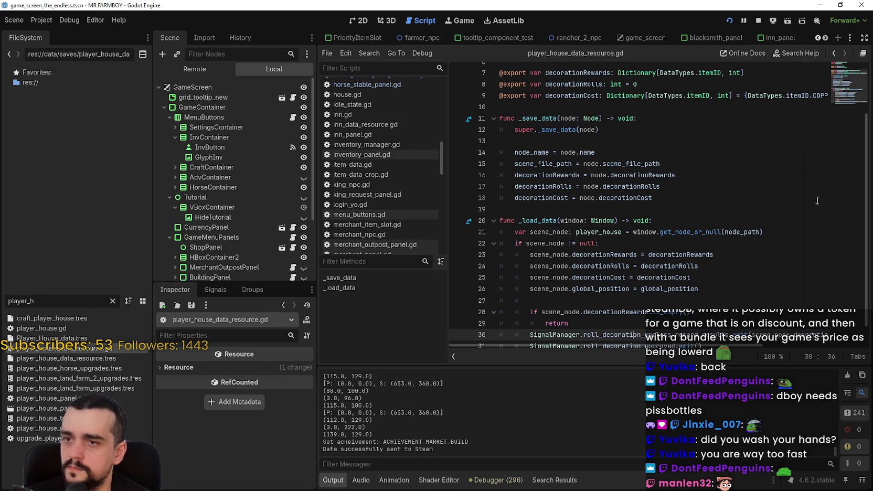
- Paste the active_buffs export declaration after the existing exports
left_click(672, 198)
scroll(674, 197, "up", 2)
left_click(636, 169)
key("ctrl+v")
key("Return")
- Add an active_buffs entry after the decorationCost line in _save_data
scroll(672, 178, "down", 2)
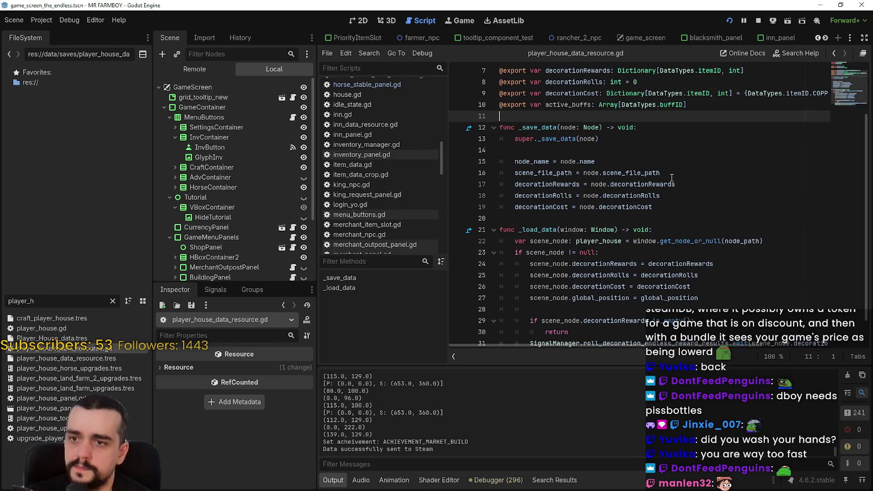
left_click(675, 207)
key("Return")
key("ctrl+v")
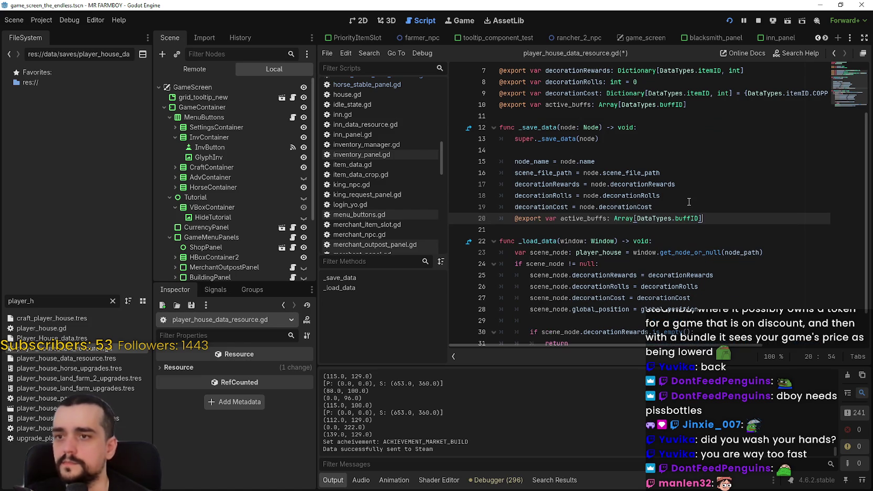
type("c")
key("Return")
type(".active_buffs")
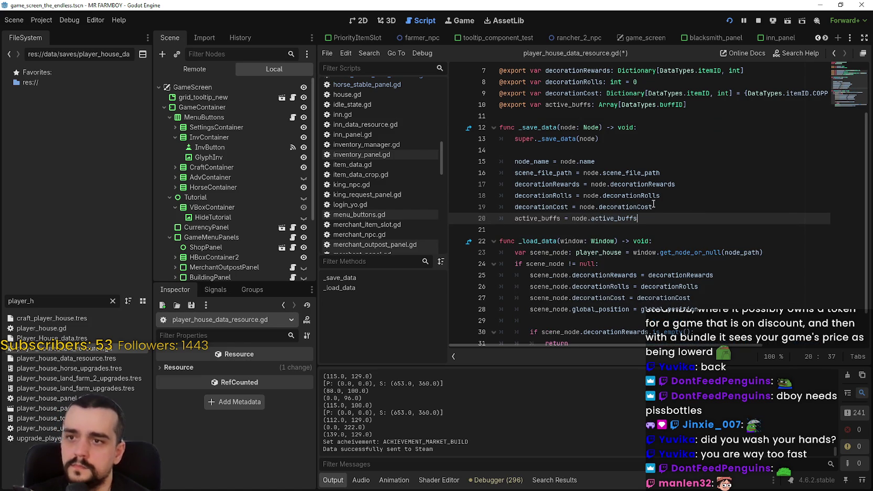
- Add 'scene_node.active_buffs = active_buffs' to _load_data on line 28 and save
scroll(564, 217, "down", 1)
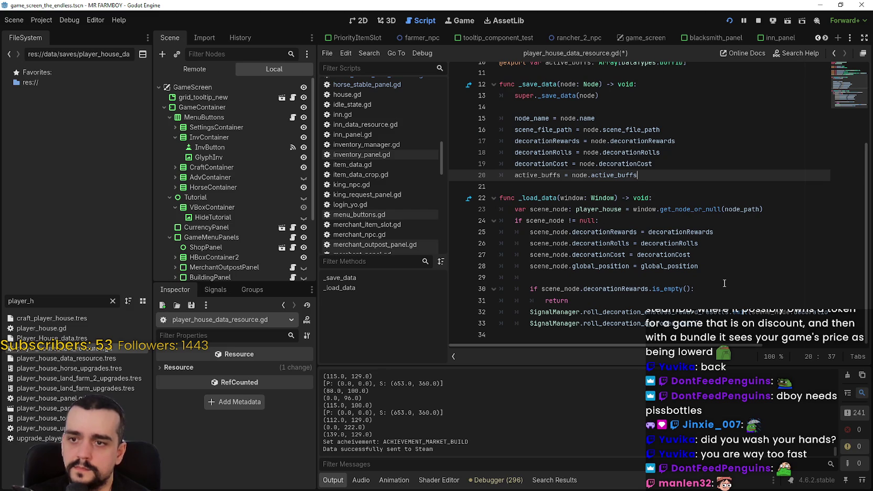
left_click(728, 267)
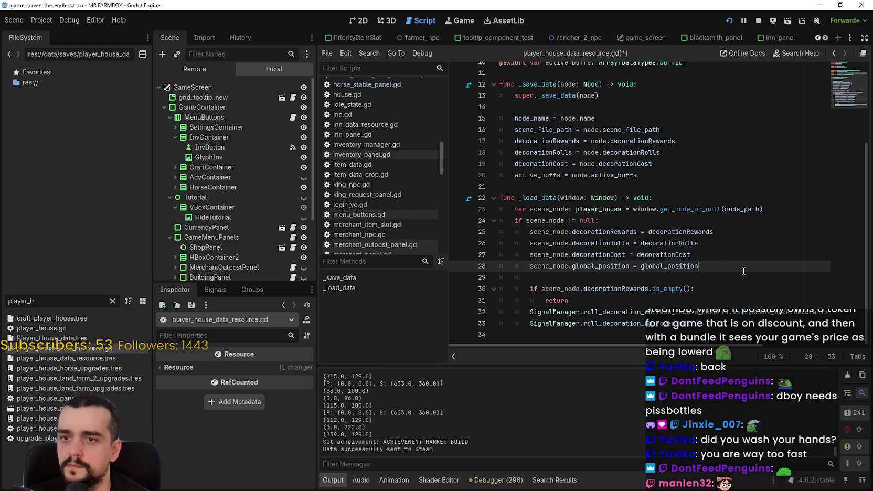
key("ctrl+shift+Return")
type("sc")
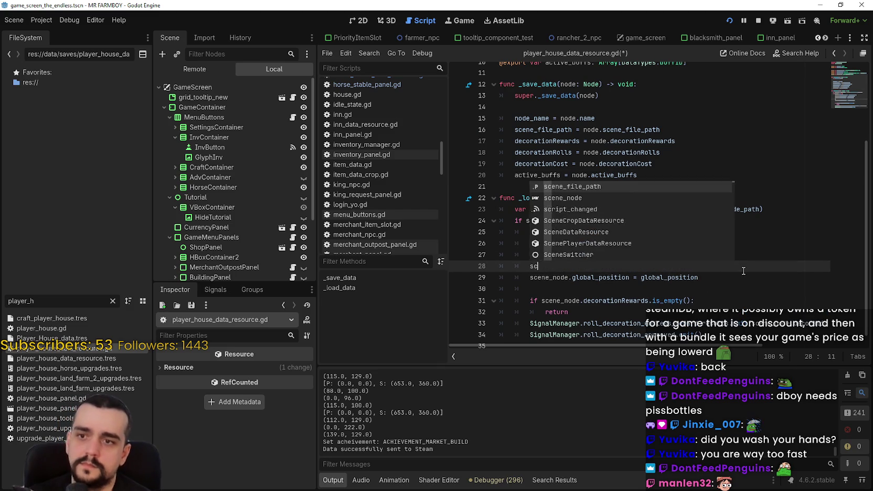
type("ene_no")
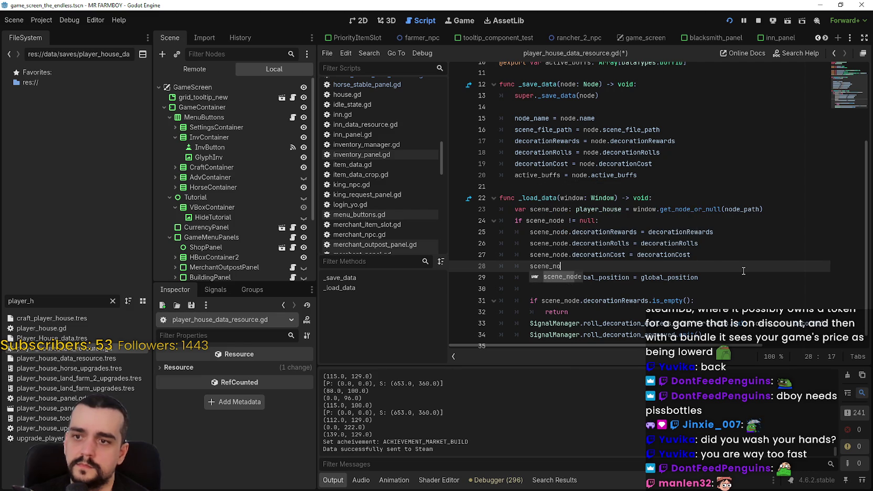
type("de.active_buffs = d")
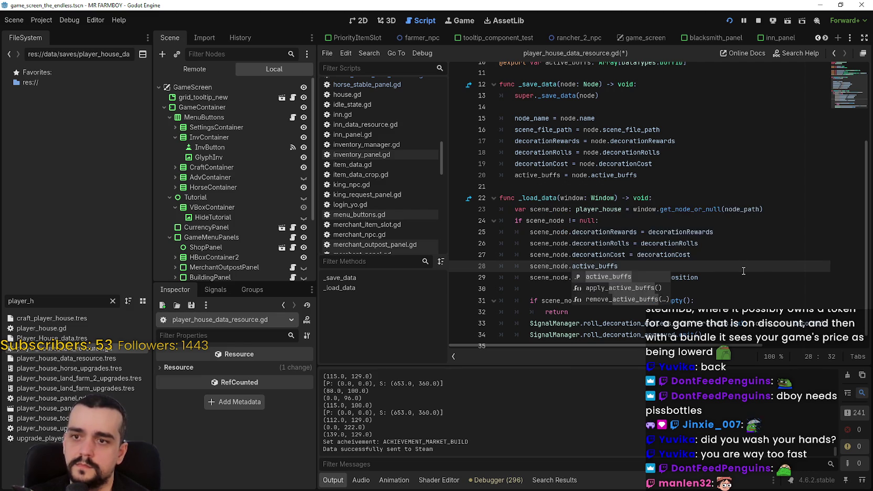
key("BackSpace")
type("act")
key("Return")
key("ctrl+s")
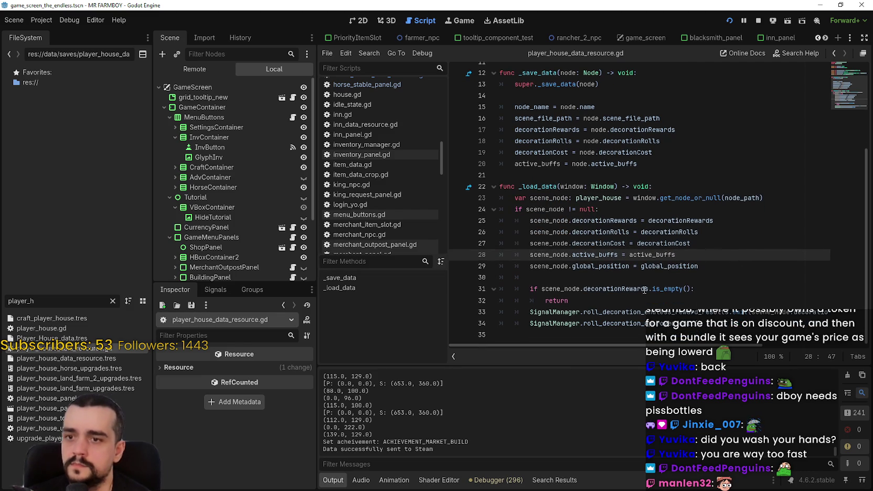
- Select the FileSystem filter text to search for another file
left_click(702, 323)
double_click(23, 301)
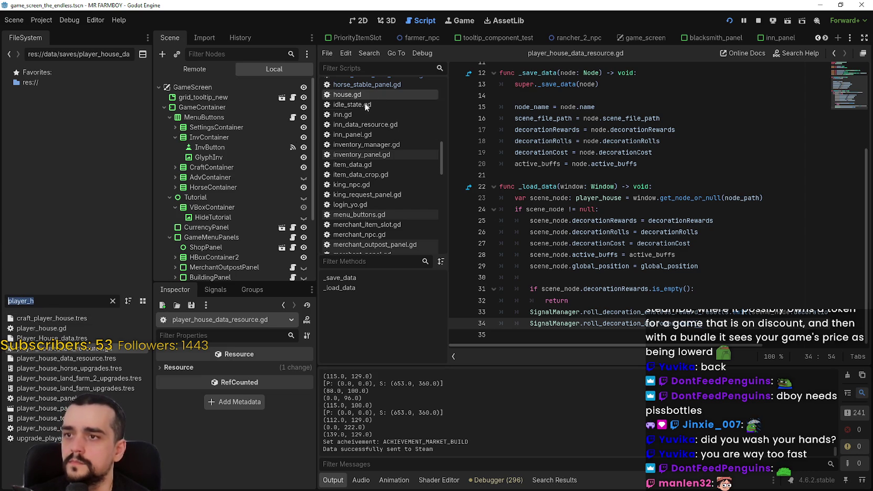
scroll(383, 195, "down", 1)
scroll(409, 231, "up", 2)
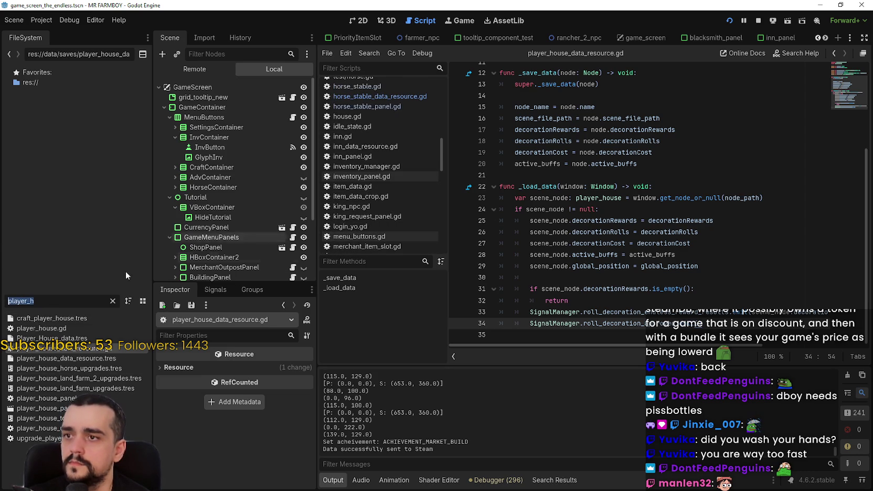
- Copy the set_horse() and give_back_lost_fruits() lines from horse_stable_data_resource.gd
type("horse")
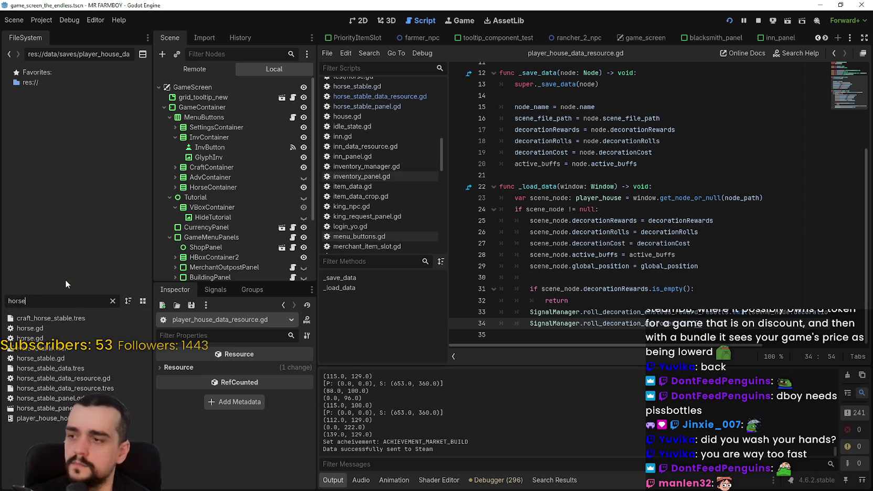
double_click(69, 378)
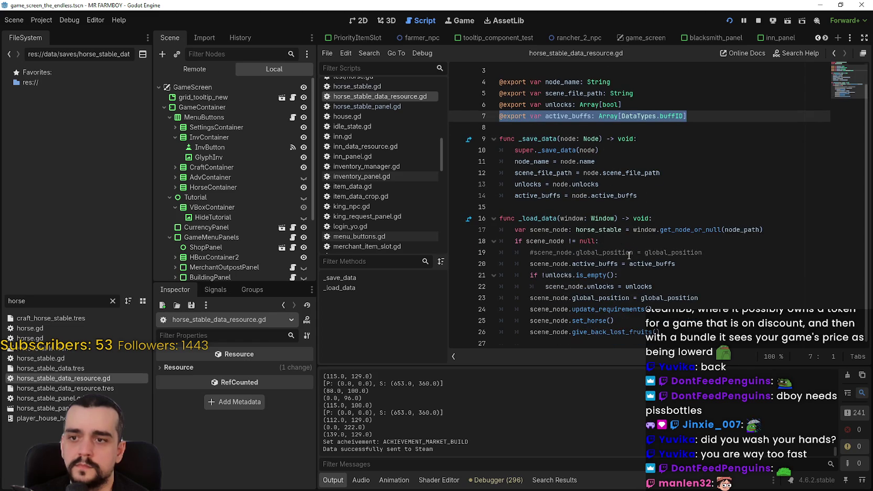
left_click(670, 332)
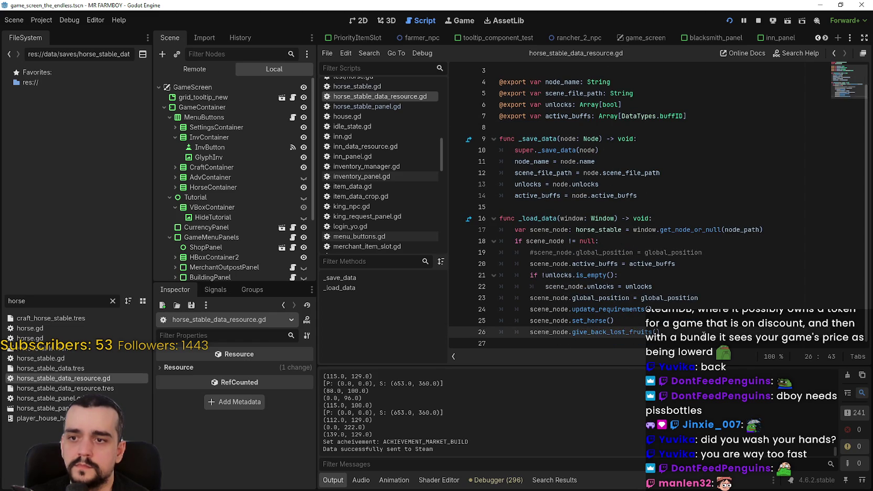
left_click(656, 319)
left_click_drag(660, 333, 463, 324)
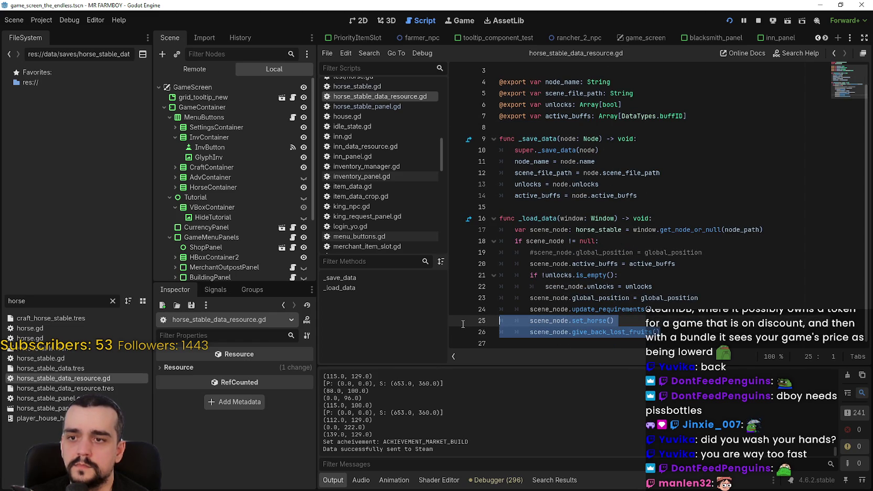
left_click(667, 287)
left_click_drag(674, 263, 518, 265)
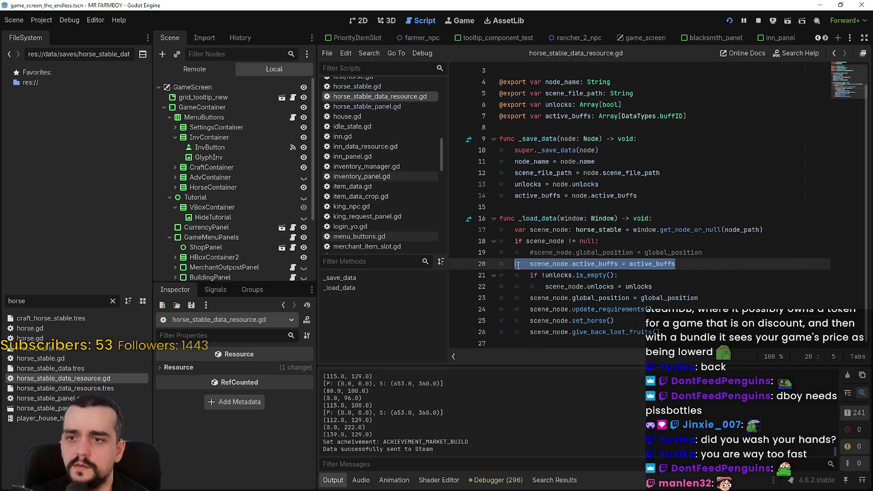
left_click_drag(654, 287, 485, 276)
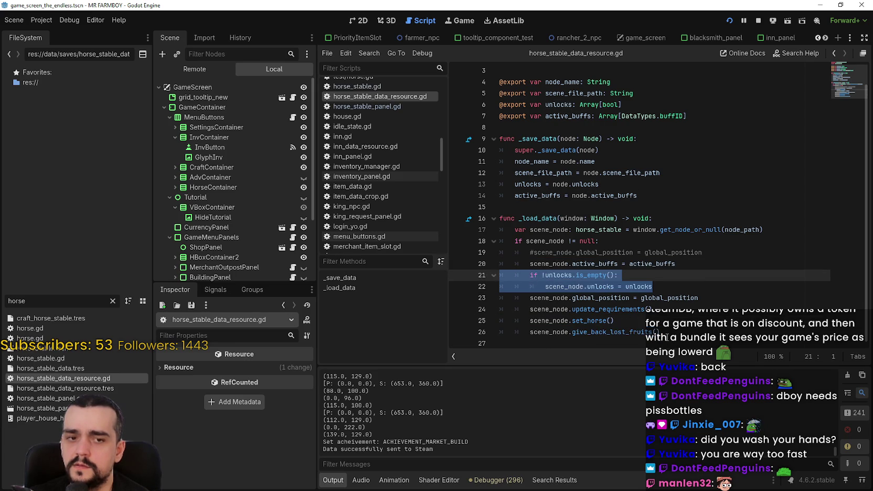
left_click_drag(664, 332, 462, 323)
right_click(556, 319)
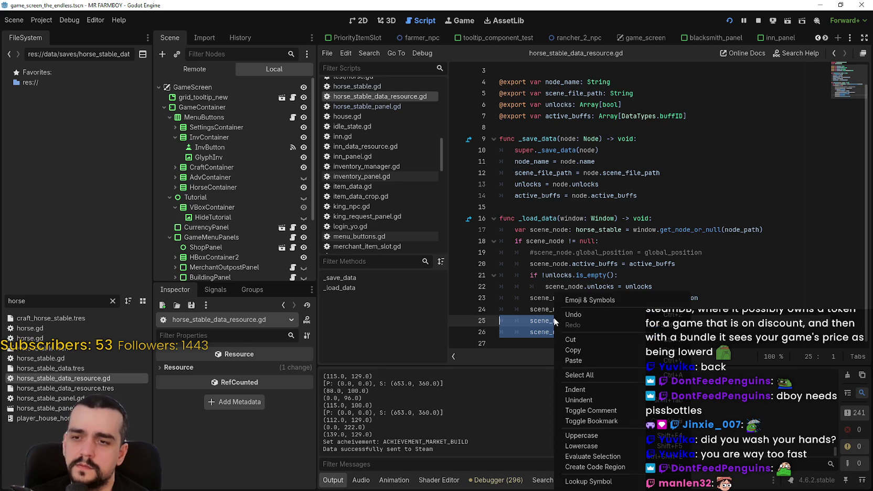
left_click(571, 349)
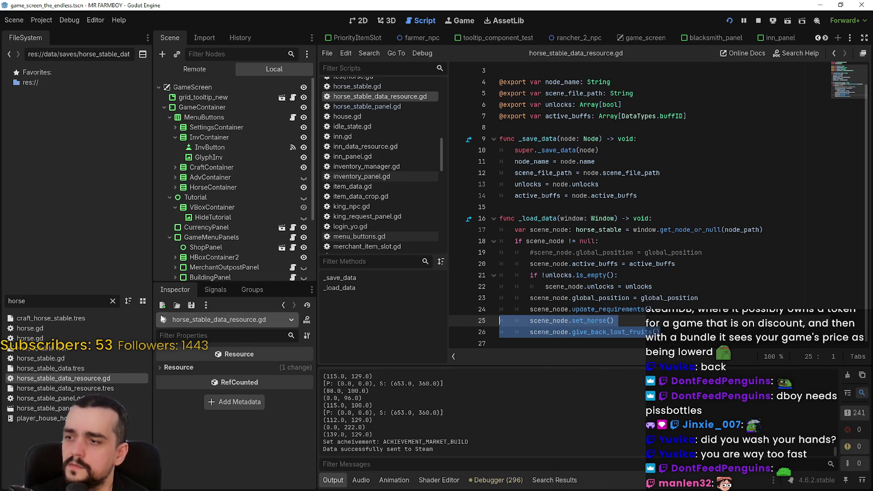
- Paste both lines at line 30 of player_house_data_resource.gd's _load_data and save
double_click(32, 301)
type("pla")
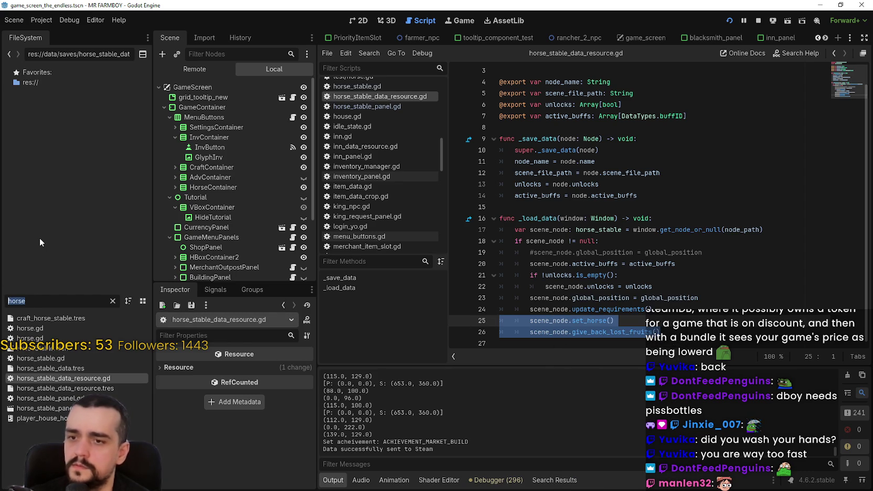
type("yer_")
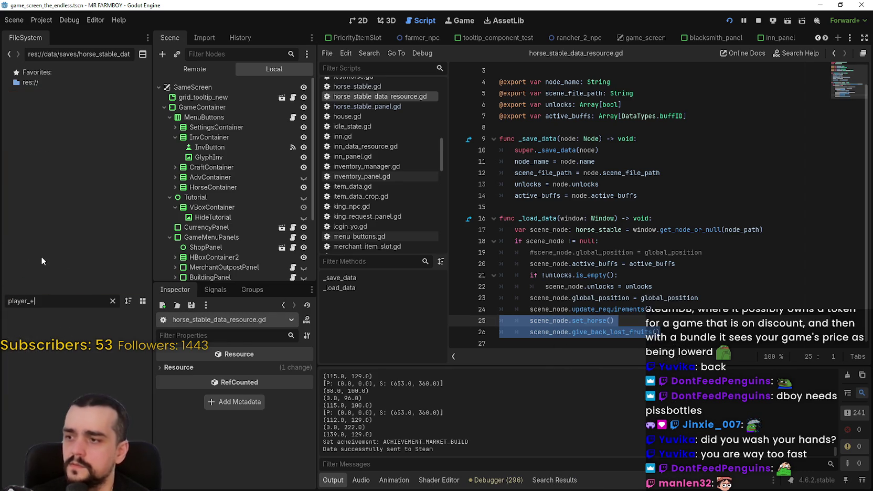
type("ho")
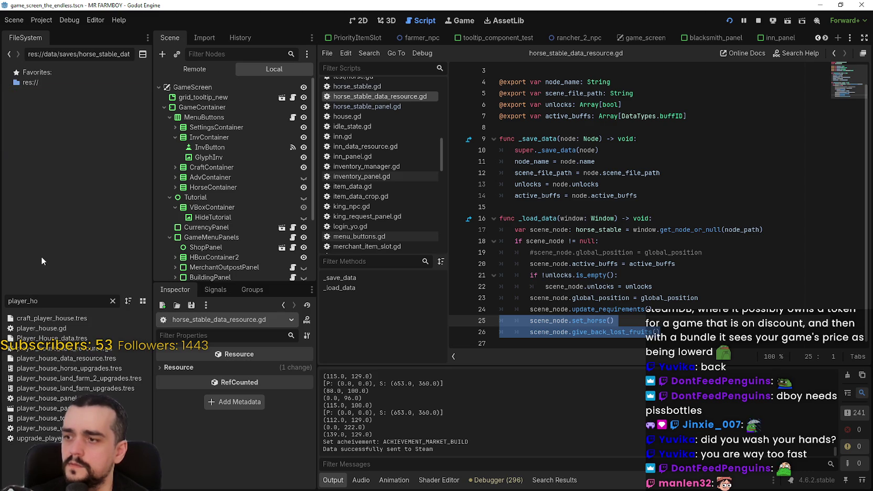
double_click(111, 350)
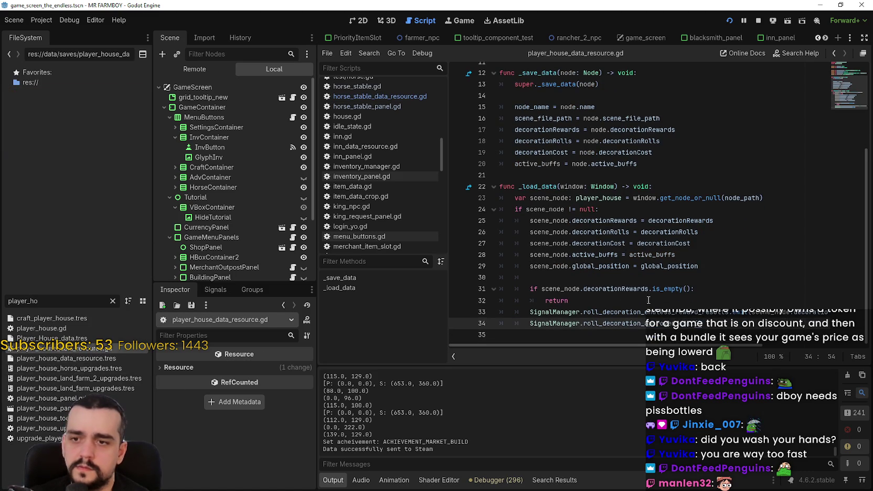
left_click(616, 278)
type("scene_node.set_horse() \t\tscene_node.give_back_lost_fruits()")
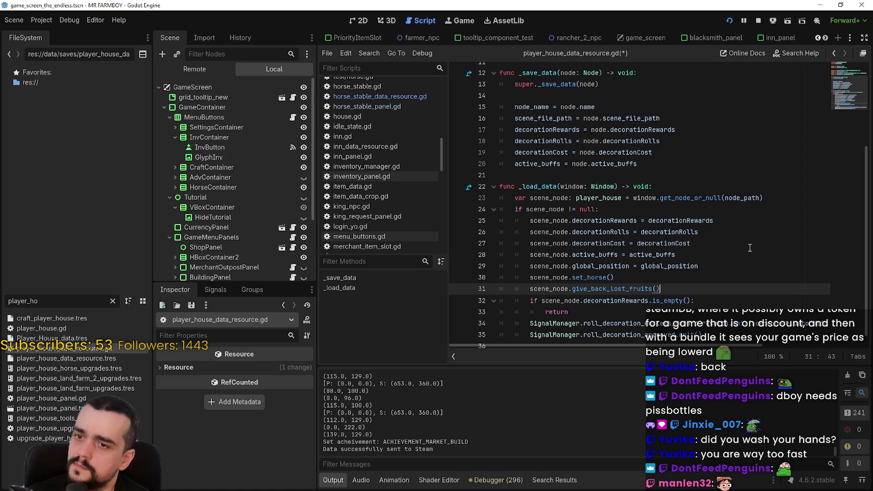
key("ctrl+s")
key("Up")
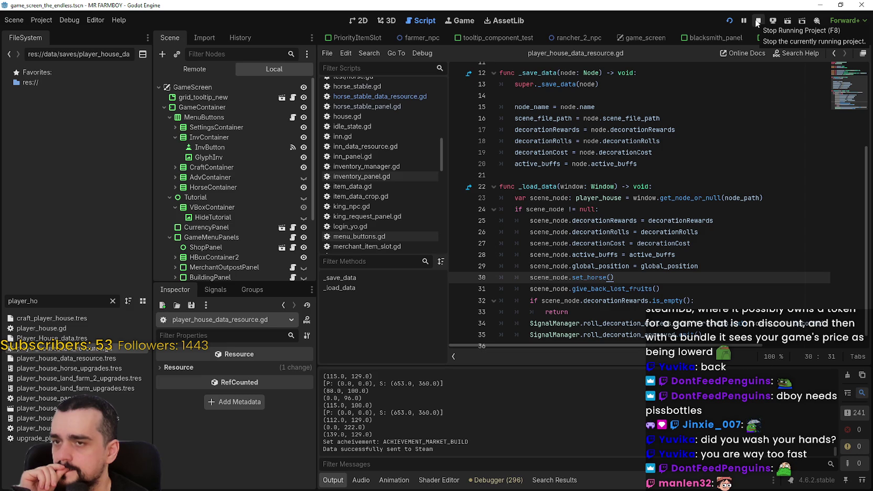
- Select the ObeliskPanel node in the Scene dock and open its attached script
double_click(52, 306)
scroll(261, 199, "down", 2)
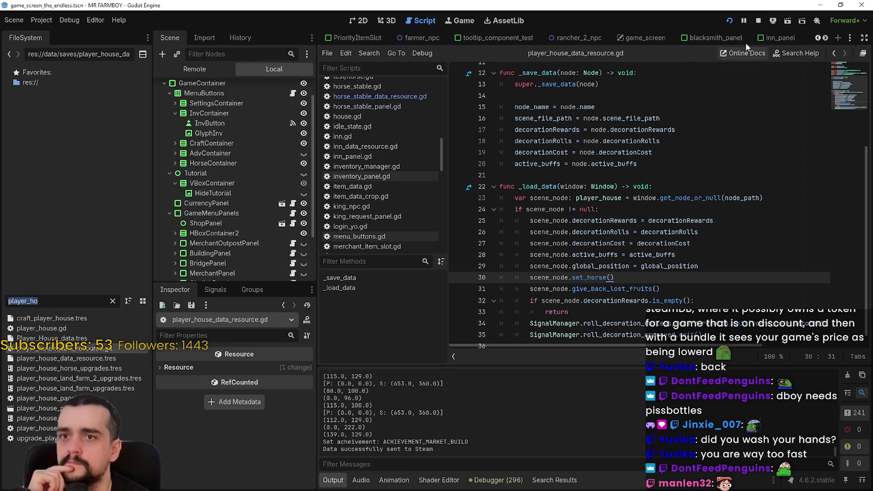
scroll(252, 243, "down", 3)
left_click(257, 221)
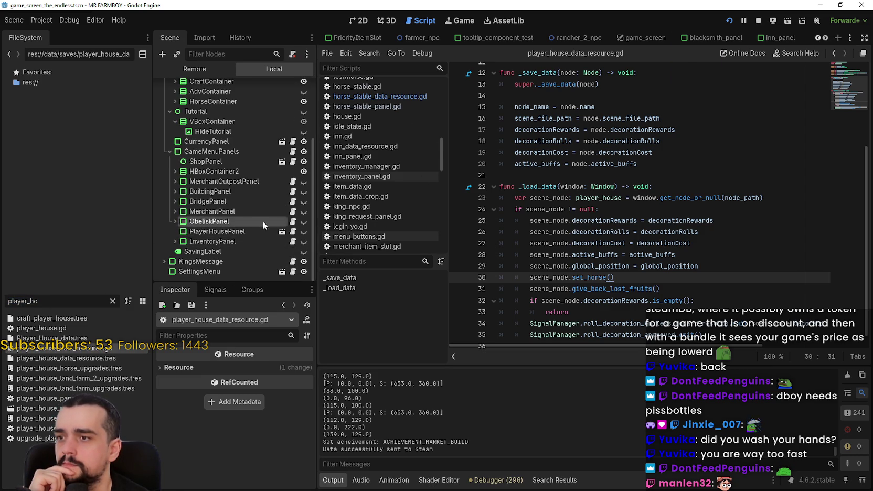
left_click(294, 222)
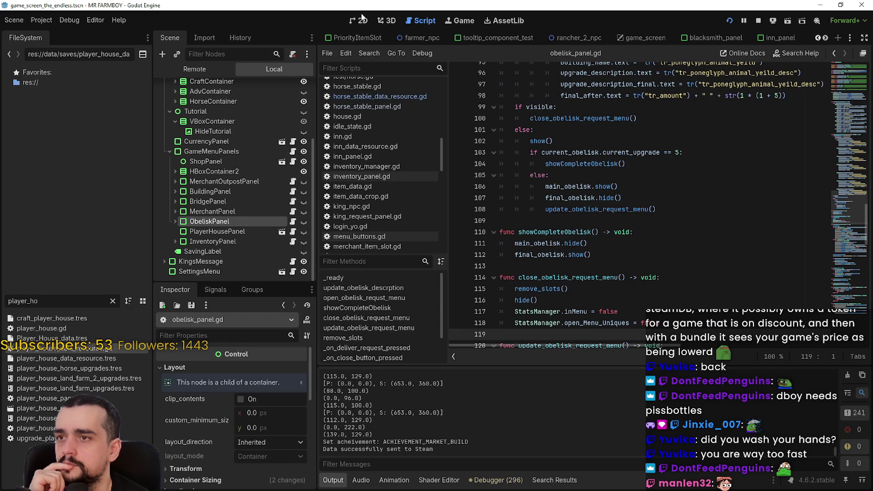
scroll(556, 83, "up", 5)
scroll(653, 235, "up", 5)
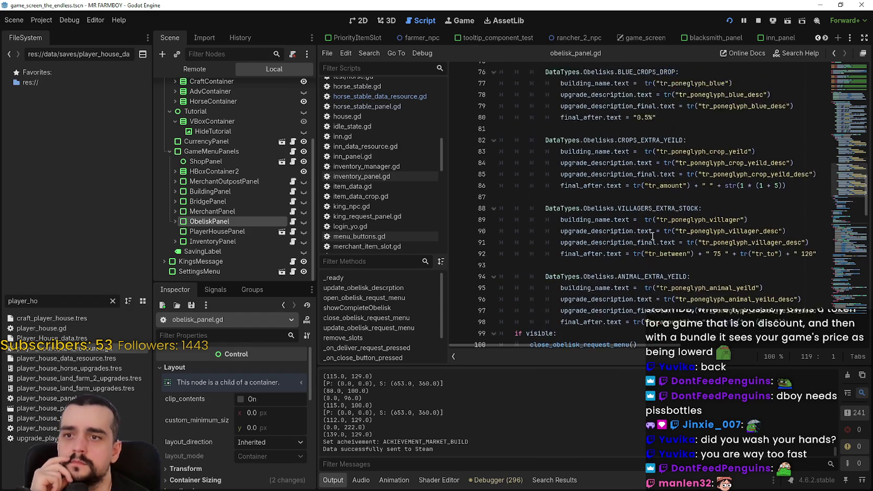
scroll(652, 235, "up", 4)
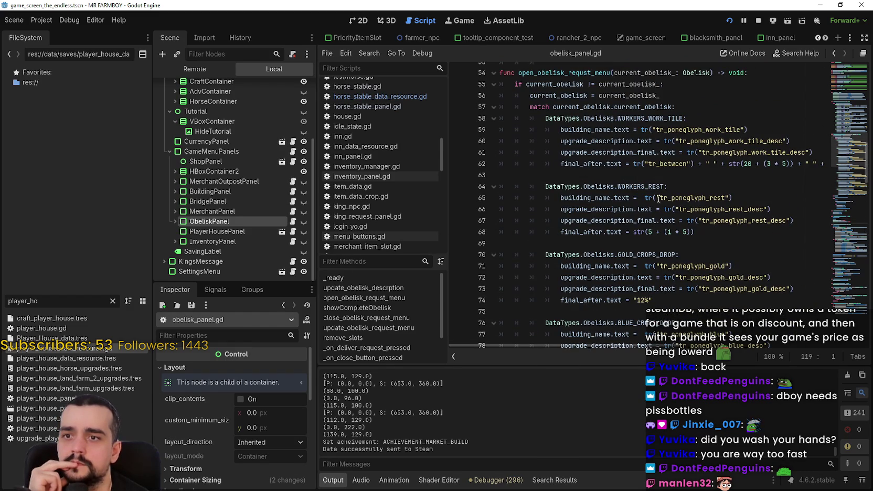
- Review the WORKERS_WORK_TILE case and its tr_poneglyph_work_tile translation key
double_click(658, 118)
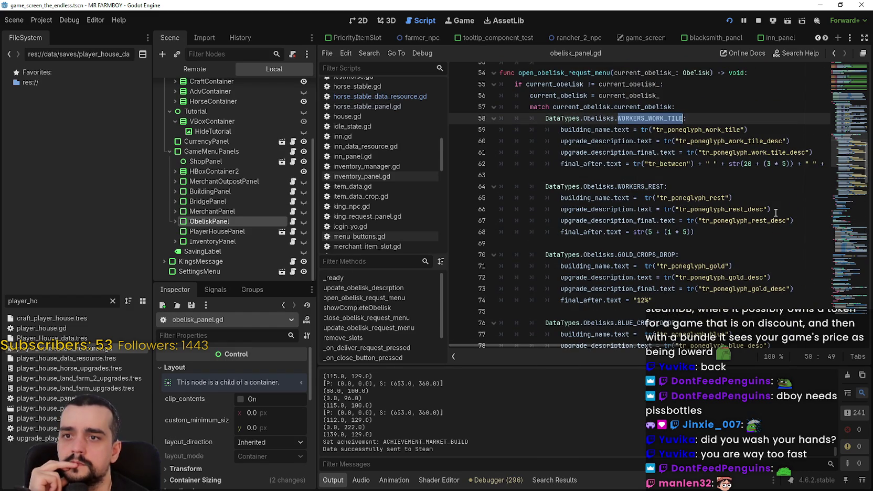
double_click(706, 129)
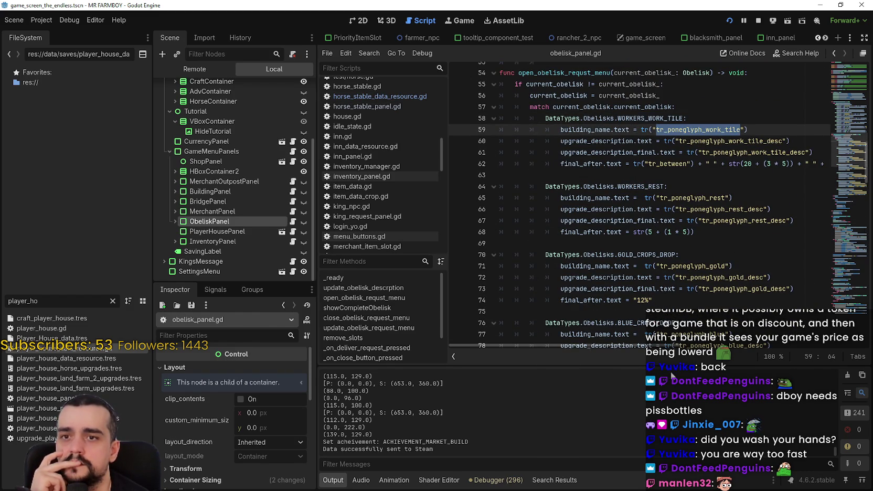
mouse_move(644, 347)
left_mouse_down()
mouse_move(757, 356)
mouse_move(614, 332)
left_mouse_up()
left_click(607, 176)
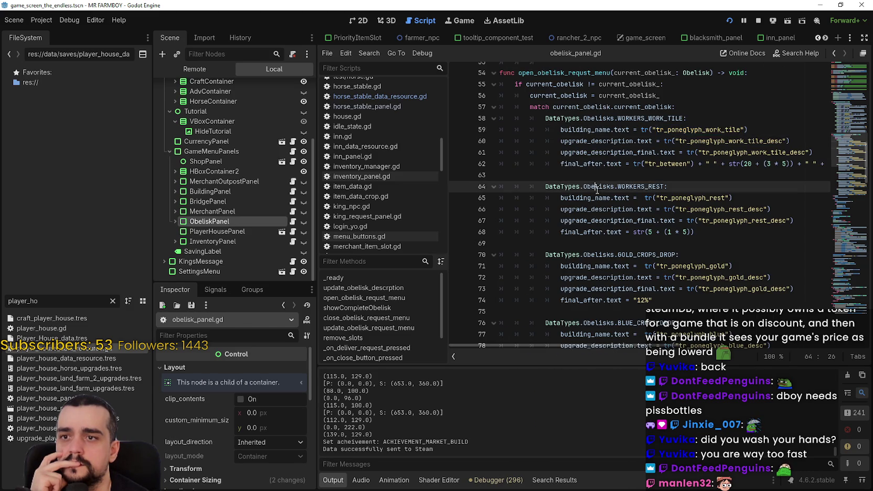
scroll(607, 191, "up", 12)
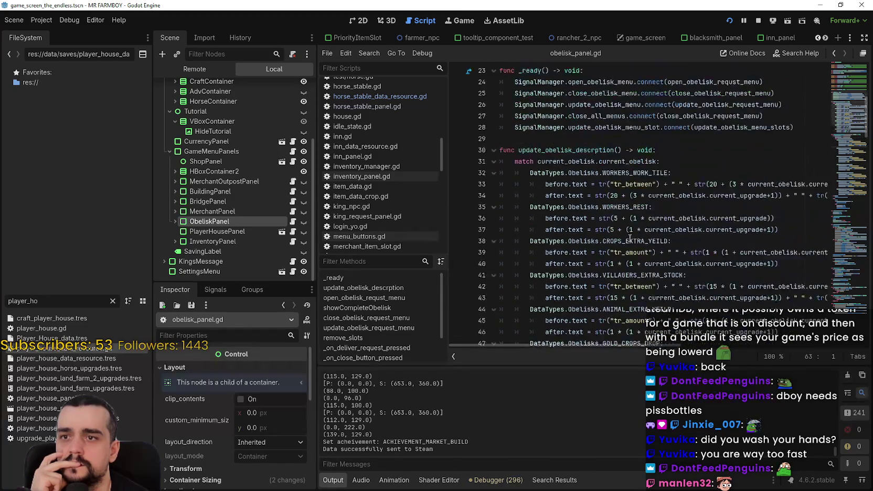
- Look over update_obelisk_descrption, then show ObeliskPanel in the 2D view
double_click(582, 198)
scroll(630, 231, "down", 1)
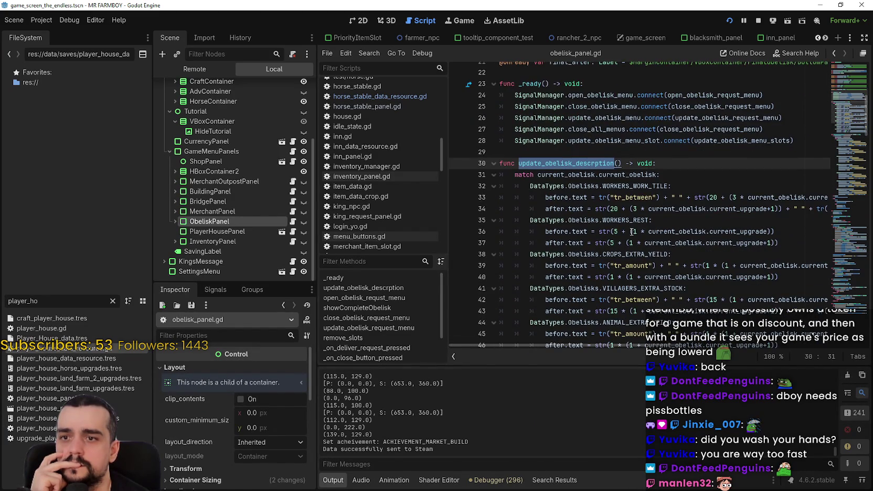
mouse_move(575, 346)
left_mouse_down()
mouse_move(661, 358)
mouse_move(791, 349)
mouse_move(624, 325)
mouse_move(572, 333)
left_mouse_up()
left_click_drag(595, 209, 612, 206)
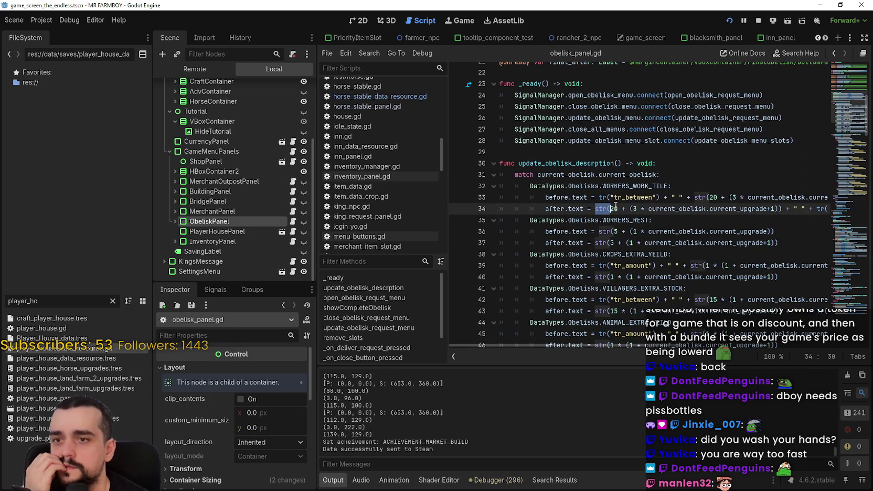
mouse_move(529, 342)
left_mouse_down()
mouse_move(571, 341)
mouse_move(529, 339)
left_mouse_up()
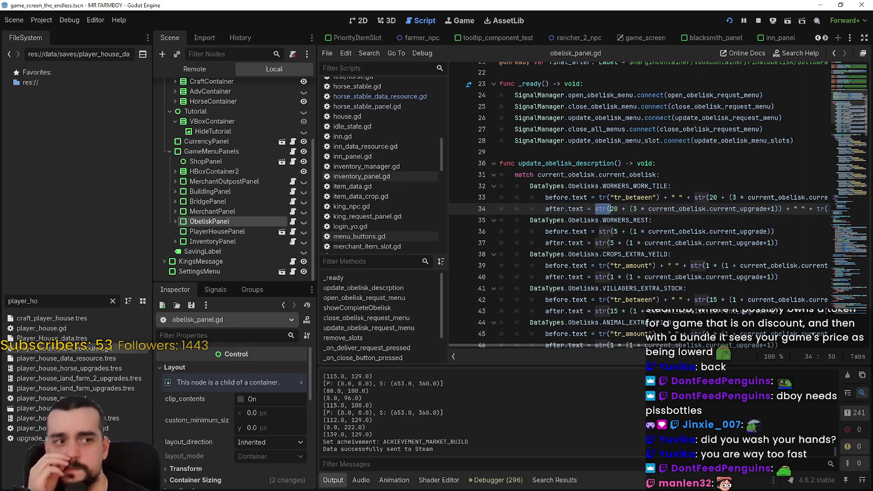
left_click(762, 197)
scroll(746, 203, "down", 3)
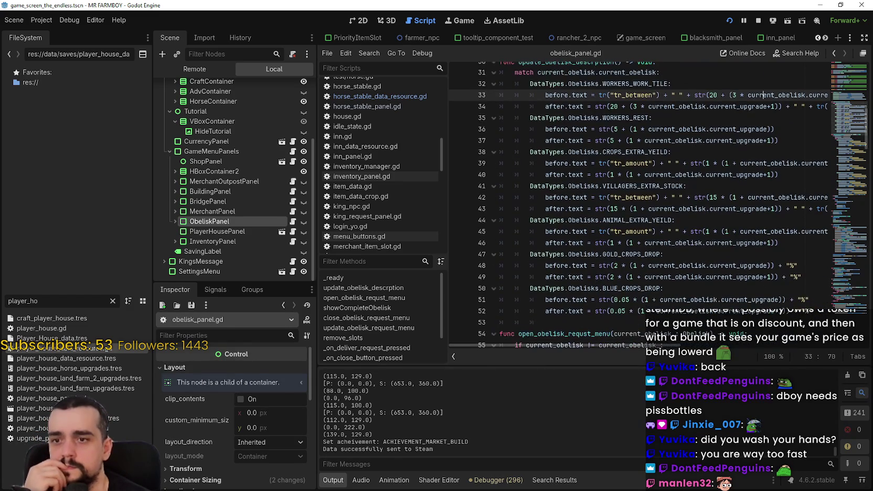
left_click(370, 21)
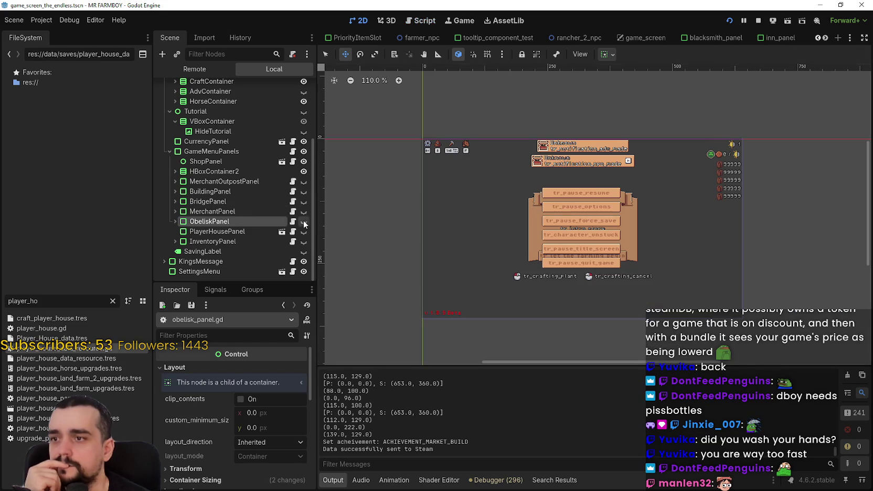
- Zoom the canvas onto the Obelisk panel, then bring up the MR FARMBOY Localization sheet
scroll(595, 256, "up", 3)
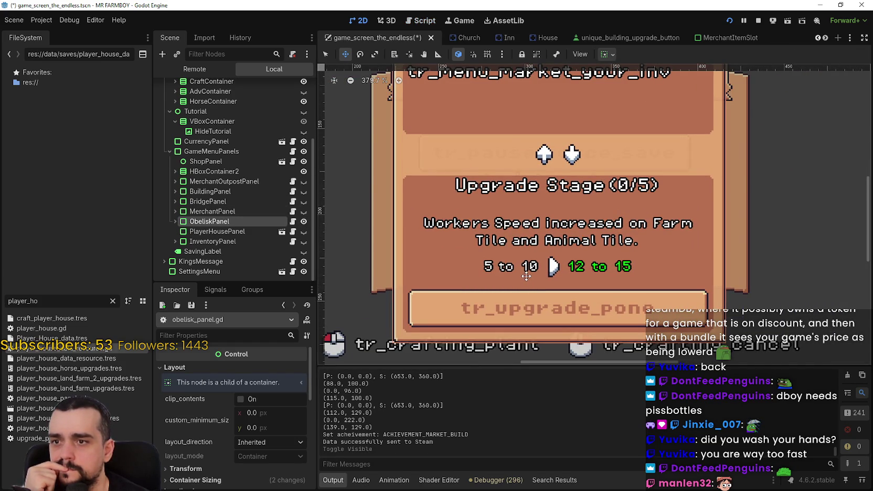
scroll(524, 273, "down", 1)
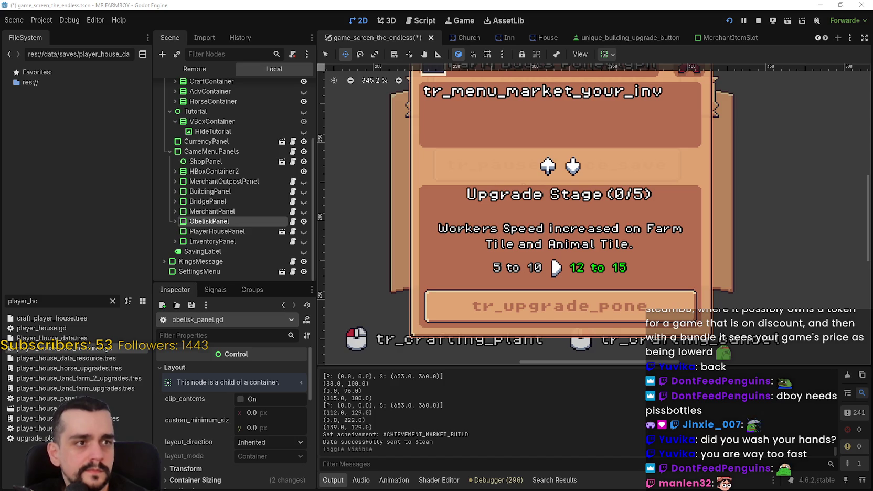
key("alt+Tab")
scroll(560, 281, "up", 5)
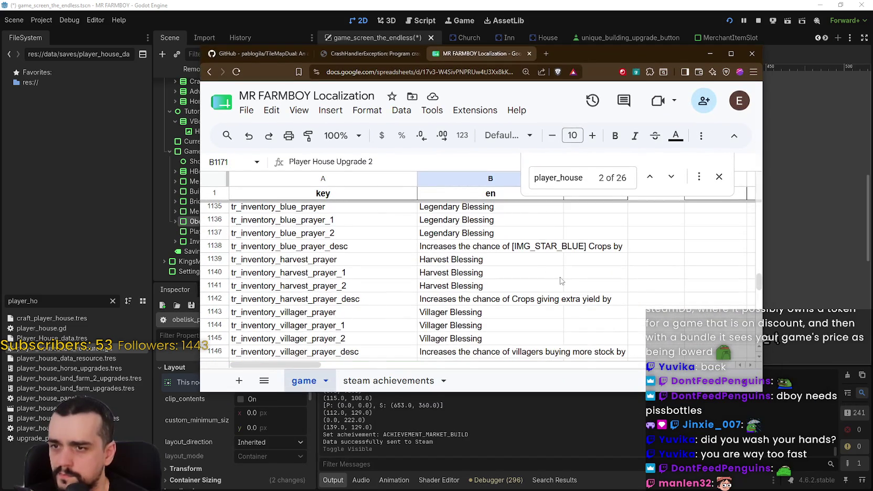
- Open B1081's tr_inventory_farmer_boot_desc text and drag the Chrome window lower
scroll(426, 340, "down", 3)
scroll(430, 335, "up", 10)
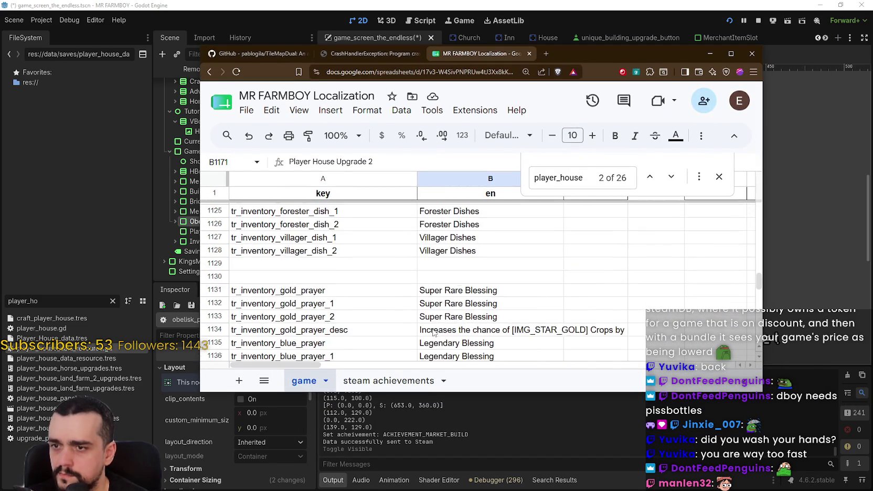
scroll(434, 329, "up", 3)
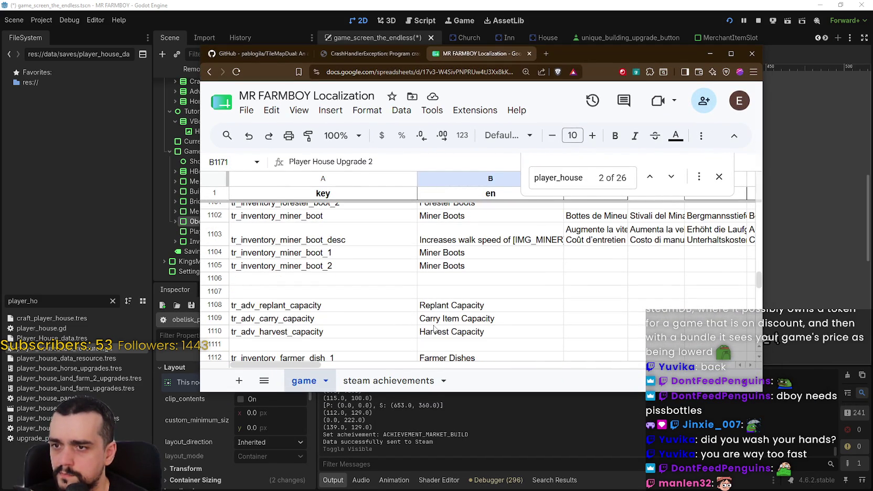
scroll(434, 329, "up", 5)
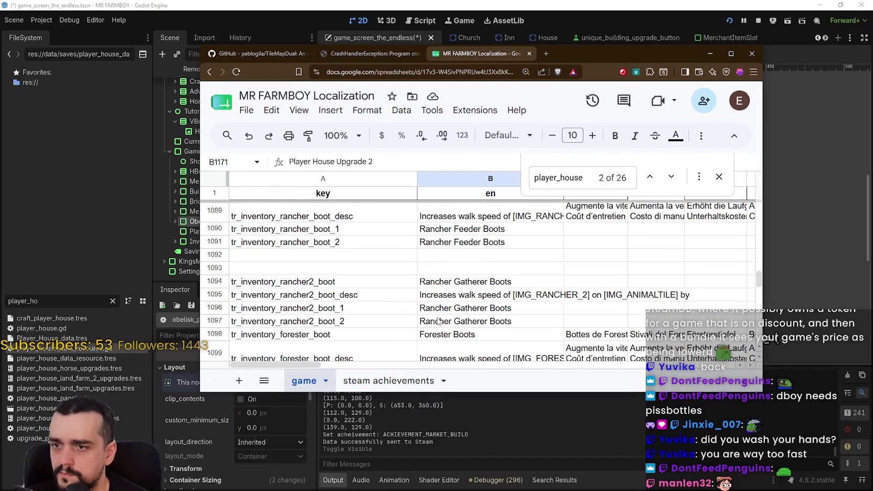
scroll(442, 314, "up", 2)
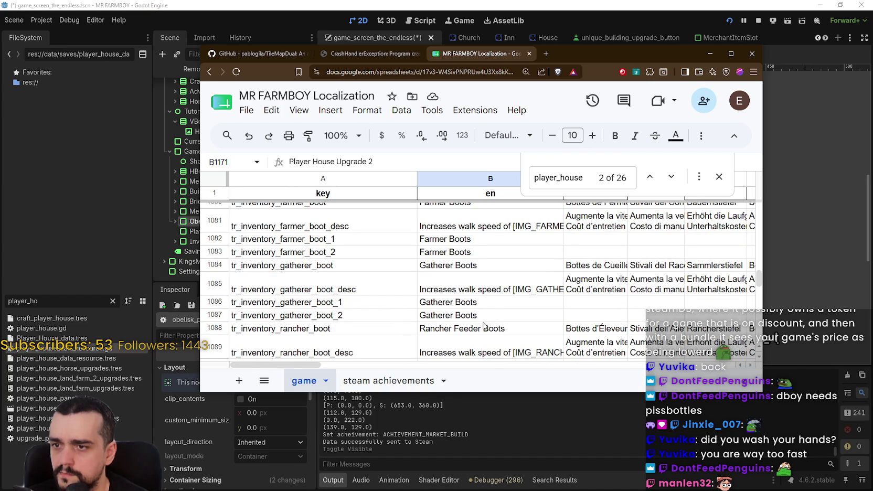
left_click(483, 290)
scroll(481, 270, "up", 2)
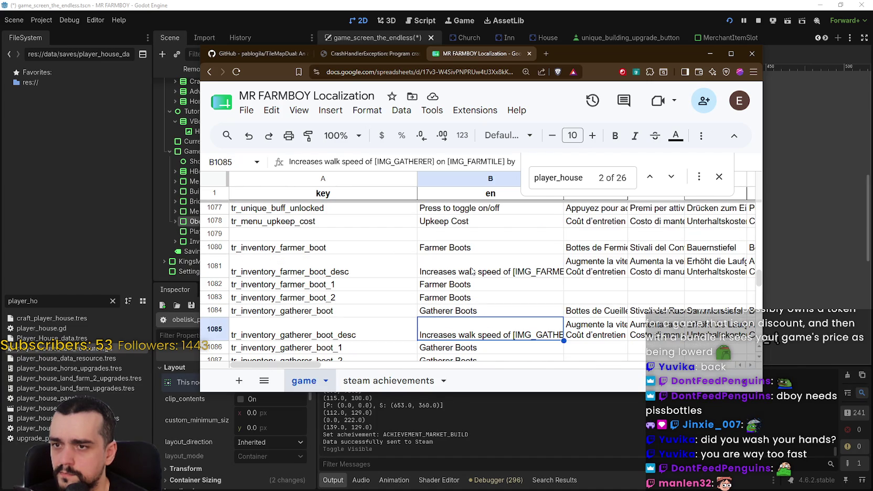
double_click(471, 271)
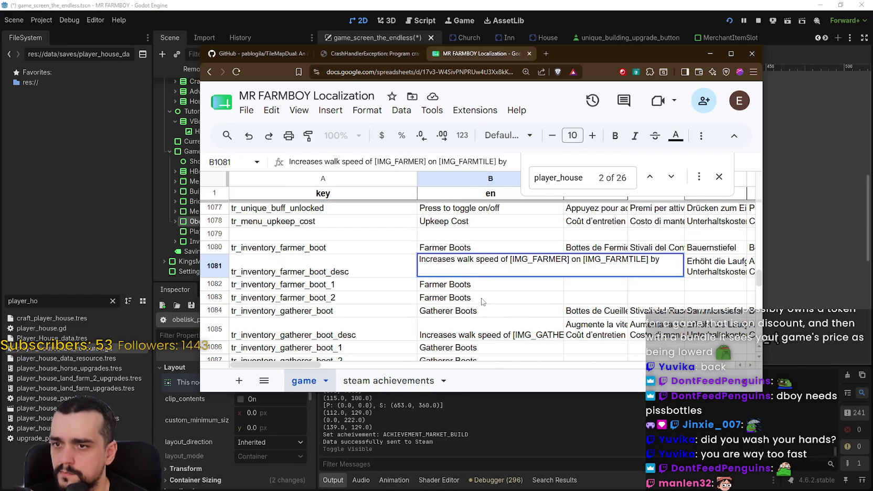
mouse_move(605, 52)
left_mouse_down()
mouse_move(627, 364)
mouse_move(617, 244)
left_mouse_up()
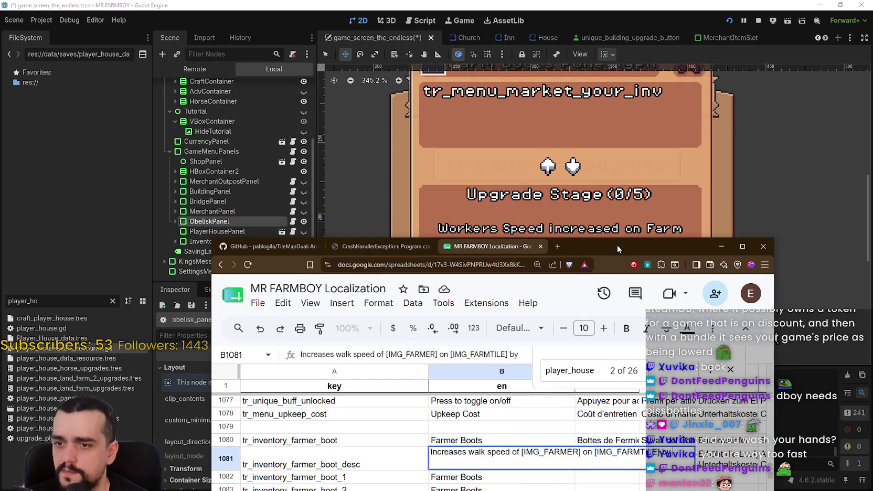
- Reposition the sheet window, recheck the farmer boot description cells, and minimize Chrome
mouse_move(617, 244)
left_mouse_down()
mouse_move(594, 437)
mouse_move(596, 145)
mouse_move(586, 344)
mouse_move(603, 156)
mouse_move(592, 303)
mouse_move(593, 182)
mouse_move(602, 220)
mouse_move(622, 171)
mouse_move(620, 373)
mouse_move(630, 179)
mouse_move(603, 383)
mouse_move(620, 218)
mouse_move(619, 126)
mouse_move(614, 354)
mouse_move(609, 121)
mouse_move(639, 111)
mouse_move(650, 120)
mouse_move(631, 337)
mouse_move(659, 82)
left_mouse_up()
left_click(510, 356)
left_click(514, 332)
left_click(749, 82)
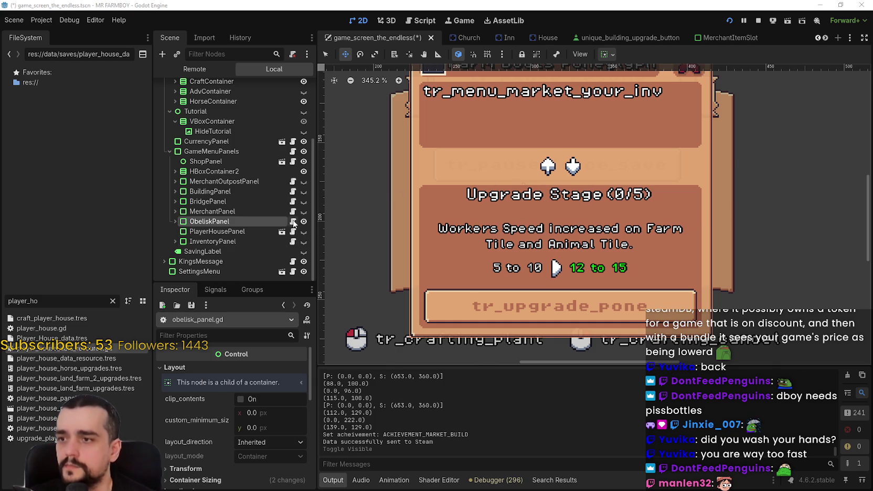
- Return to the 2D scene view and expand the ObeliskPanel node's children
left_click(293, 221)
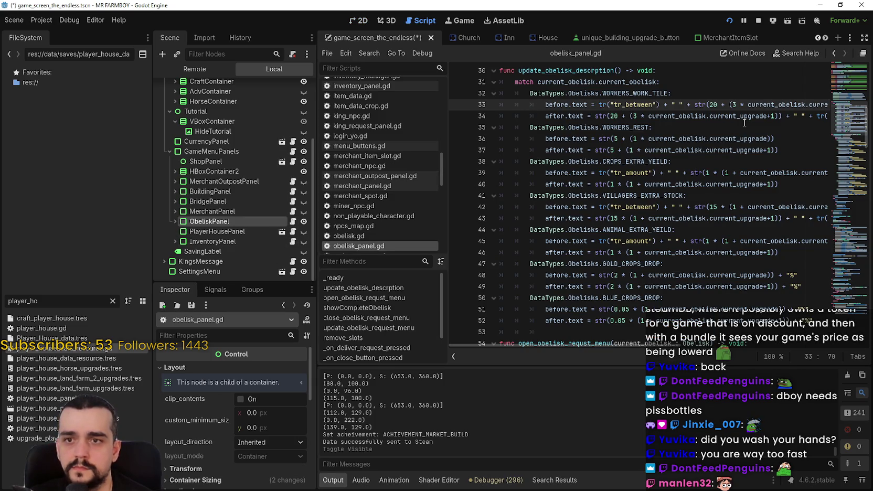
key("ctrl+F1")
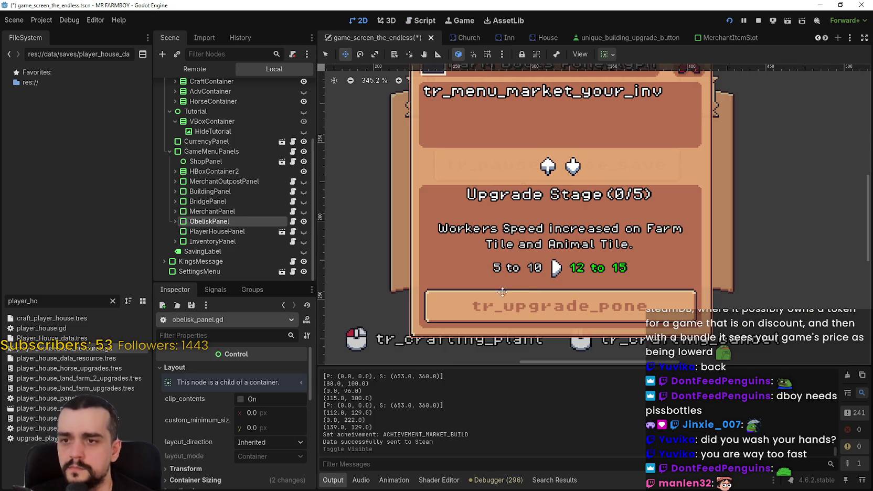
scroll(597, 308, "up", 1)
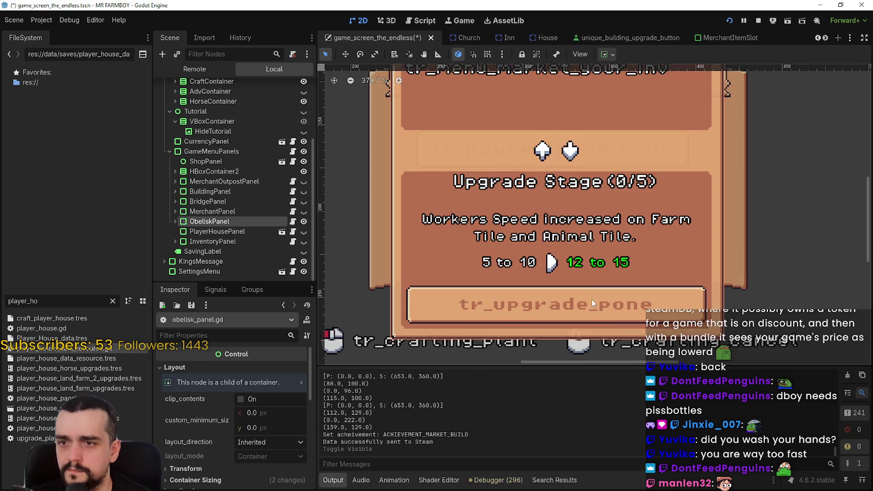
left_click(175, 221)
scroll(187, 236, "down", 5)
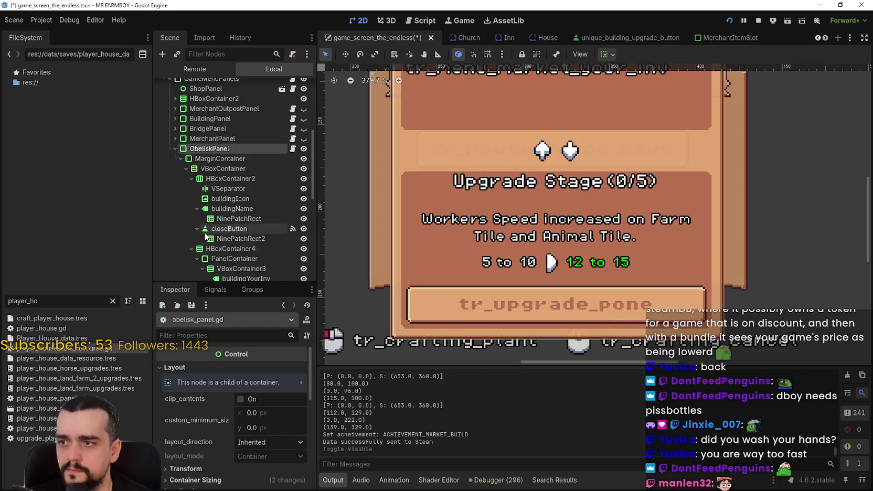
- Inspect TopContainer, the Before/After value row nodes, and UpgradeDescription's text property
left_click(248, 217)
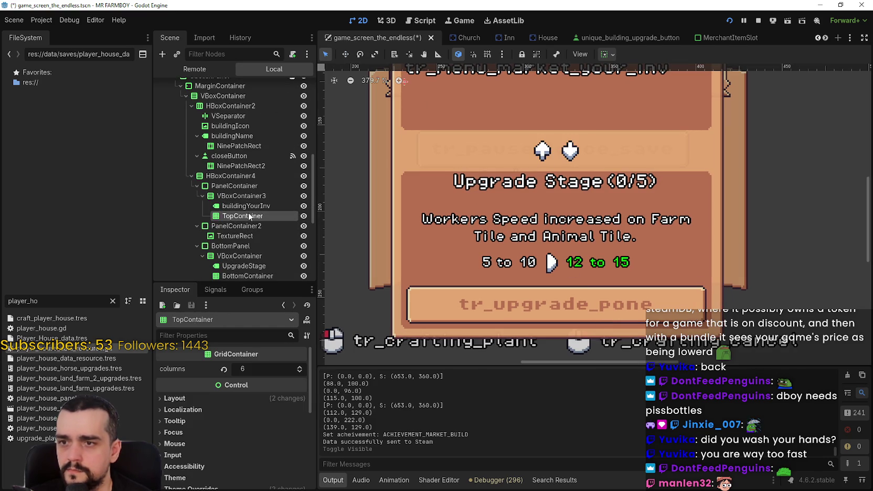
scroll(241, 252, "down", 2)
scroll(393, 244, "up", 2)
scroll(394, 242, "down", 4)
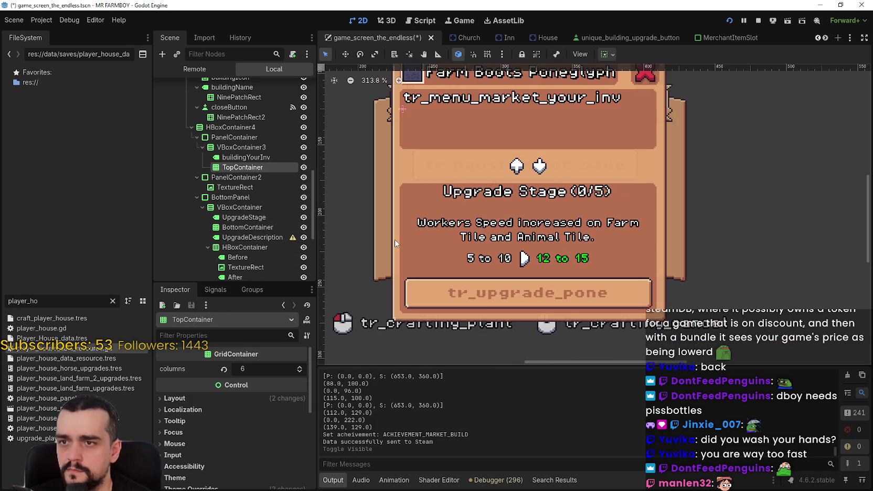
scroll(249, 223, "down", 2)
left_click(254, 210)
left_click(262, 228)
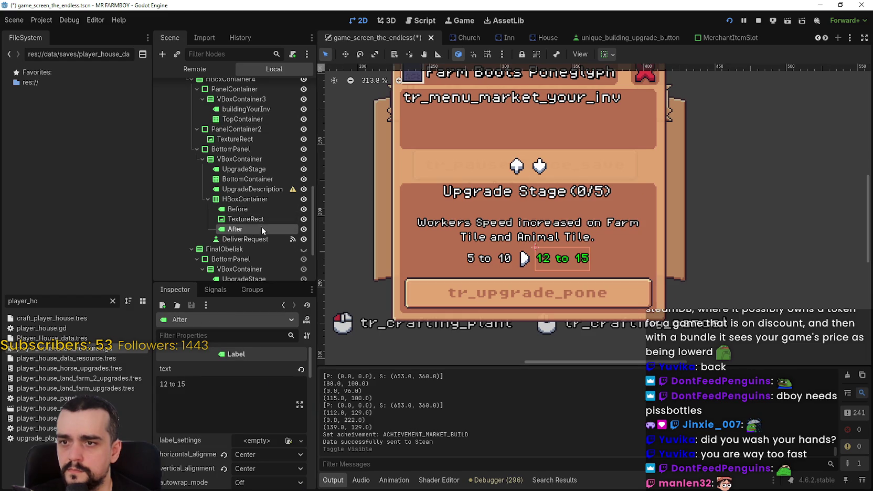
left_click(257, 219)
left_click(255, 199)
left_click(249, 190)
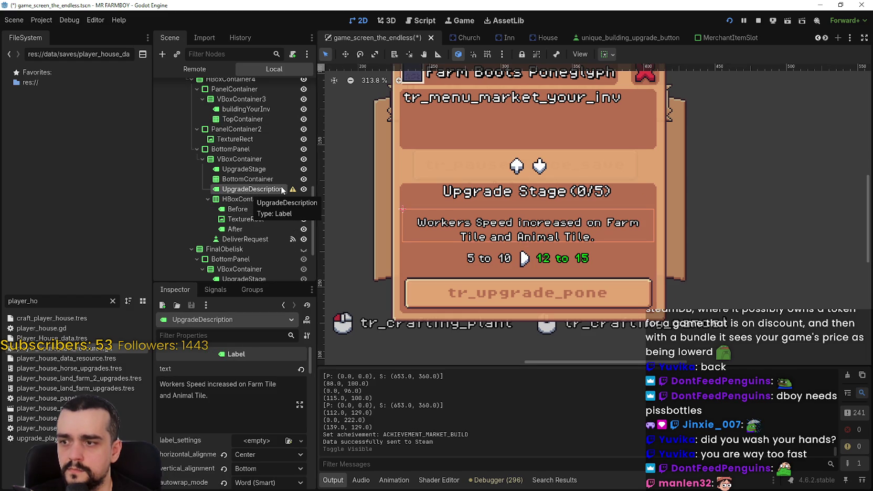
left_click(231, 402)
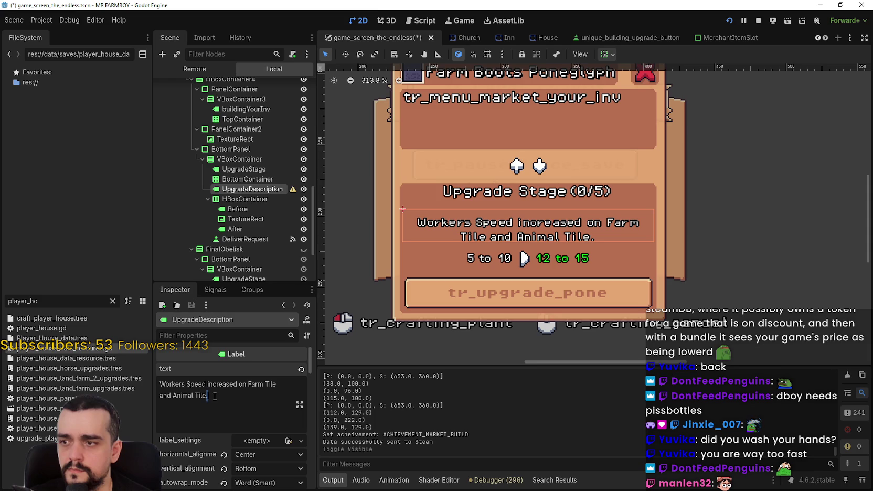
- Step through BottomContainer's UpgradeStage, UpgradeDescription, HBoxContainer and Before label nodes
left_click(252, 180)
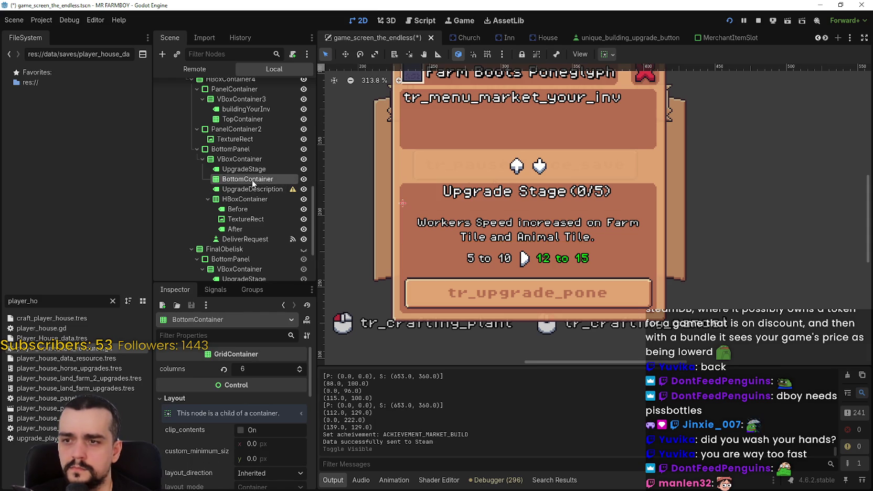
left_click(252, 170)
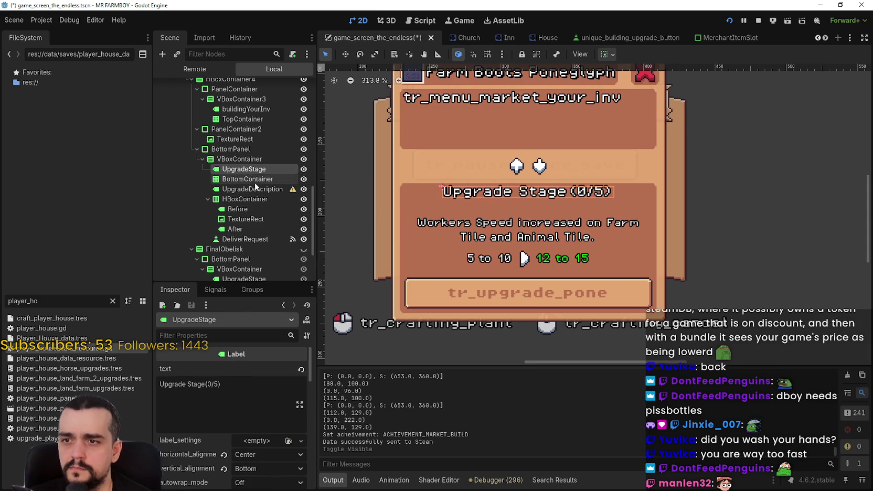
left_click(256, 190)
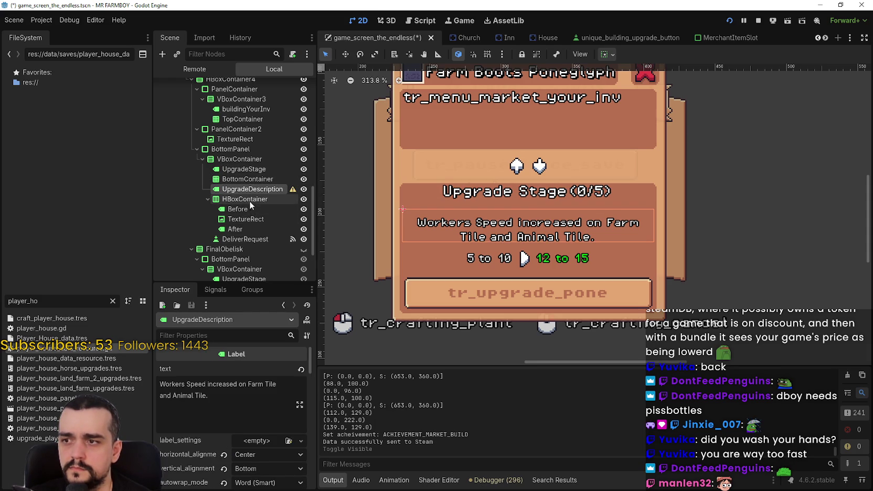
left_click(248, 200)
left_click(248, 219)
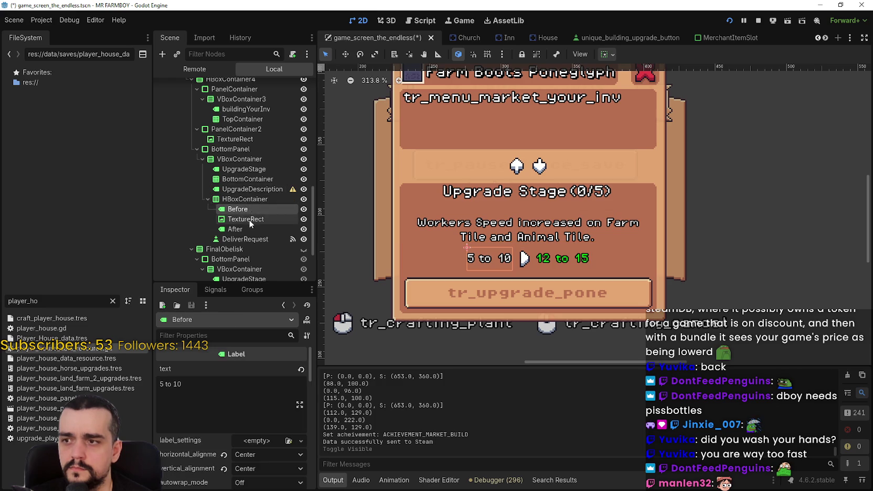
- Hide the before/after HBoxContainer row and inspect the surrounding container nodes
left_click(256, 200)
left_click(303, 199)
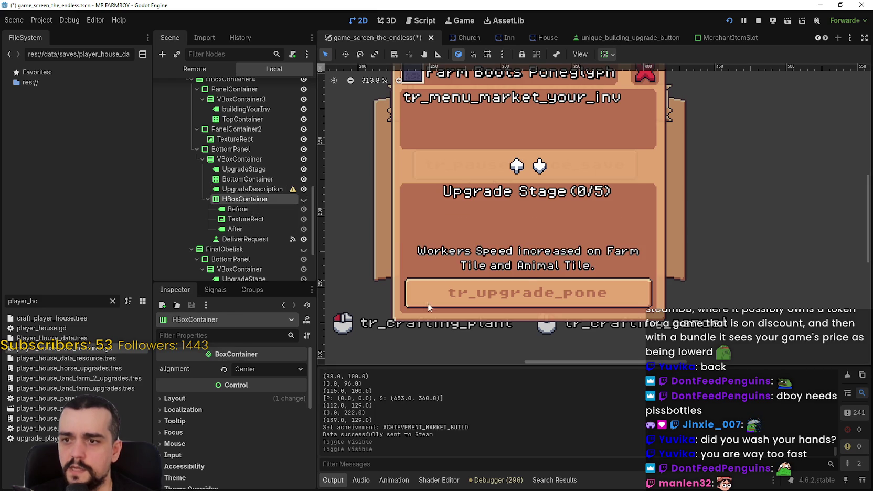
left_click(268, 190)
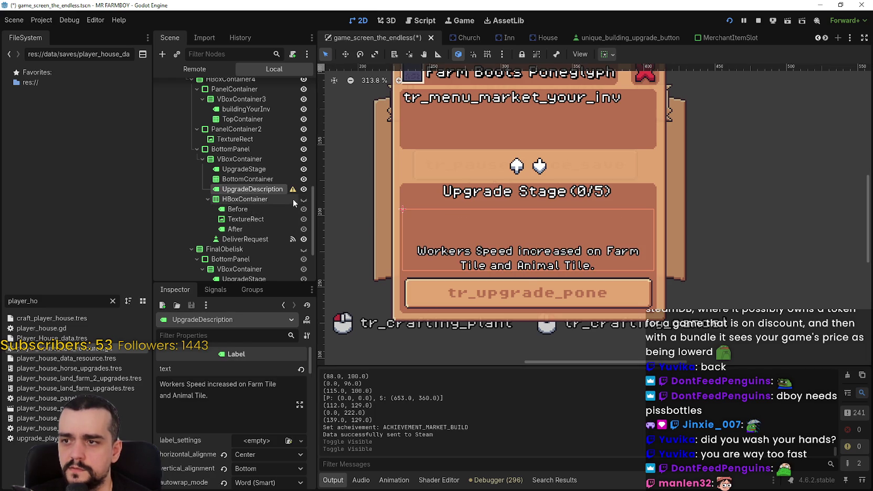
left_click(281, 198)
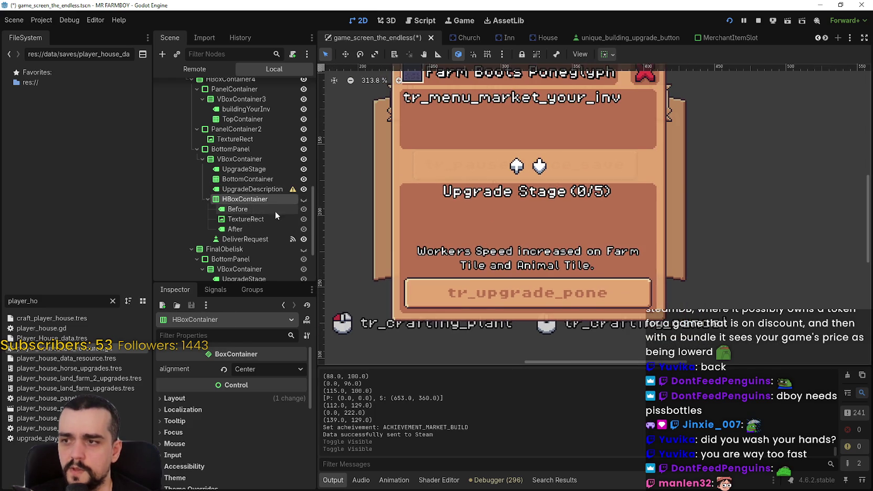
left_click(236, 158)
left_click(232, 204)
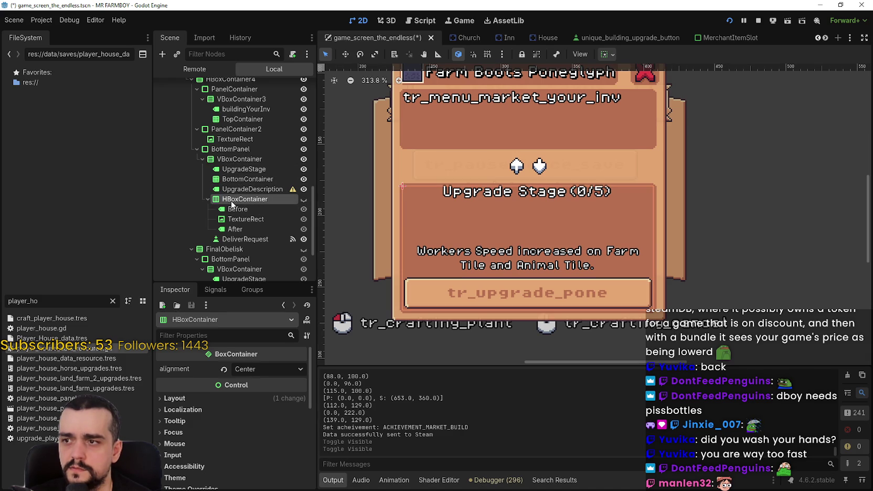
left_click(244, 169)
left_click(240, 179)
left_click(243, 190)
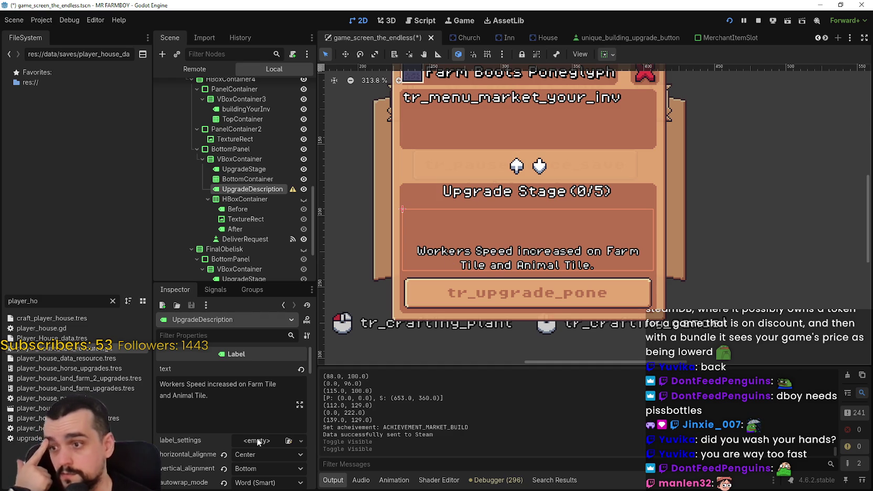
- Set the UpgradeDescription label's vertical alignment to Top
left_click(265, 467)
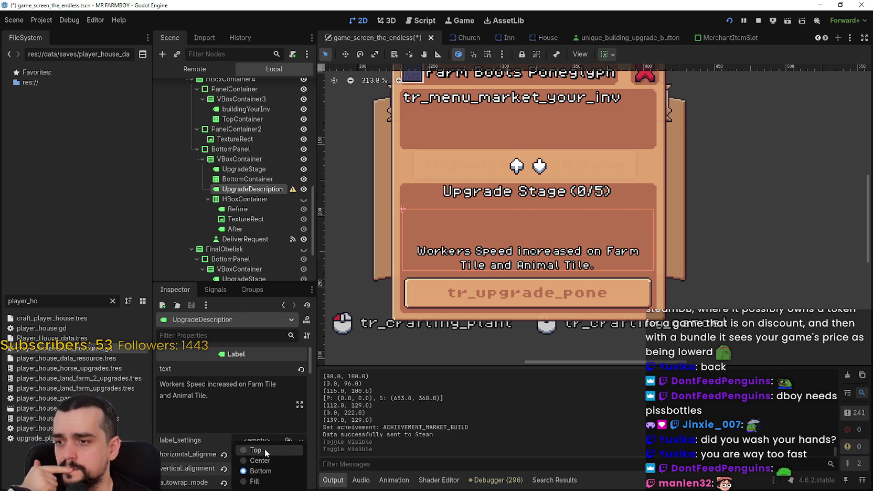
left_click(255, 450)
scroll(533, 262, "down", 1)
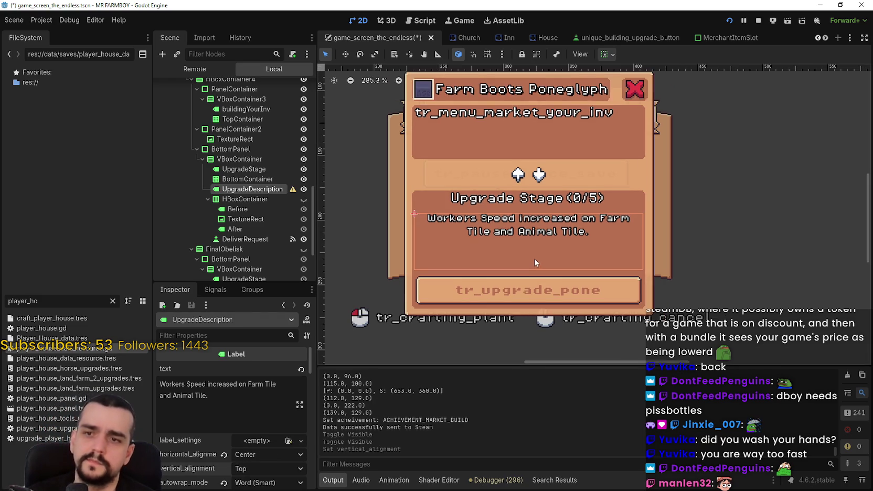
scroll(534, 259, "up", 3)
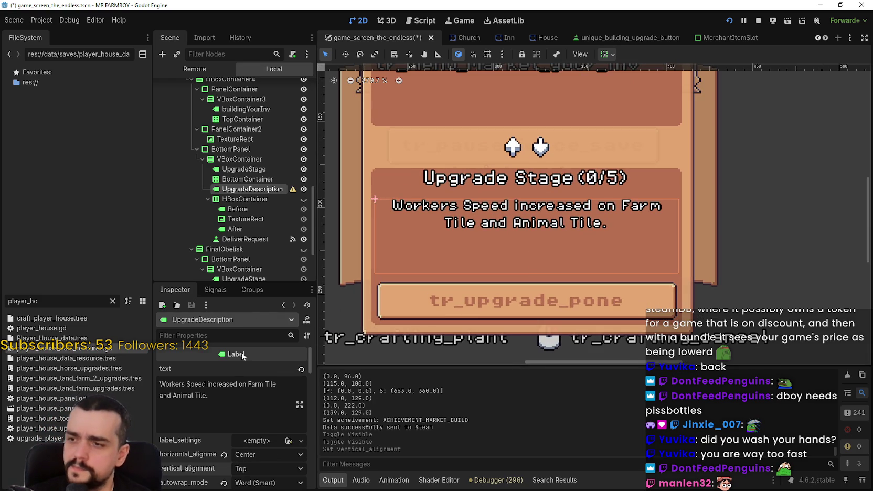
scroll(247, 368, "down", 3)
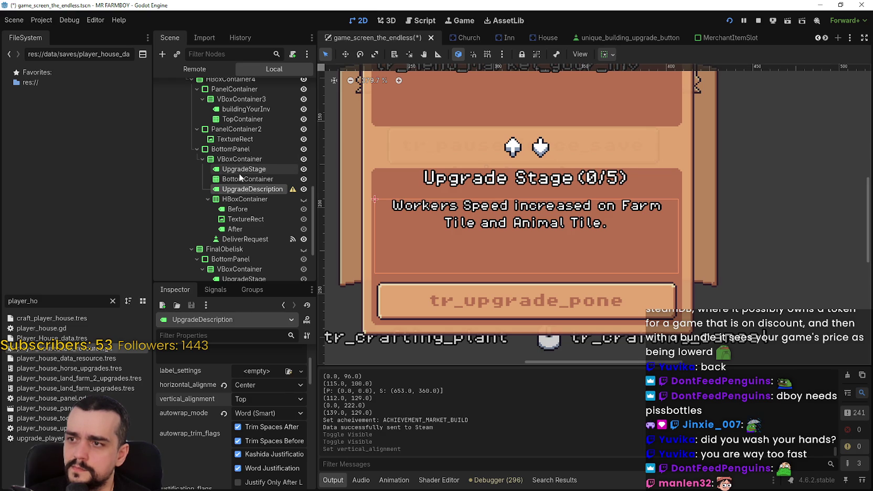
left_click(241, 179)
left_click(246, 190)
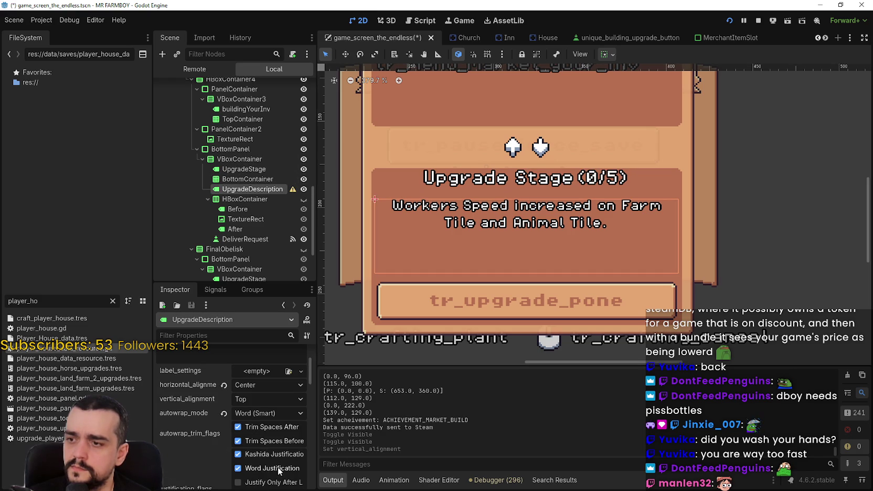
- Leave Vertical Expand on for UpgradeDescription and save the scene
scroll(280, 461, "down", 6)
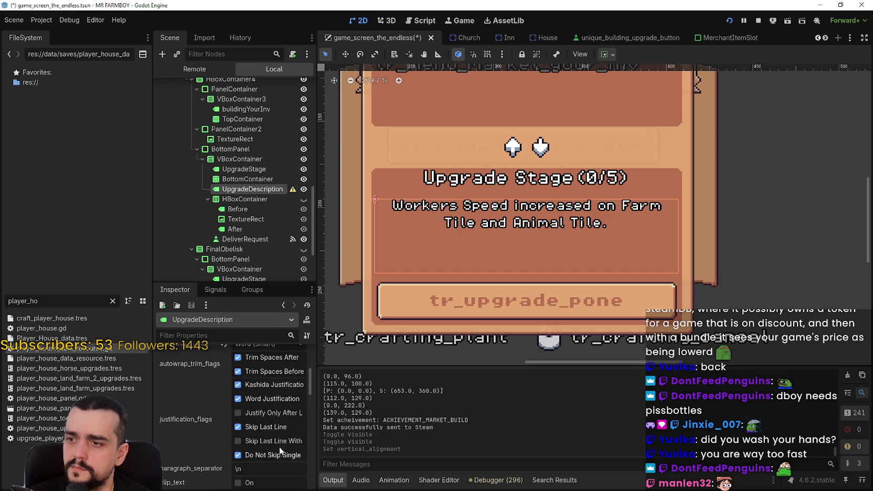
left_click(611, 57)
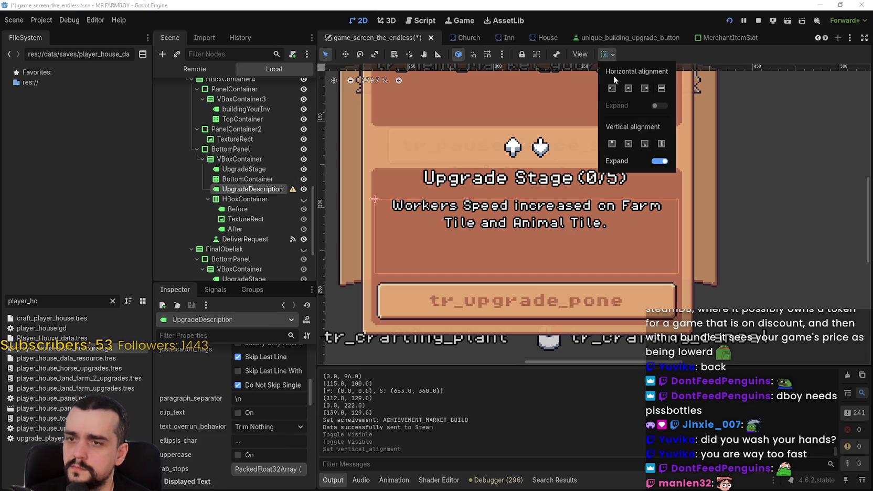
left_click(656, 161)
left_click(656, 162)
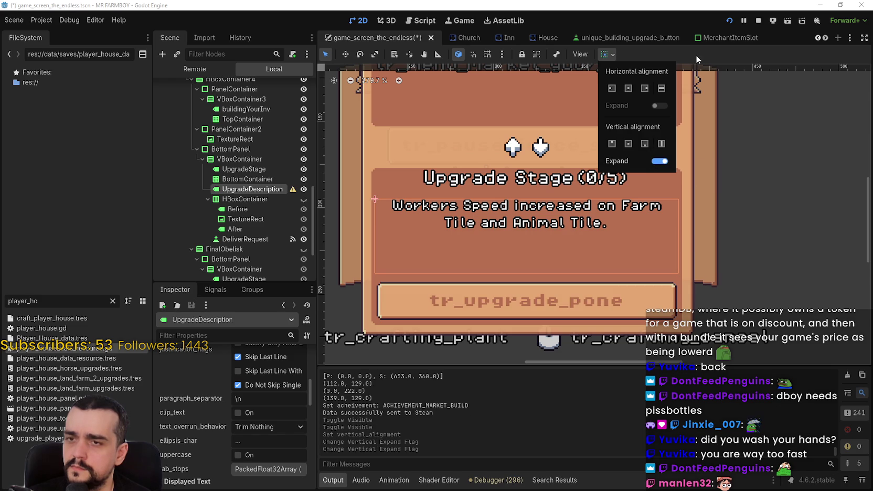
key("ctrl+s")
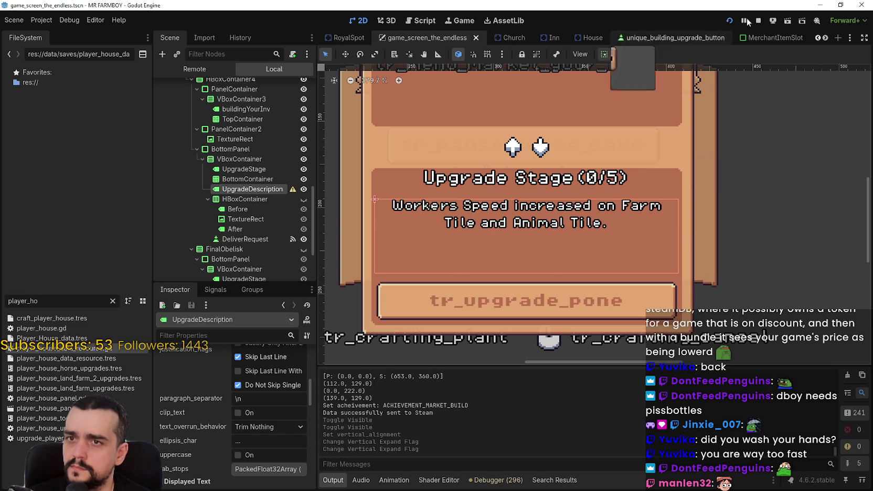
- Select the before/after row container and open obelisk_panel.gd in the Script editor
left_click(247, 199)
scroll(275, 192, "up", 3)
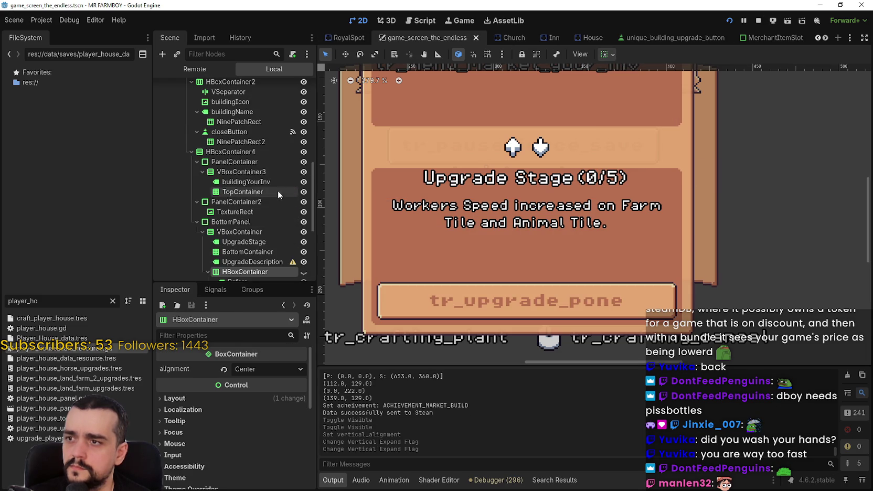
scroll(294, 216, "down", 3)
scroll(293, 212, "up", 3)
scroll(294, 209, "up", 3)
left_click(292, 124)
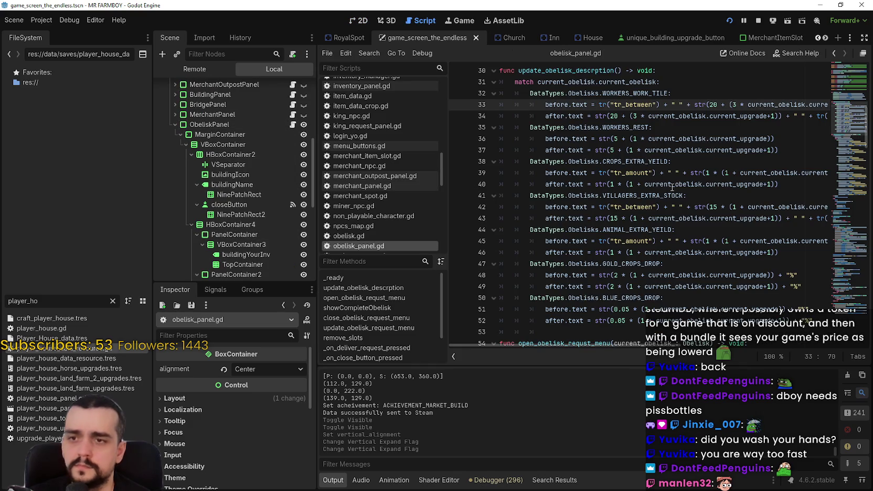
- Delete the stray indentation on blank lines 53 and 63
left_click(544, 105)
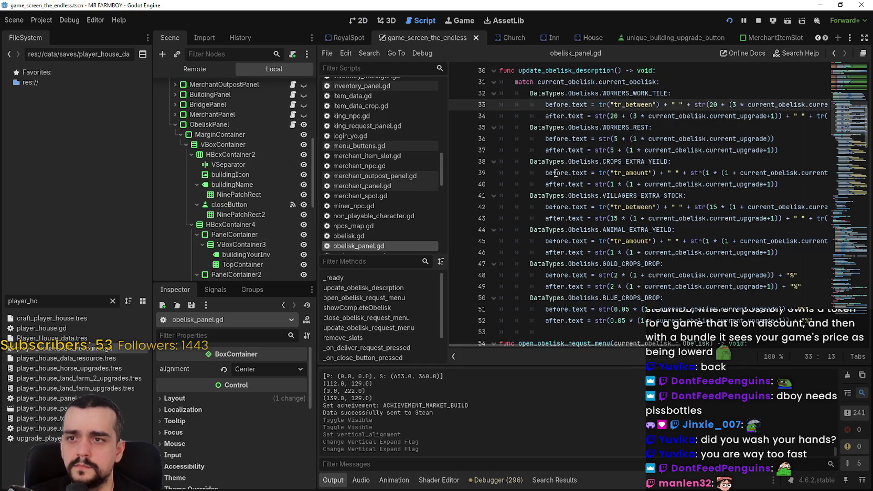
scroll(555, 173, "down", 5)
left_click(559, 158)
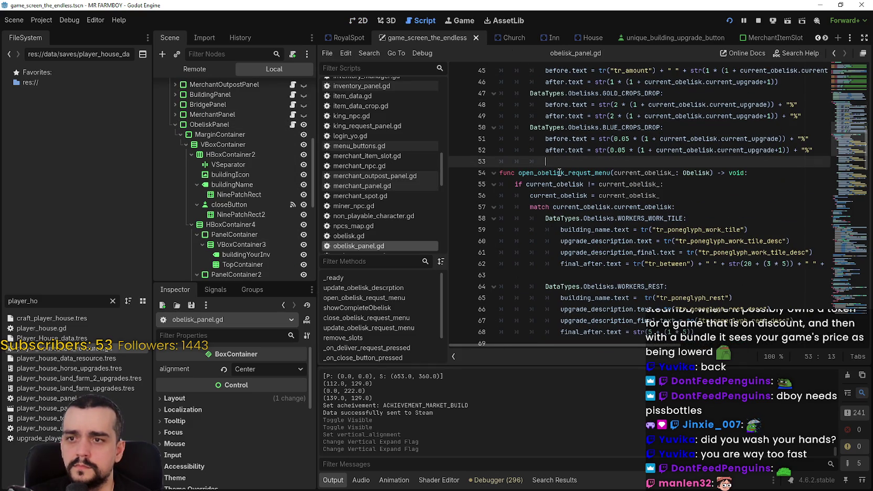
key("shift+Home")
key("BackSpace")
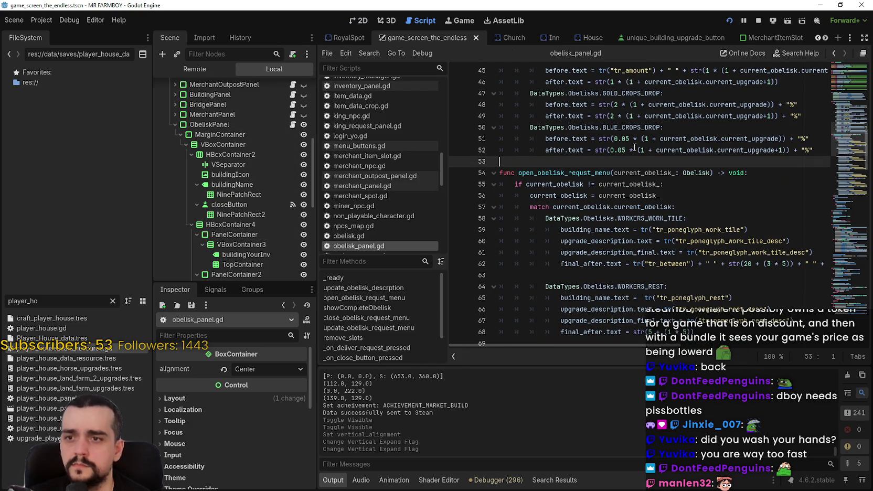
left_click(640, 278)
key("shift+Home")
key("BackSpace")
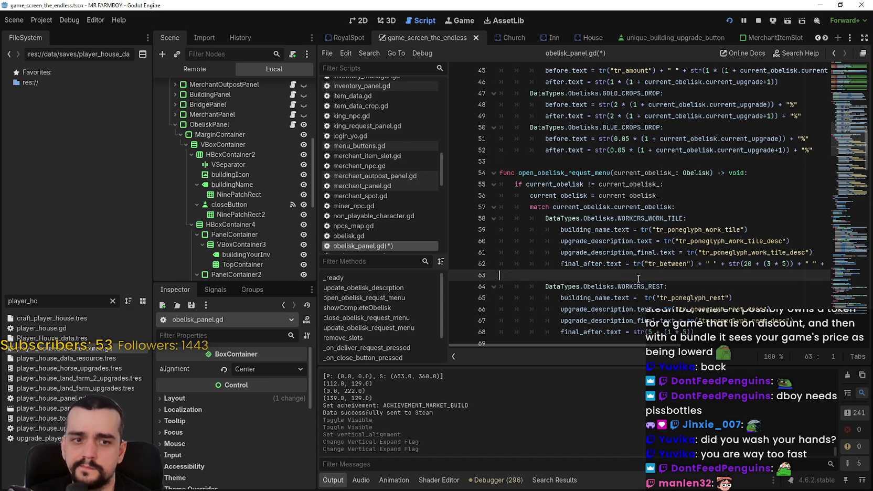
- Select the upgrade_description.text statement on line 60 for reuse
scroll(650, 294, "right", 3)
scroll(651, 283, "left", 3)
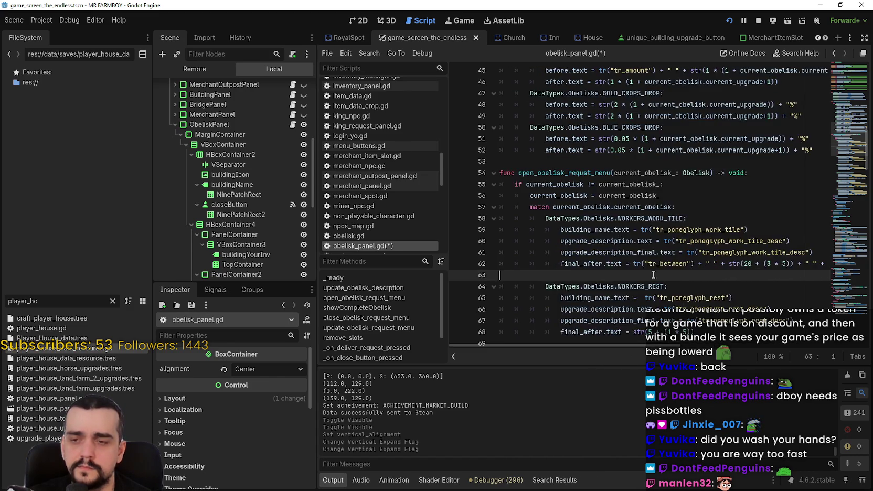
scroll(654, 261, "up", 3)
scroll(654, 261, "up", 4)
mouse_move(705, 232)
scroll(692, 245, "down", 7)
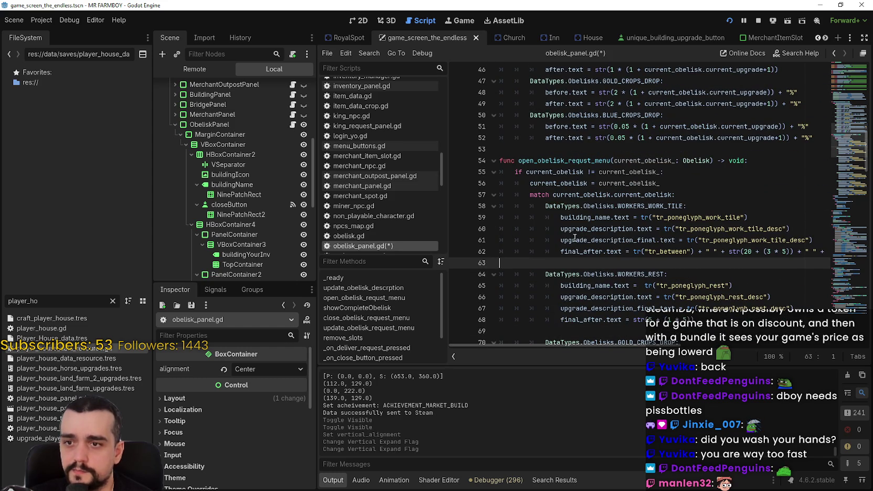
double_click(592, 229)
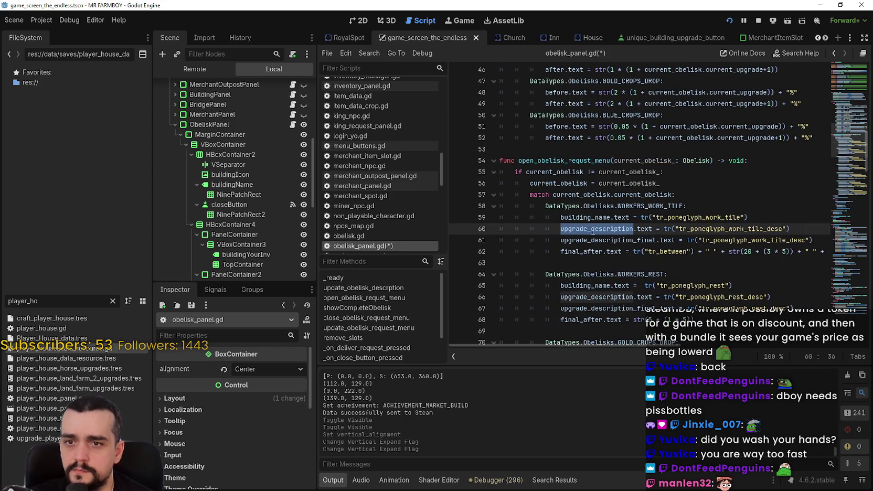
left_click_drag(592, 229, 823, 227)
key("ctrl+c")
scroll(795, 220, "up", 8)
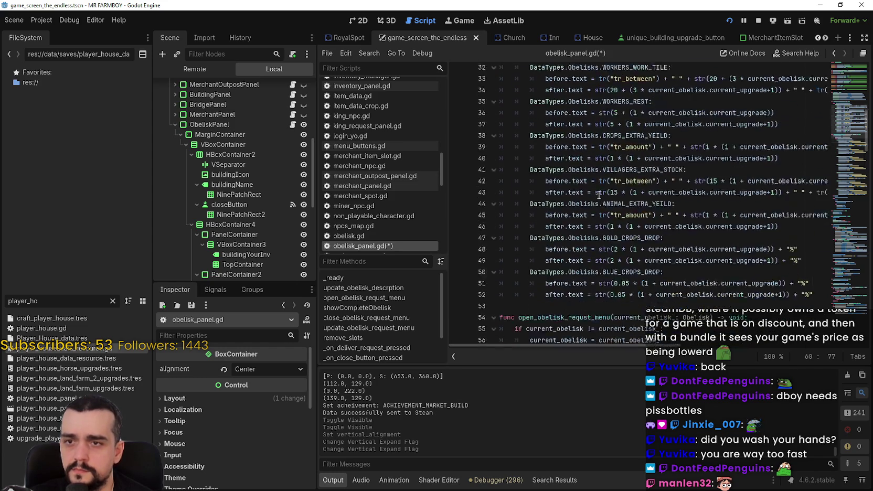
- Comment out the work-tile before and after lines 33–34 with Ctrl+K
left_click(543, 208)
key("ctrl+k")
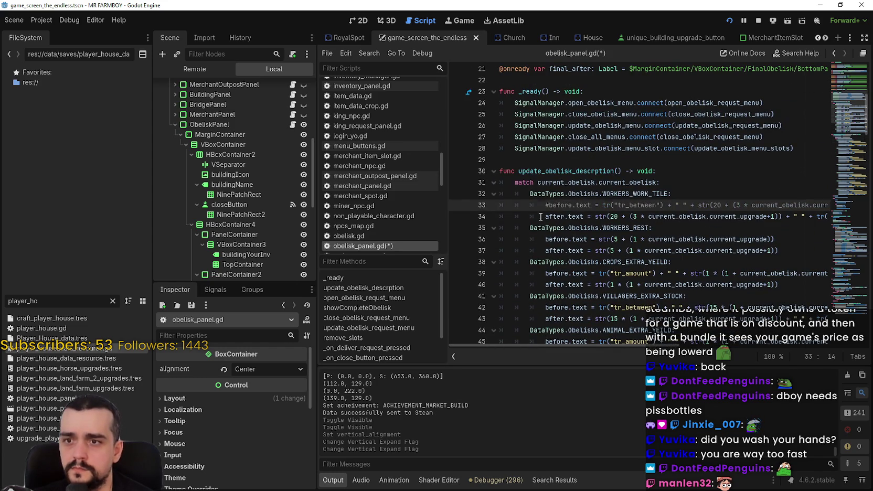
left_click(540, 216)
key("ctrl+k")
- Paste upgrade_description.text = tr("tr_poneglyph_work_tile_desc") as line 35 and append " + "
left_click_drag(813, 220, 825, 219)
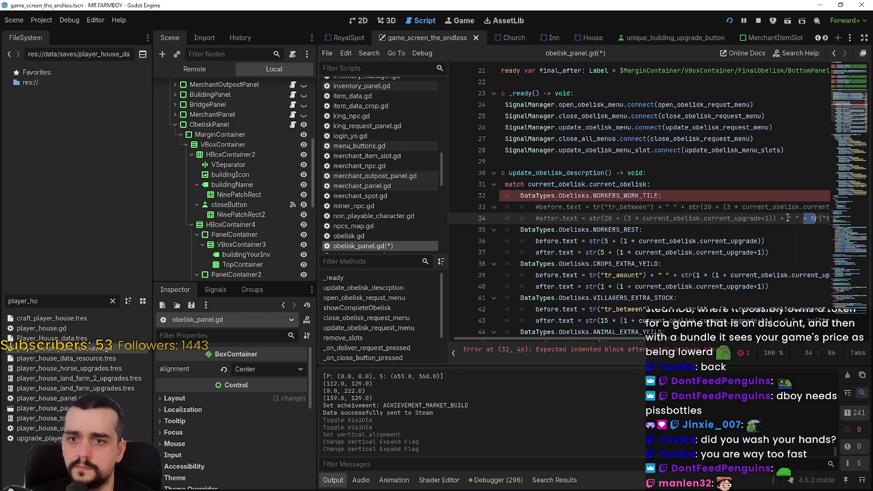
left_click_drag(769, 219, 839, 219)
left_click(830, 216)
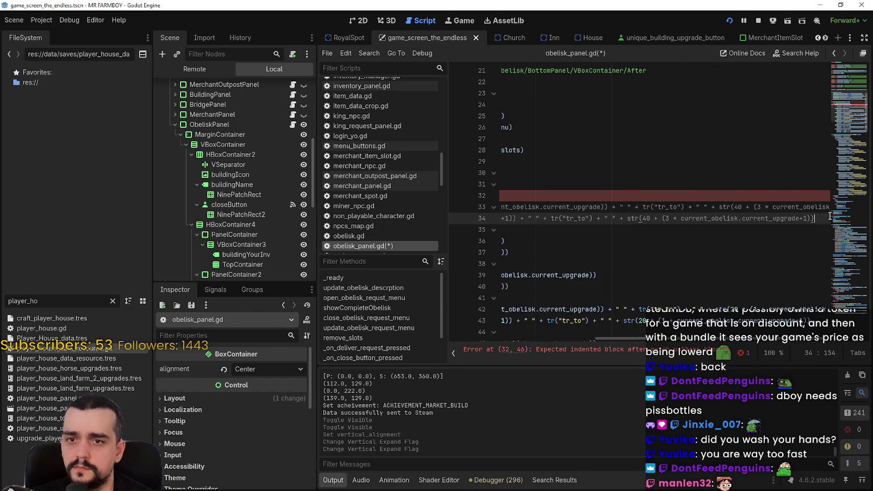
key("Return")
key("ctrl+v")
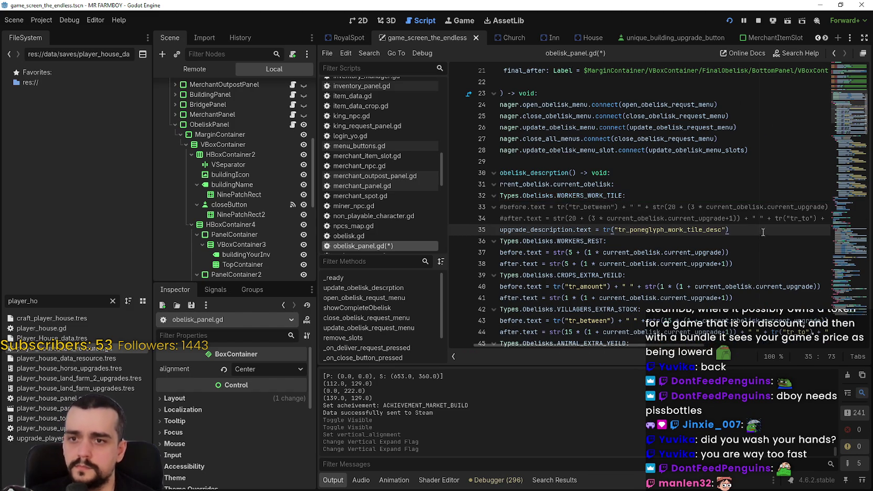
left_click_drag(774, 230, 454, 225)
left_click(797, 227)
type("+")
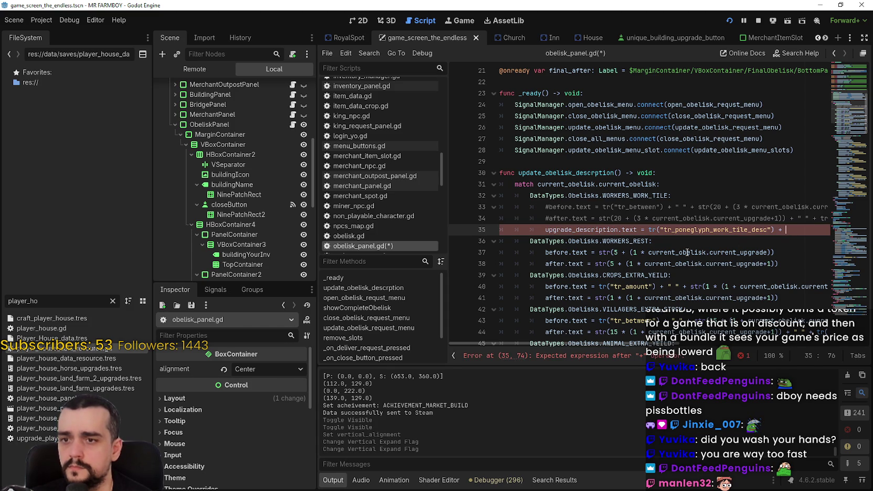
mouse_move(629, 343)
left_mouse_down()
mouse_move(801, 343)
mouse_move(619, 343)
left_mouse_up()
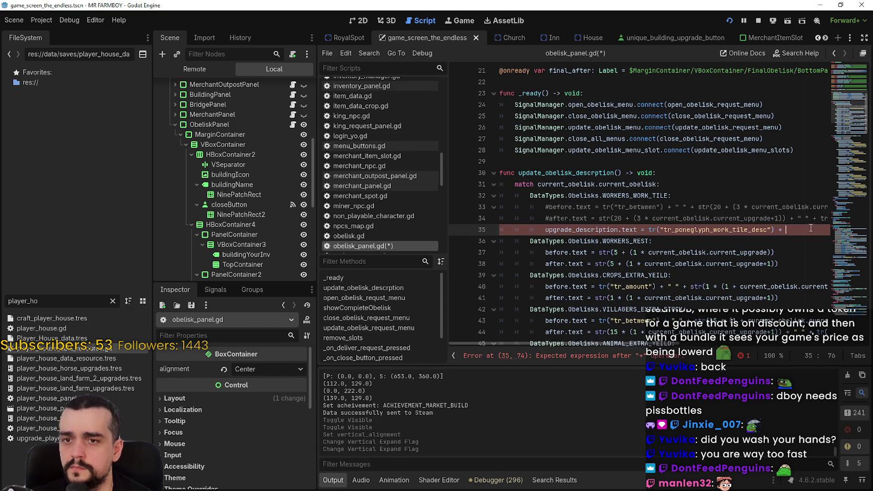
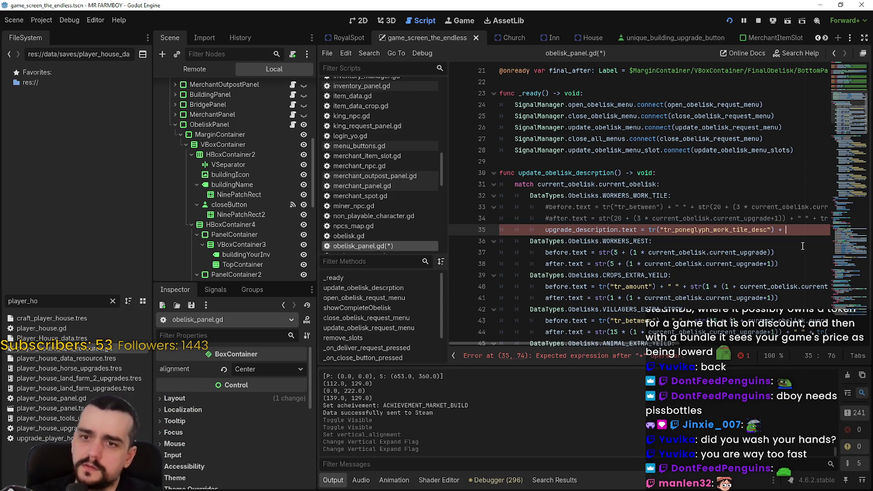
- Scroll through the currently open script to review its code
left_click_drag(609, 343, 800, 342)
mouse_move(858, 347)
left_mouse_down()
mouse_move(681, 333)
mouse_move(568, 313)
left_mouse_up()
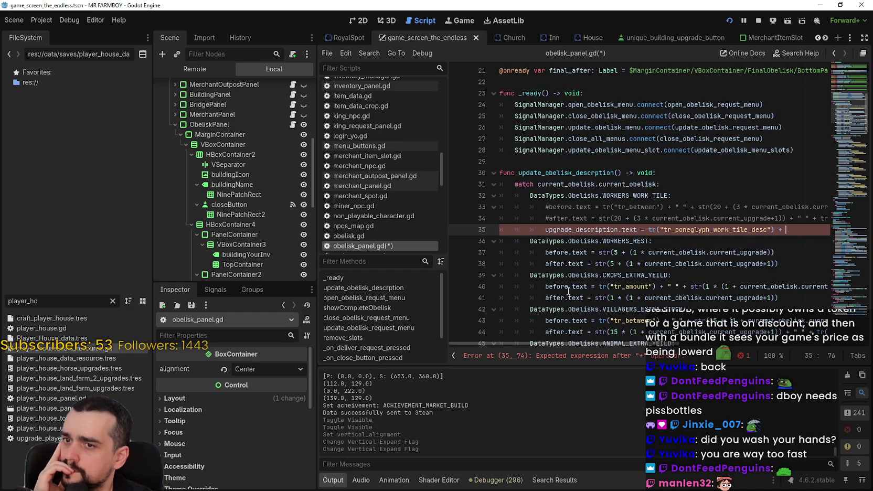
scroll(576, 261, "down", 7)
scroll(576, 261, "down", 10)
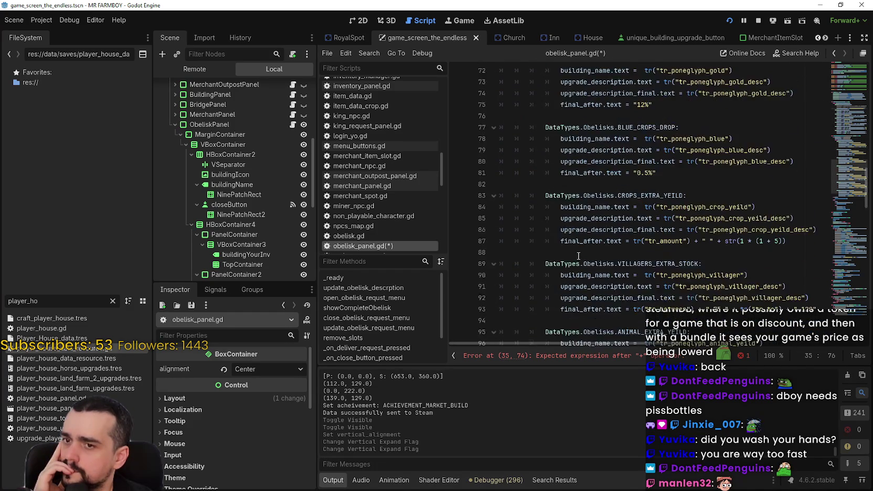
scroll(657, 238, "down", 3)
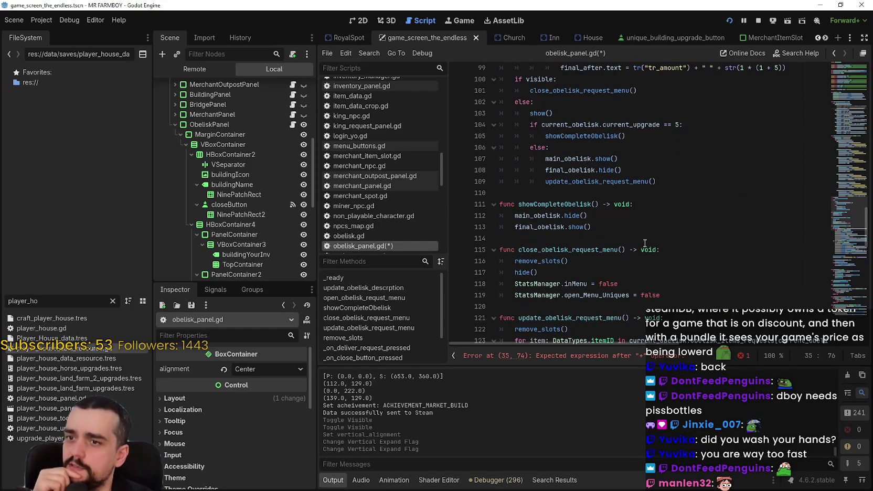
left_click(611, 195)
scroll(625, 239, "down", 3)
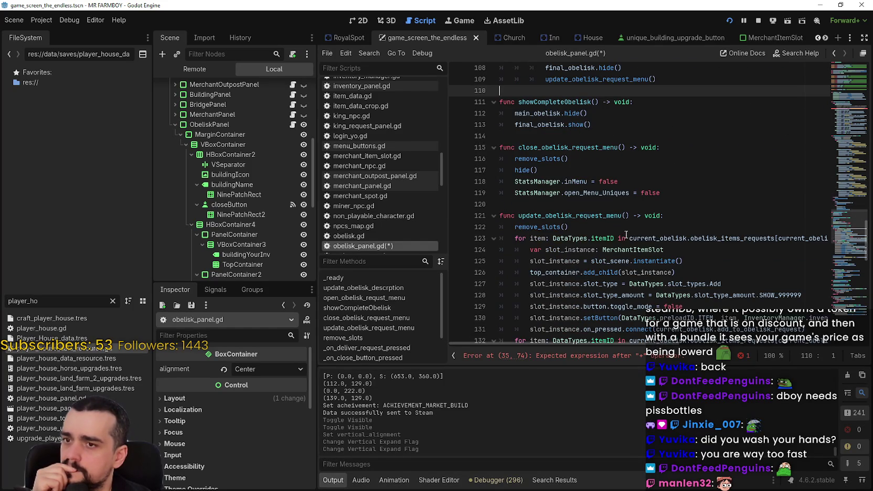
scroll(624, 236, "down", 9)
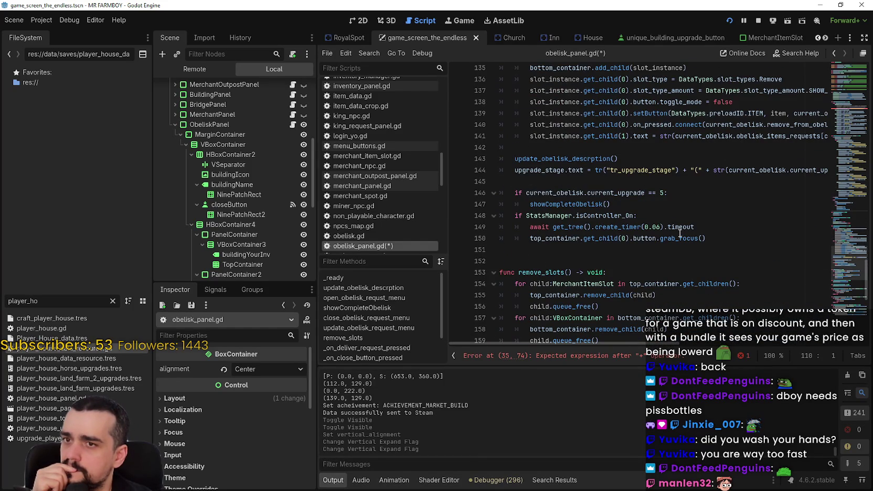
scroll(676, 230, "down", 9)
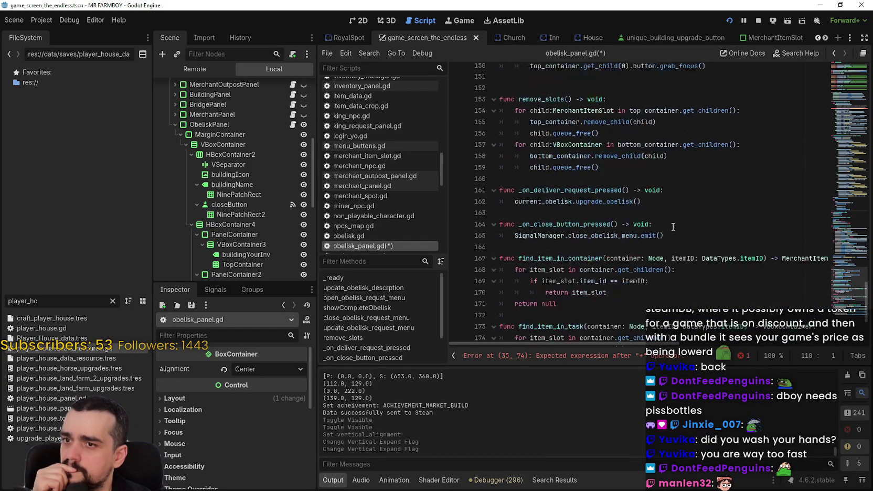
scroll(674, 234, "down", 1)
left_click_drag(845, 307, 837, 98)
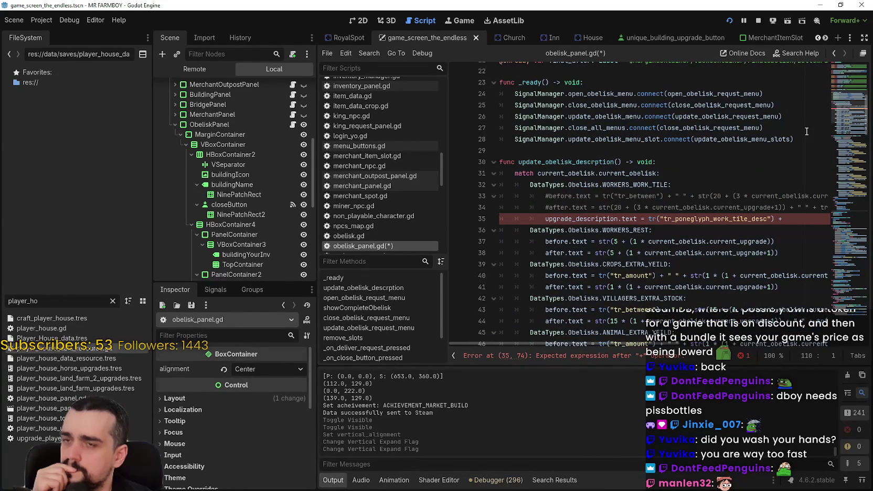
- Filter files by 'obel', open obelisk.gd and inspect current_upgrade usage on lines 28 and 30
left_click(112, 301)
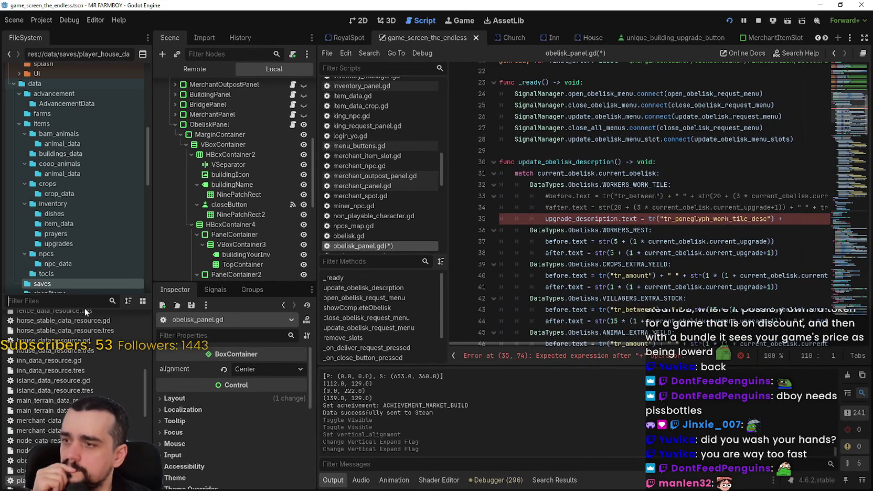
type("obel")
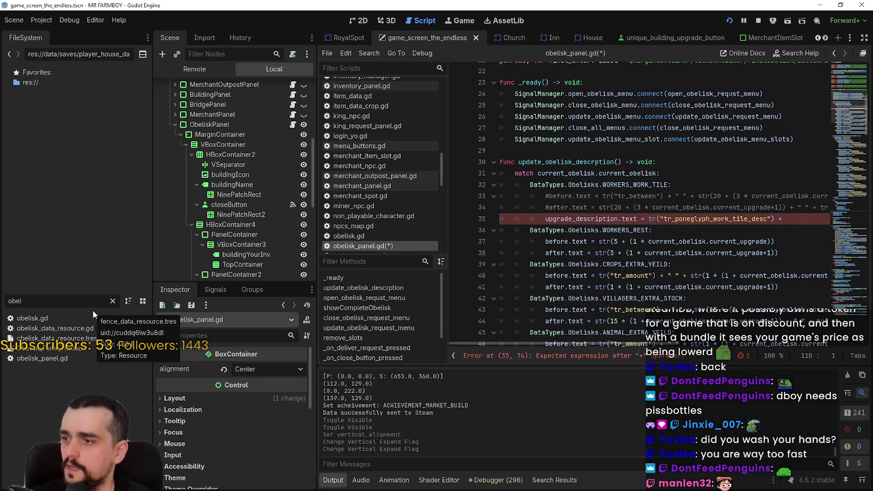
double_click(37, 318)
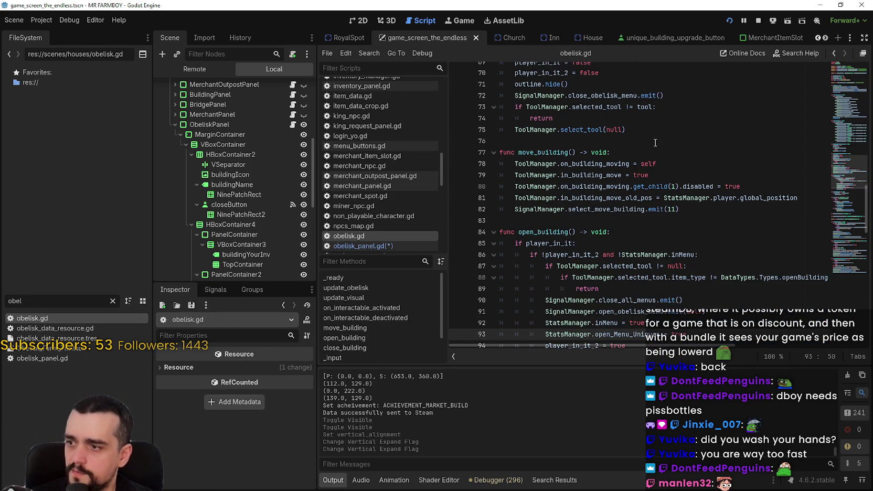
scroll(608, 218, "up", 10)
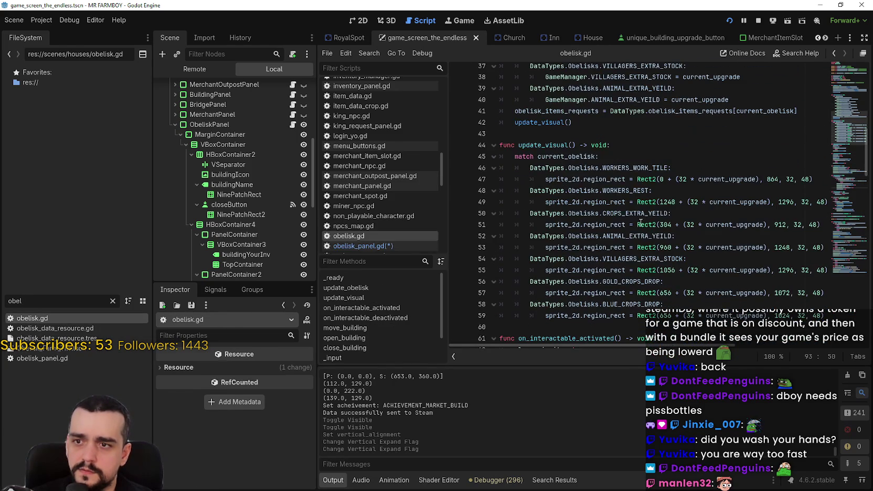
scroll(629, 215, "up", 2)
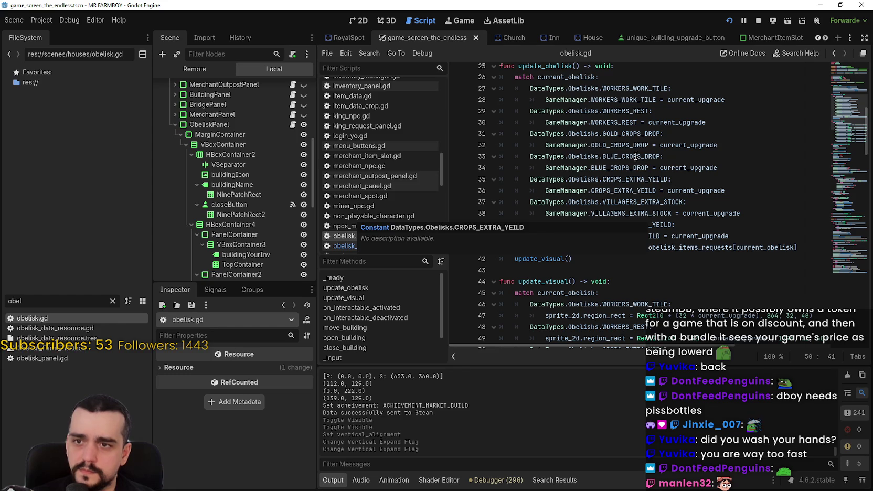
double_click(679, 100)
scroll(692, 158, "up", 3)
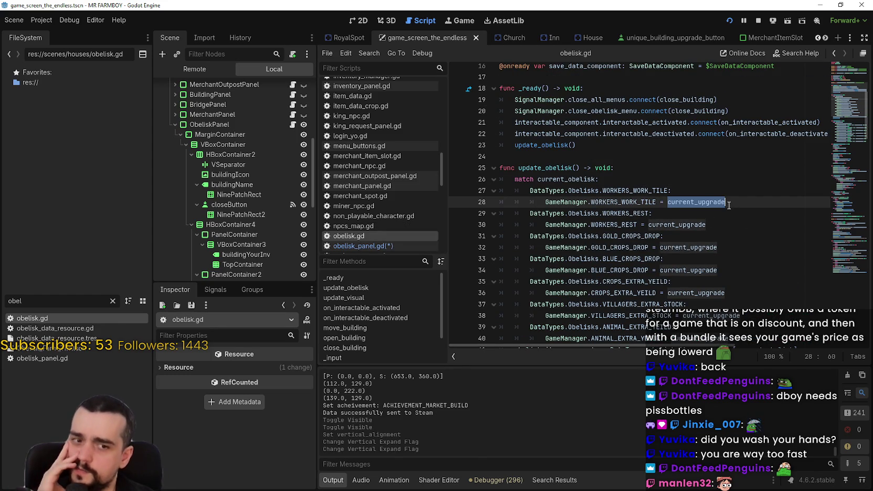
double_click(686, 221)
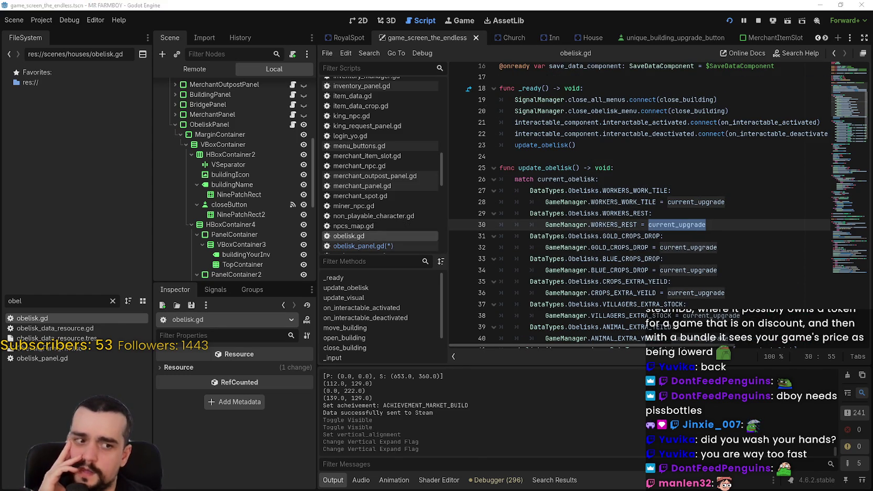
key("alt+Tab")
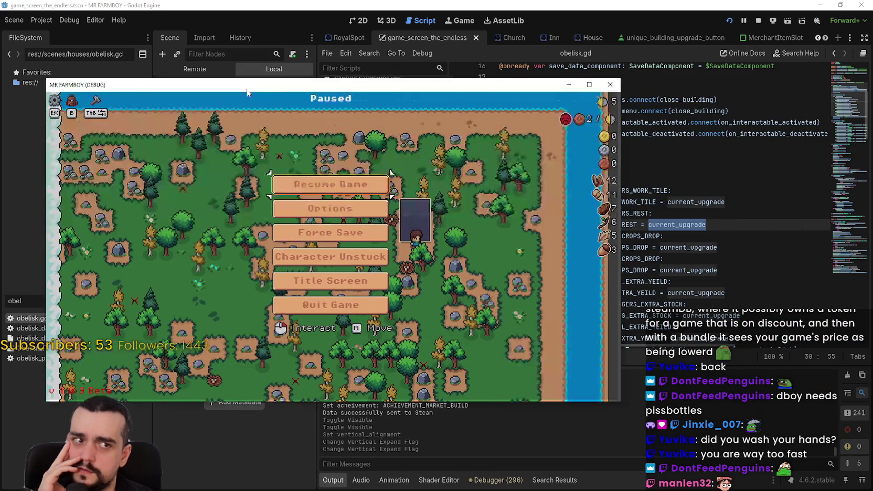
- Unpause the game to view the Worker Speed Poneglyph panel, then return to the editor's 2D view
key("Escape")
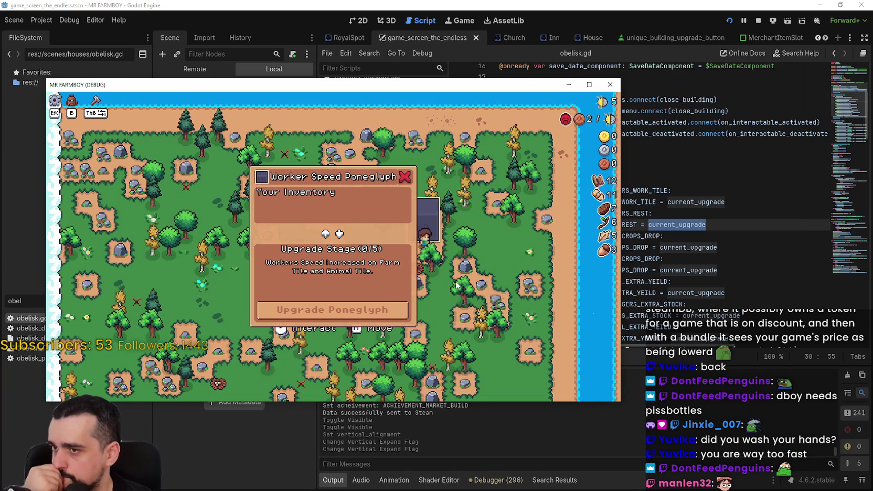
key("F8")
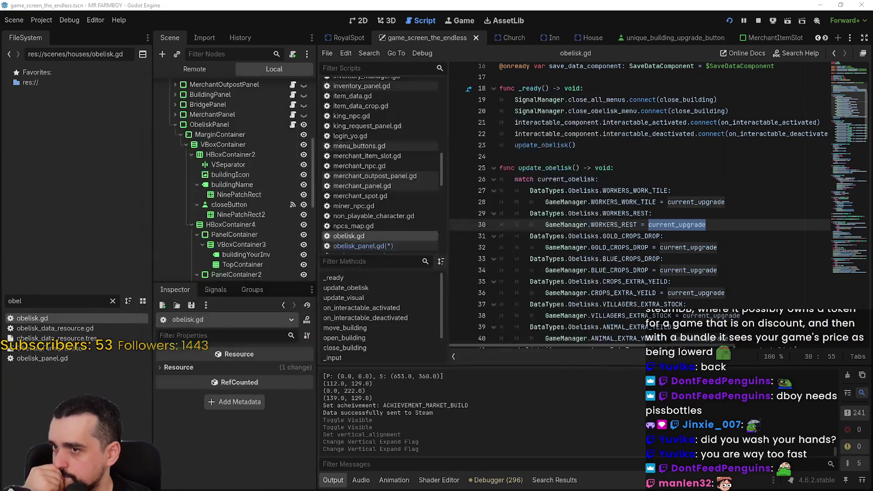
left_click(360, 20)
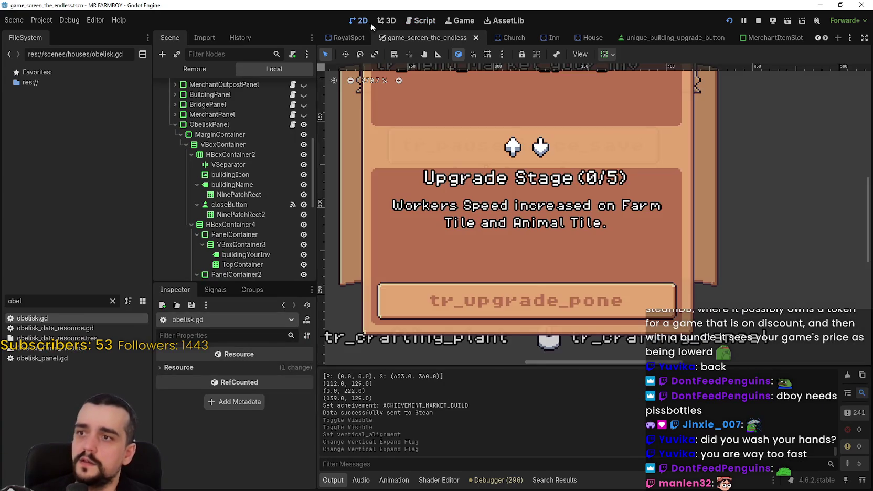
- Set the UpgradeDescription label's vertical alignment to Center
scroll(528, 221, "down", 1)
scroll(247, 217, "down", 6)
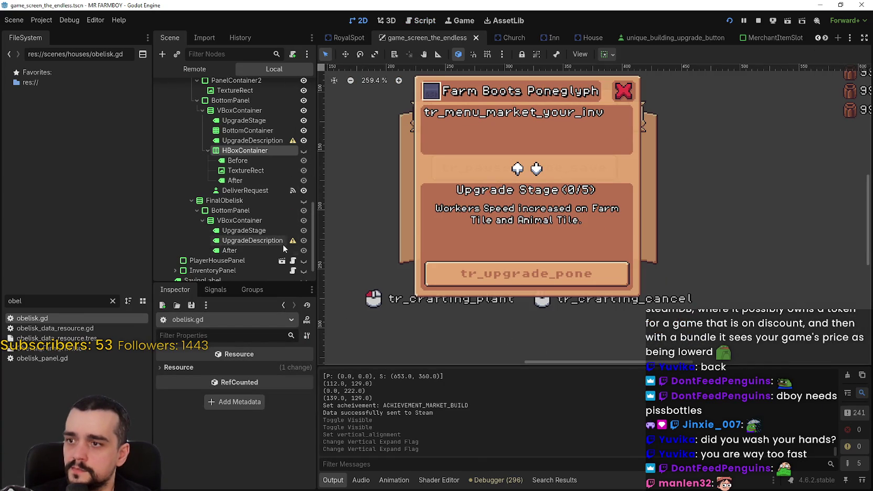
left_click(247, 140)
scroll(258, 415, "down", 5)
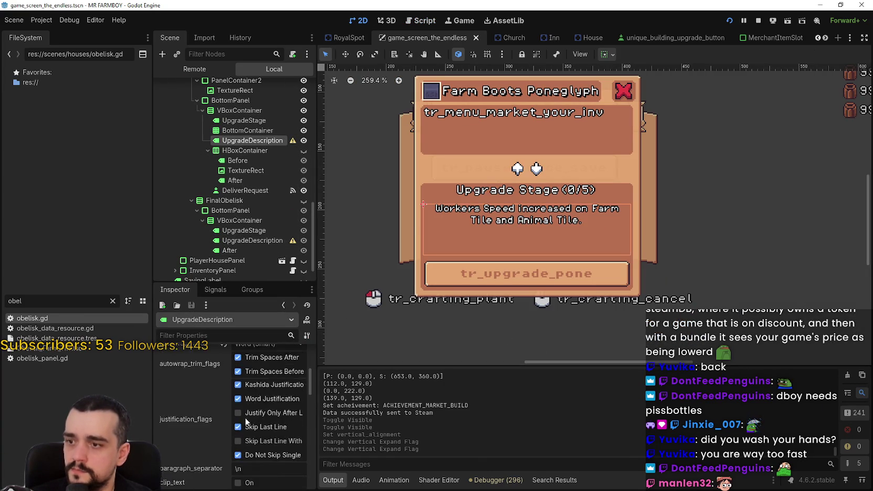
left_click(256, 433)
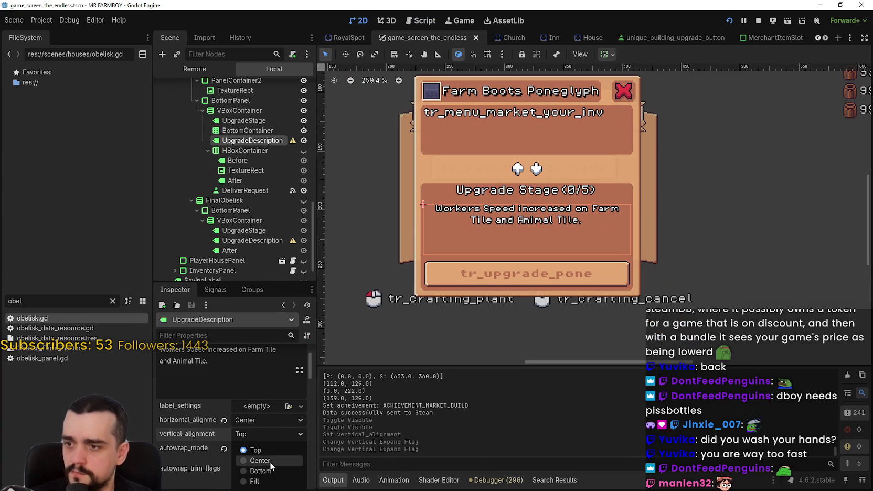
left_click(269, 462)
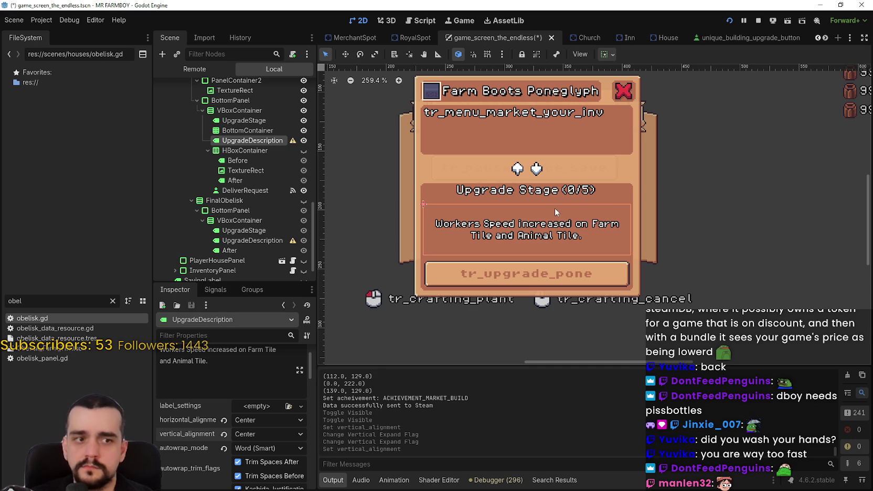
- Stop the running game and open ObeliskPanel's script, obelisk_panel.gd
scroll(653, 229, "down", 2)
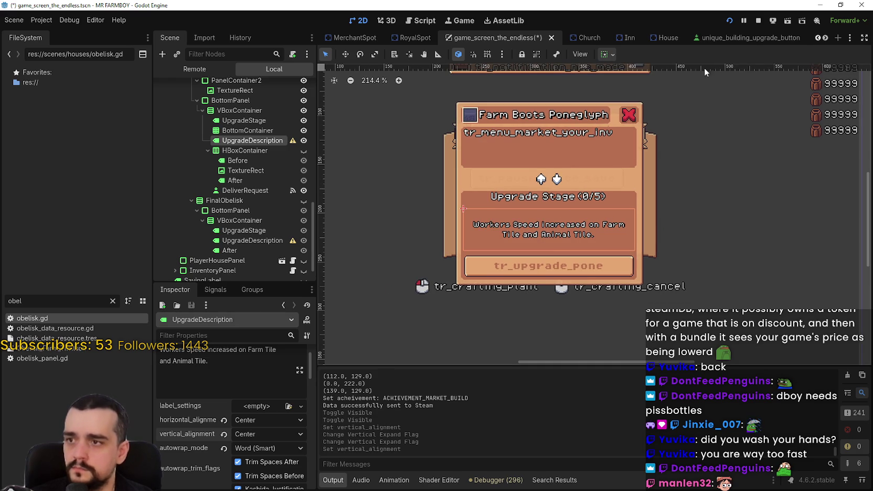
left_click(759, 21)
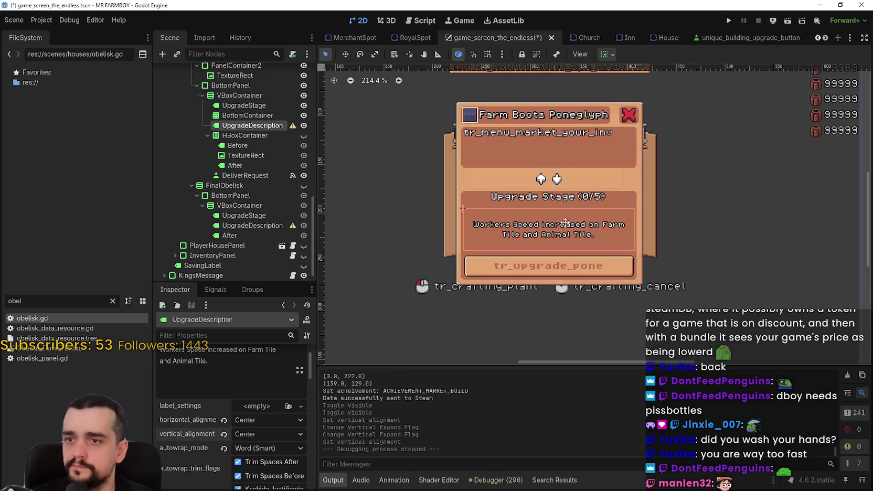
scroll(273, 123, "up", 4)
scroll(273, 123, "up", 10)
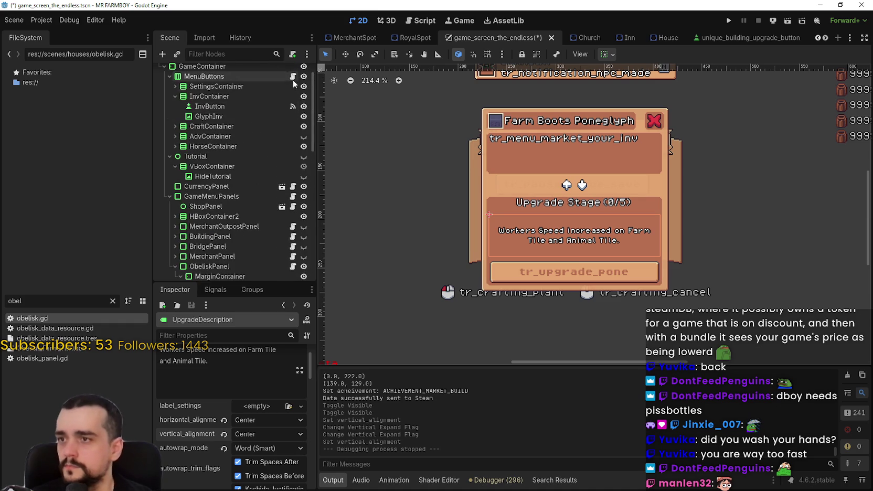
scroll(293, 85, "up", 2)
scroll(296, 173, "down", 15)
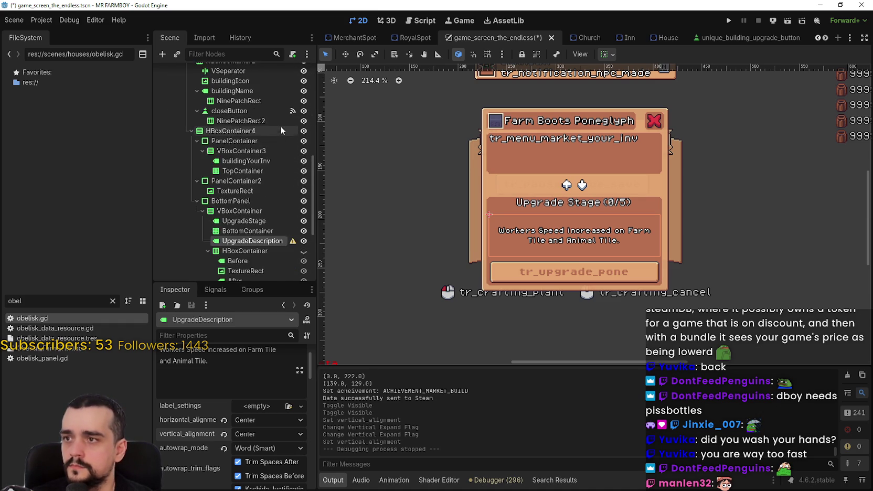
scroll(281, 129, "up", 2)
left_click(292, 83)
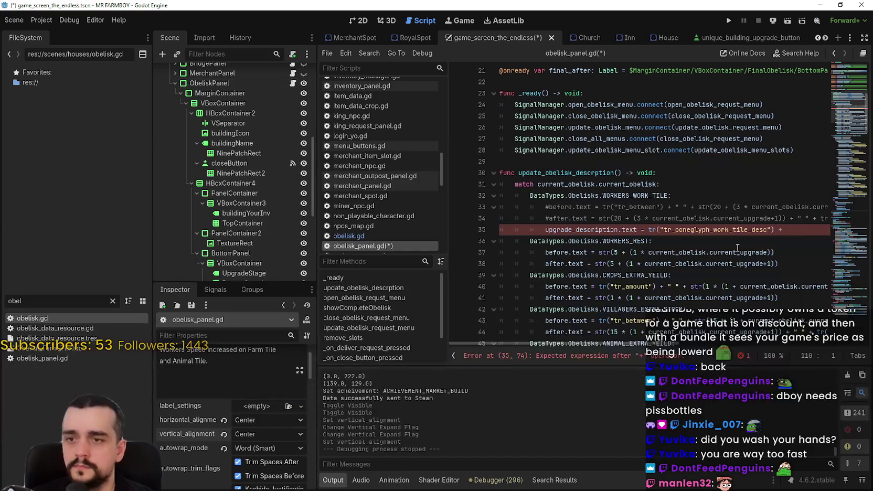
- Review the current_upgrade expression on lines 34–35, then change the FileSystem filter from 'obel' to 'farm'
left_click(795, 230)
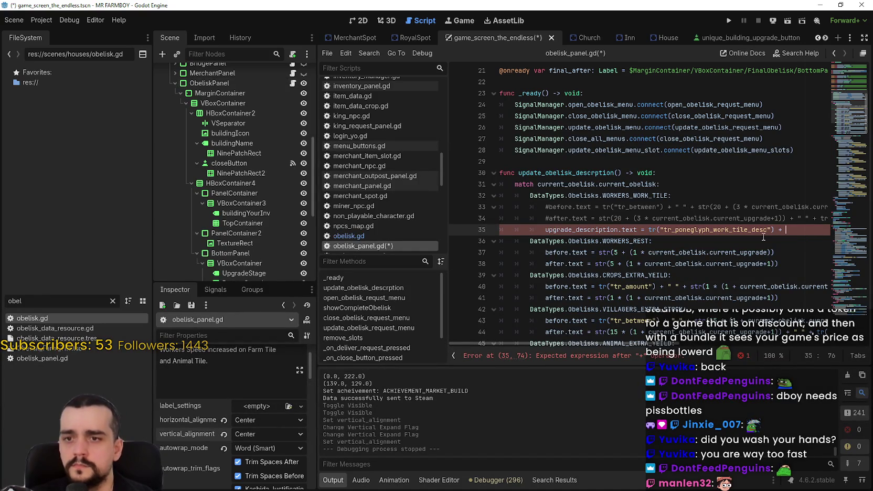
left_click_drag(652, 218, 772, 220)
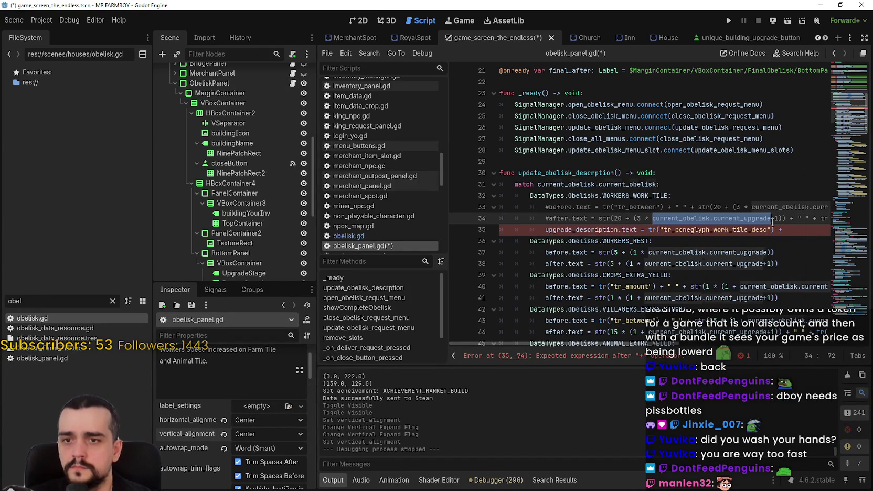
left_click(805, 229)
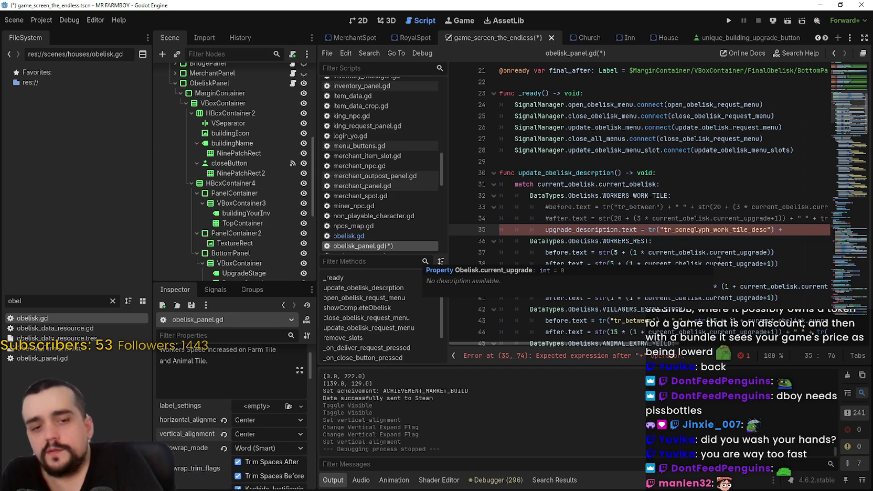
left_click_drag(36, 301, 2, 292)
type("farm")
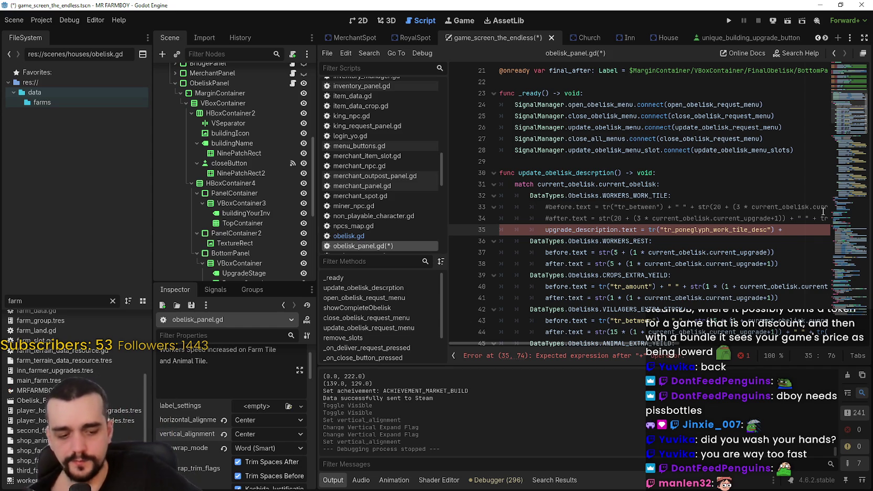
- Select the upgraded value expression on line 34 of obelisk_panel.gd
left_click_drag(599, 218, 784, 218)
- Paste line 34's value expression onto line 35 and change it to 10 * current_obelisk.current_upgrade+1
key("ctrl+c")
left_click(792, 230)
key("ctrl+v")
type(")")
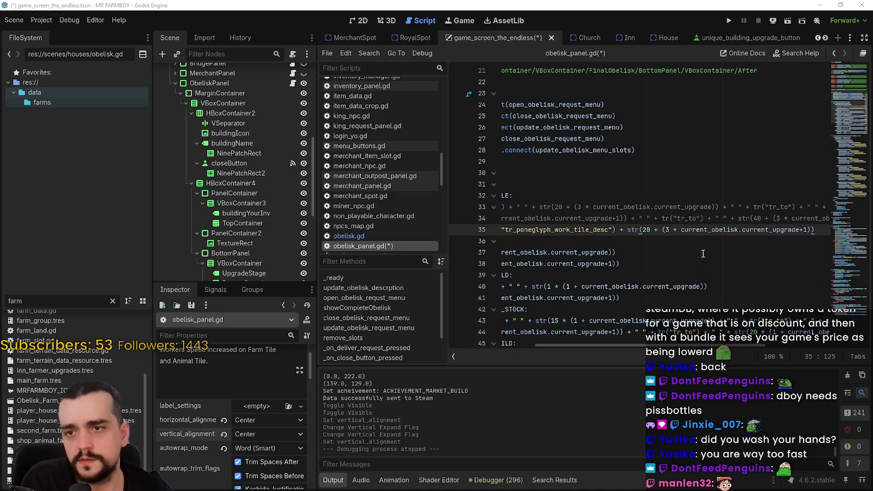
double_click(646, 230)
type("10")
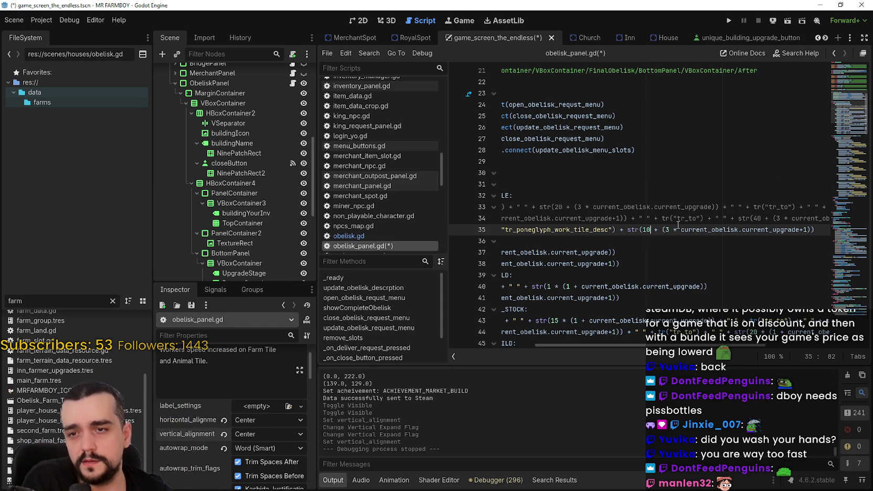
mouse_move(678, 226)
left_mouse_down()
mouse_move(653, 229)
mouse_move(662, 229)
left_mouse_up()
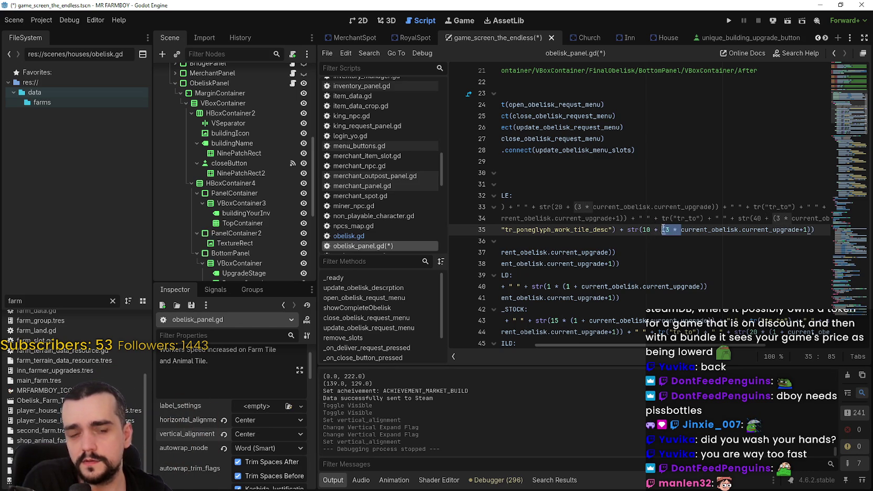
key("BackSpace")
key("BackSpace")
key("BackSpace")
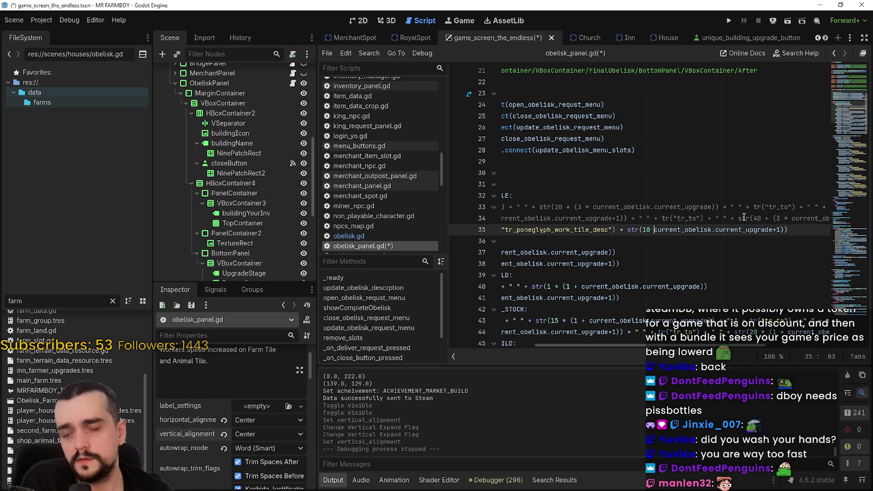
type("*")
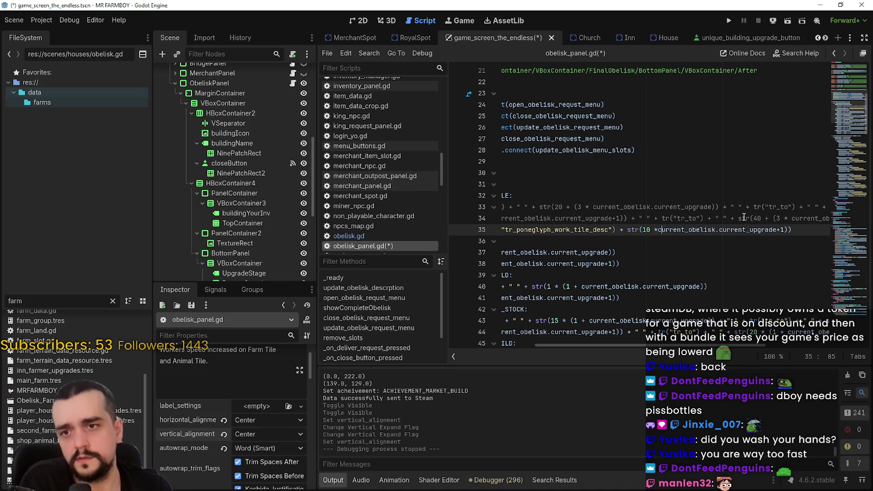
key("Right")
key("Right")
key("Right")
key("Right")
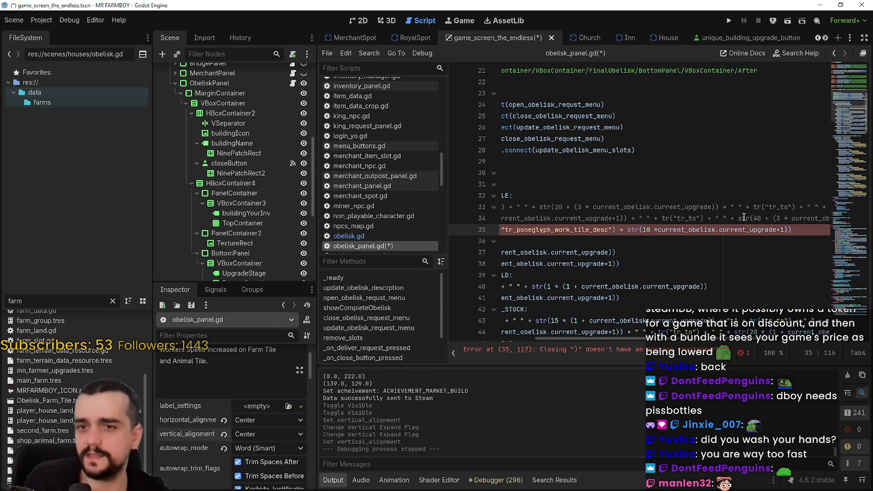
- Append a + after the expression at the end of line 35 and save the script
left_click(659, 230)
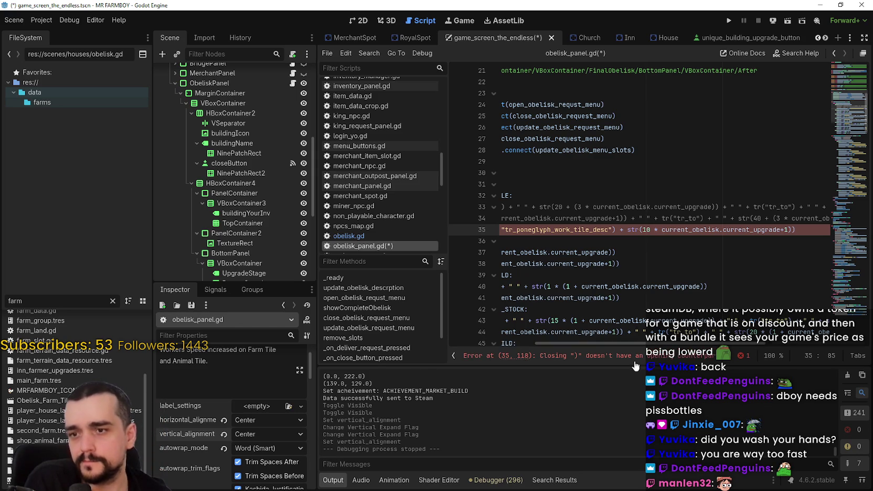
type(")")
left_click(823, 227)
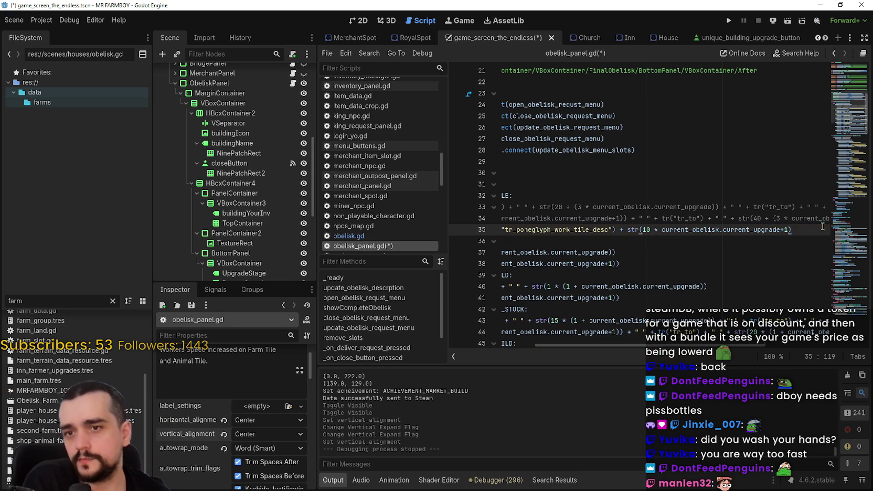
type(" + \"%")
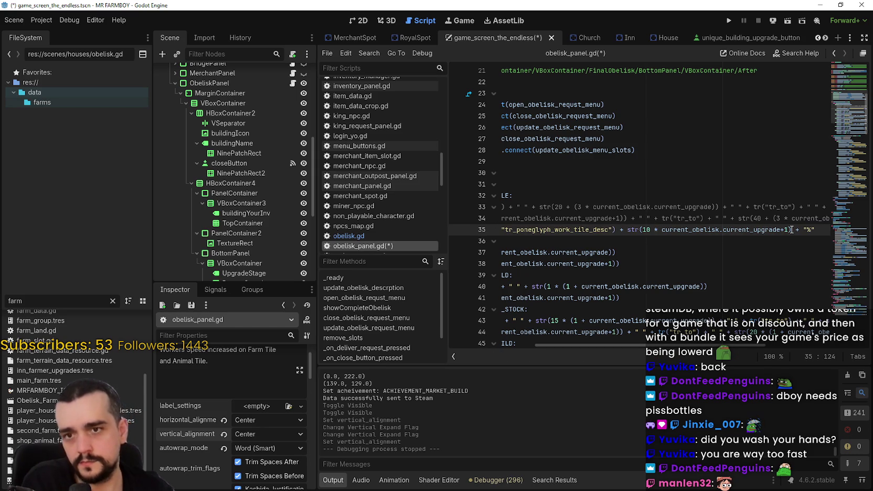
left_click(708, 229)
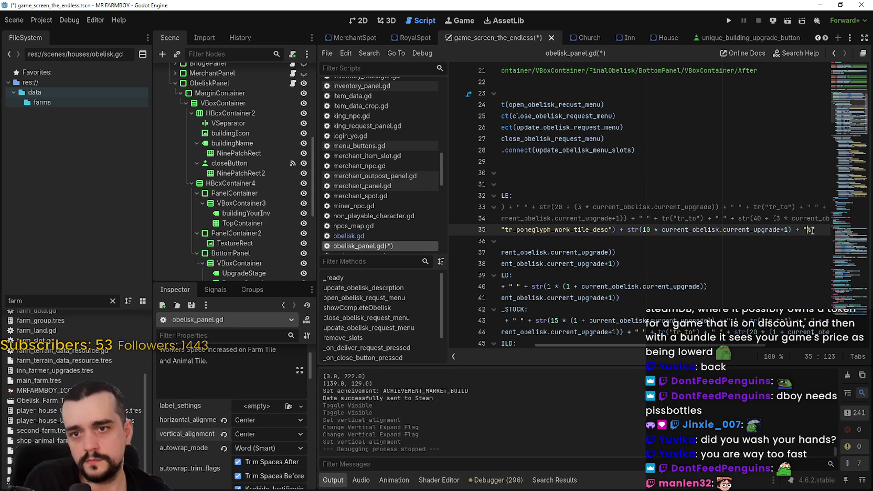
type(".")
left_click(760, 241)
key("ctrl+s")
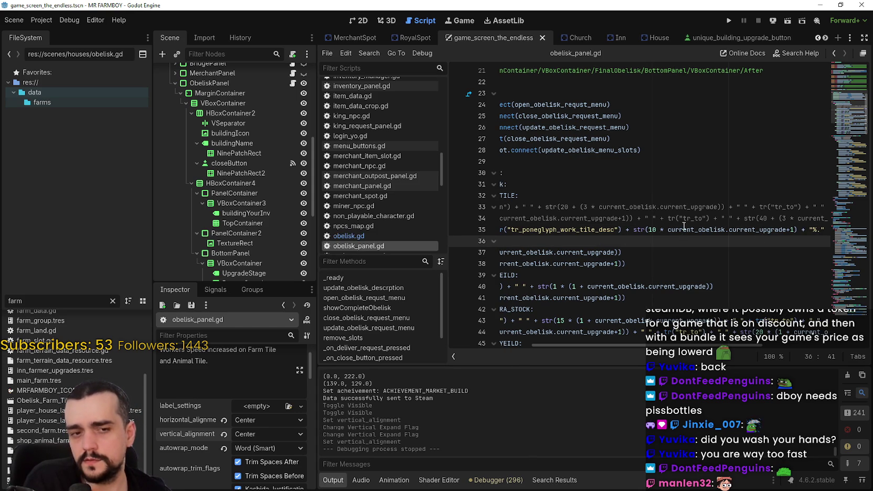
- Inspect the str() value expression on line 35 and save the script again
left_click_drag(795, 229, 650, 229)
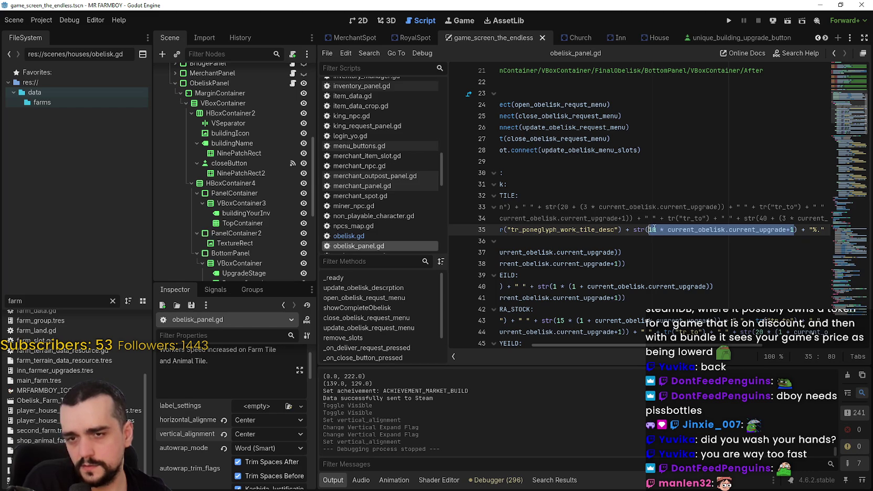
left_click_drag(793, 229, 644, 224)
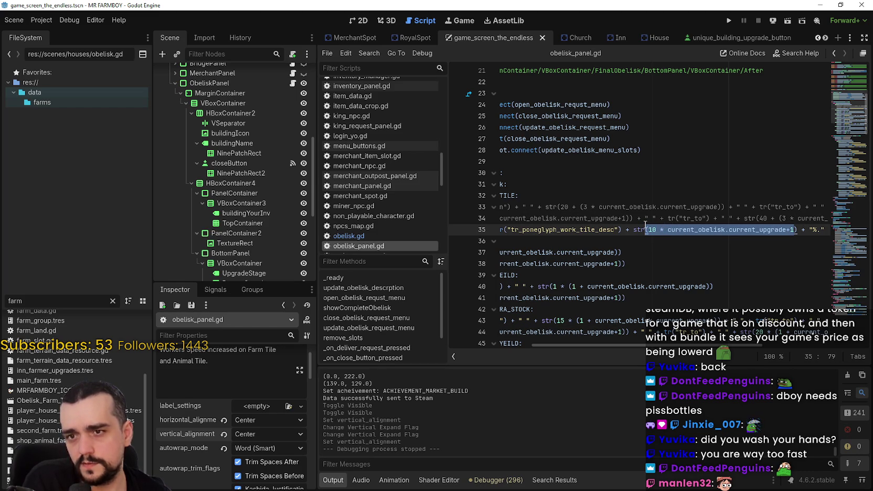
left_click(686, 229)
left_click_drag(795, 229, 644, 229)
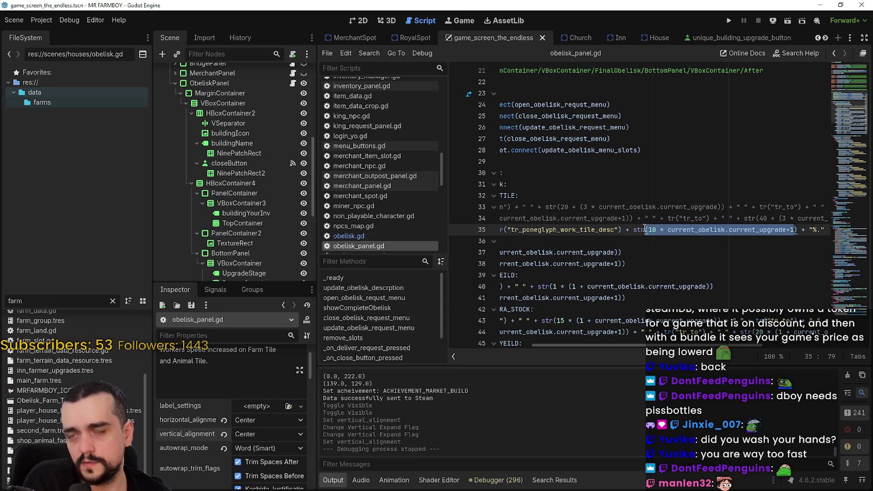
left_click(637, 239)
key("shift+Up")
key("shift+Up")
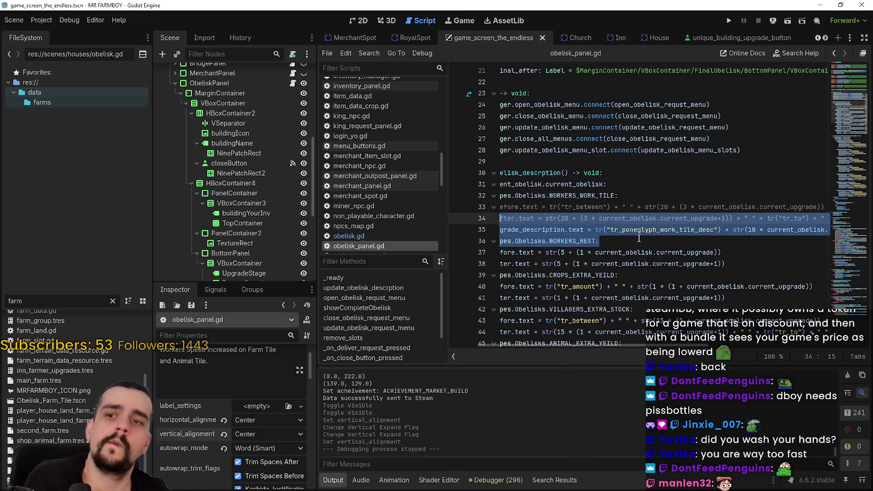
scroll(603, 236, "left", 3)
left_click(577, 231)
key("ctrl+s")
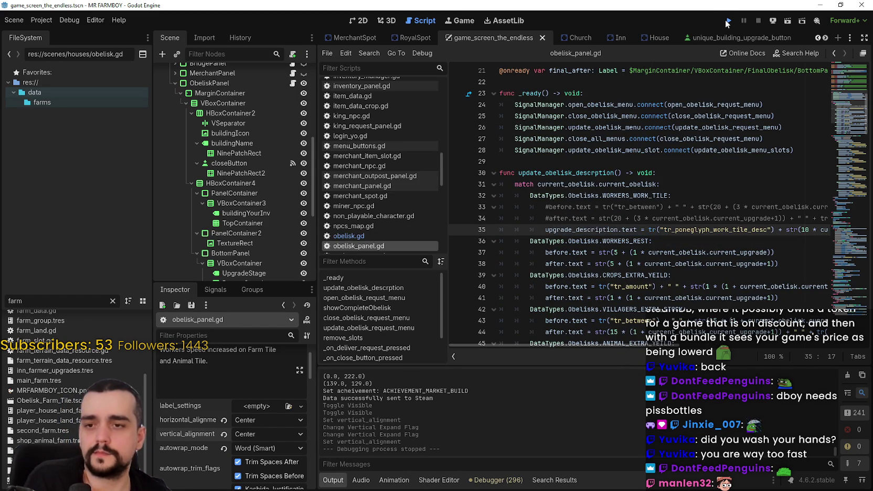
- Select and review the whole of line 35's edited description
left_click_drag(547, 229, 655, 240)
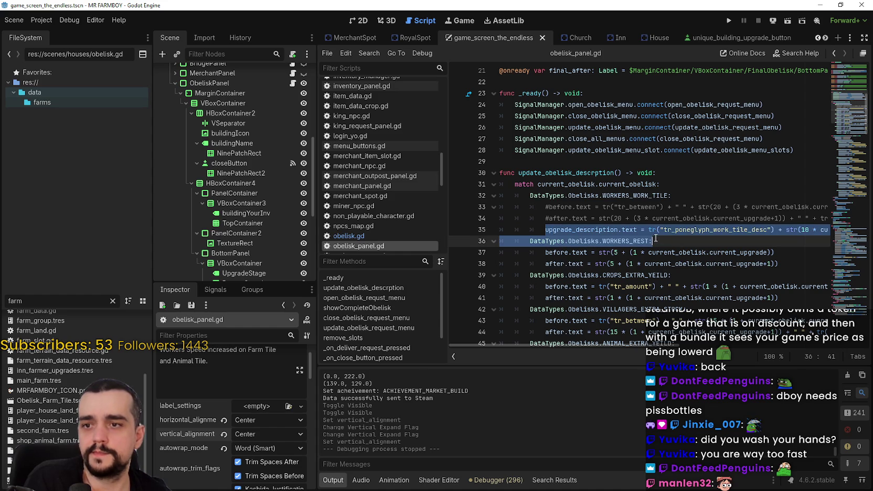
left_click_drag(546, 229, 821, 232)
scroll(601, 231, "down", 4)
left_click(580, 104)
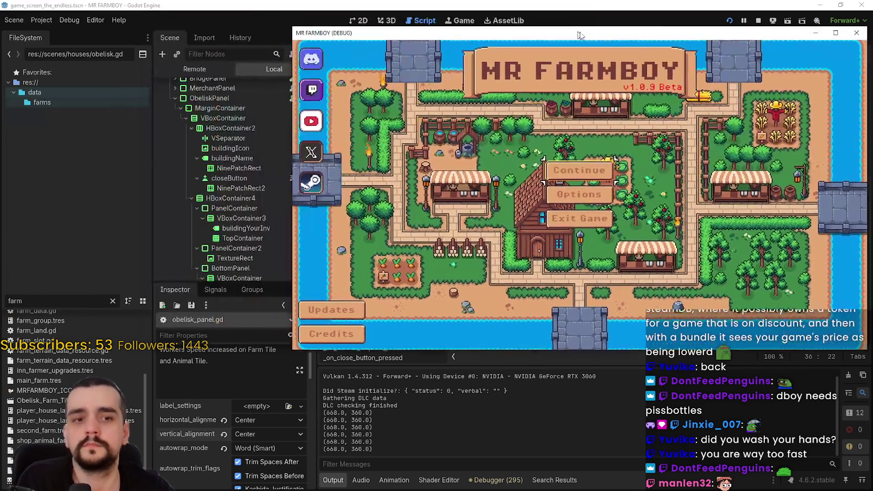
- Create a new save and start a game in The Endless mode
left_click(594, 182)
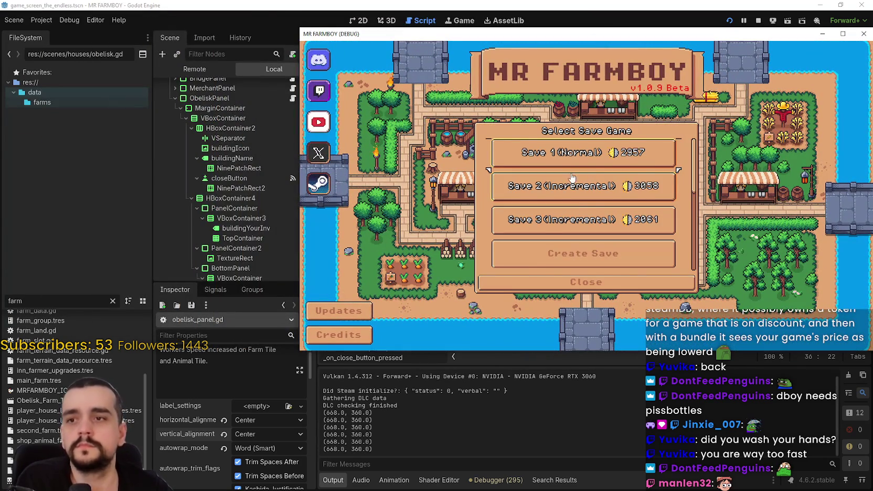
scroll(607, 235, "down", 1)
scroll(607, 235, "up", 1)
left_click(600, 181)
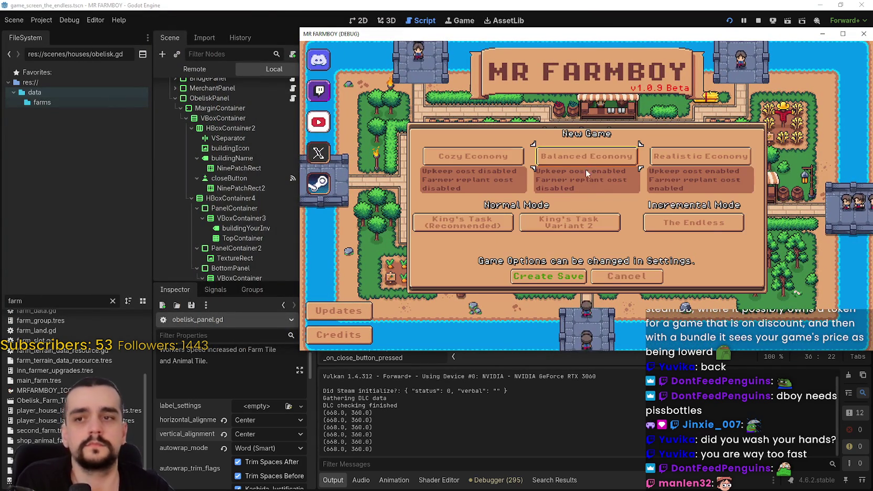
left_click(671, 226)
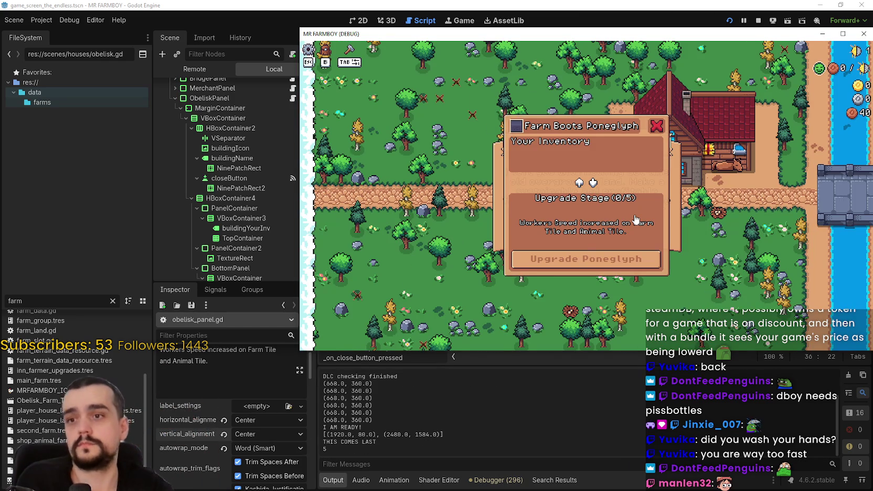
- Toggle ObeliskPanel's visibility from the editor and make the game window full screen
left_click(457, 10)
scroll(254, 233, "down", 6)
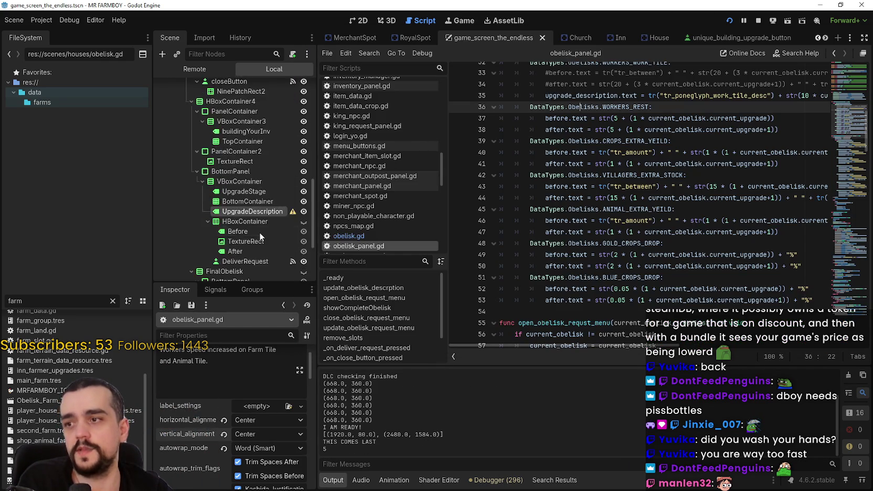
scroll(283, 184, "up", 8)
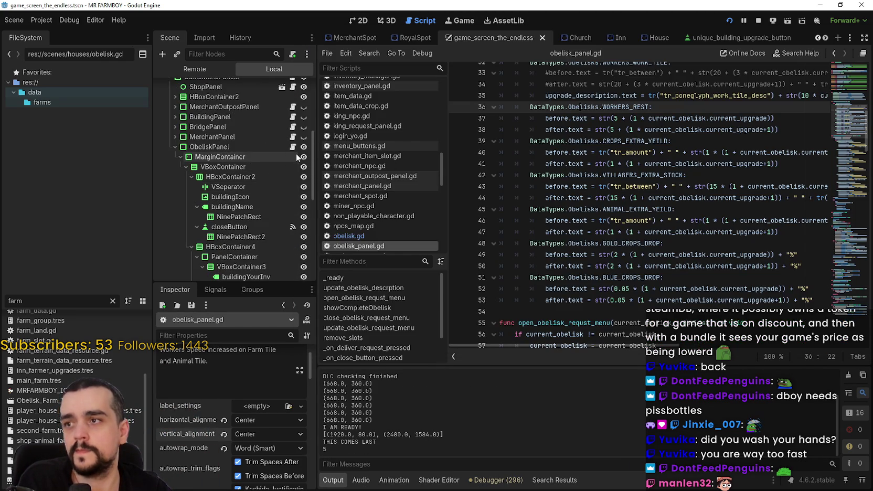
left_click(303, 147)
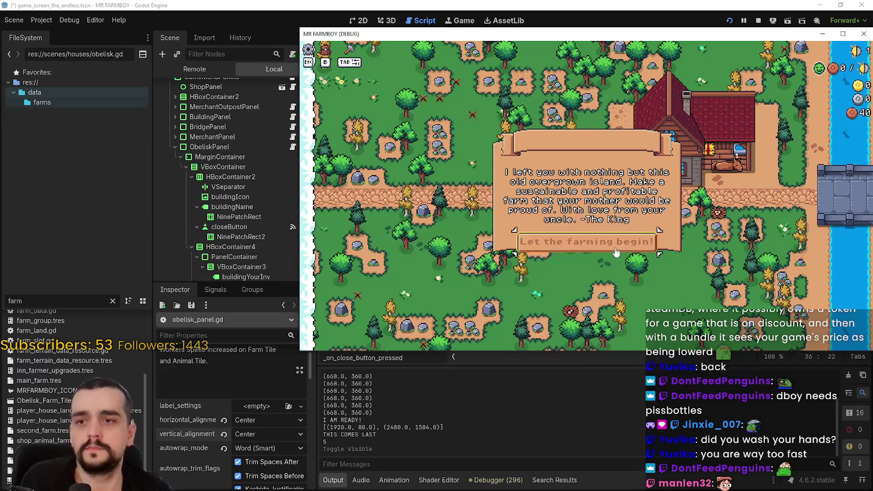
left_click(843, 33)
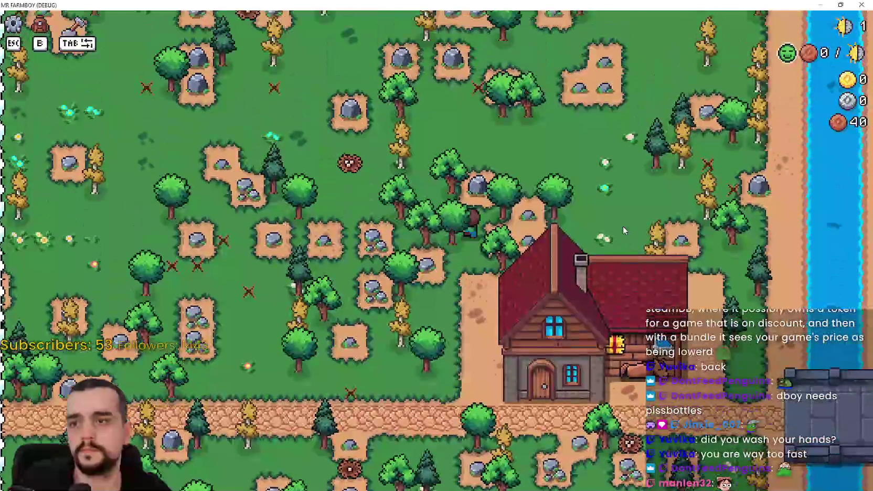
- Walk the farmer to the obelisk and open its Worker Speed Poneglyph panel showing 1%
key("w")
key("d")
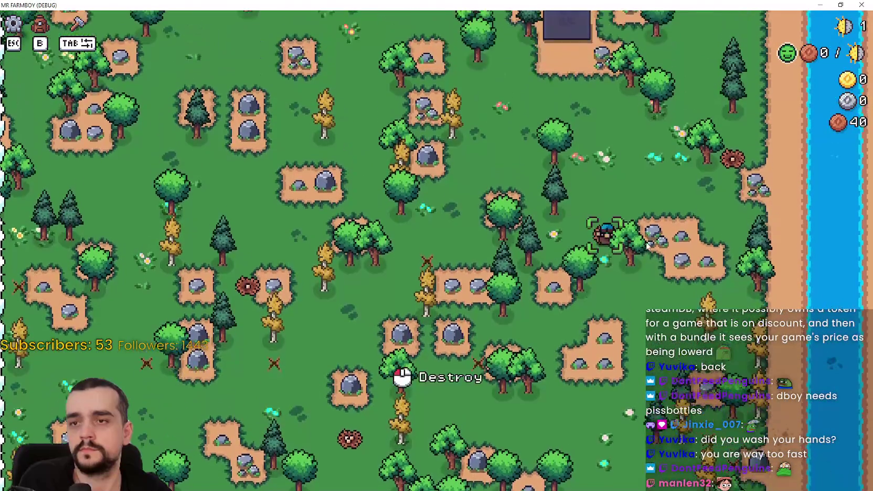
key("w")
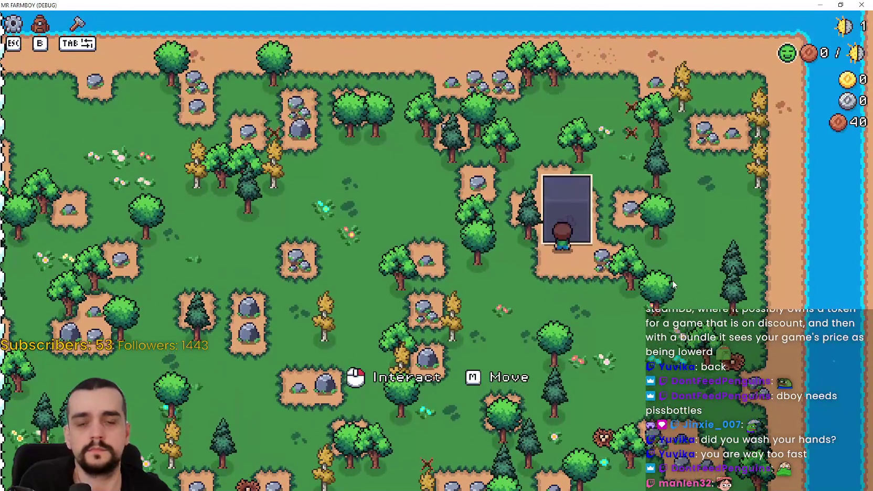
left_click(677, 278)
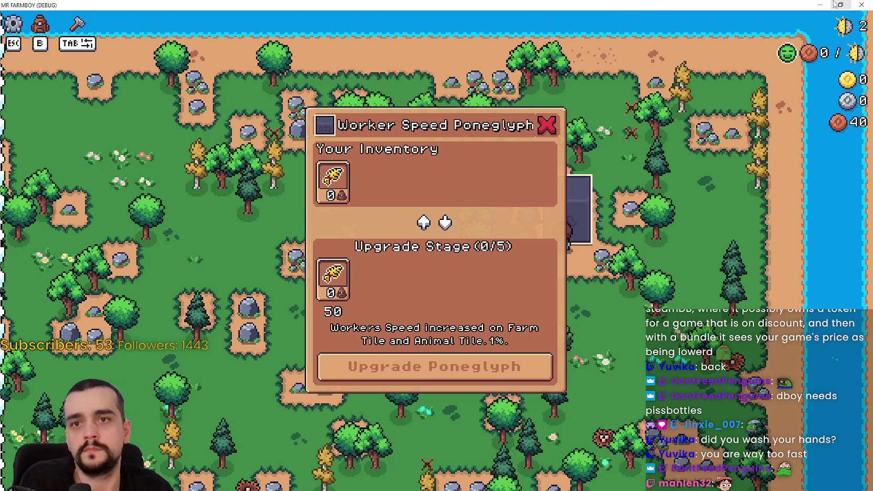
- Shrink the game window back down and stop the debug run
left_click_drag(774, 5, 776, 35)
left_click(757, 23)
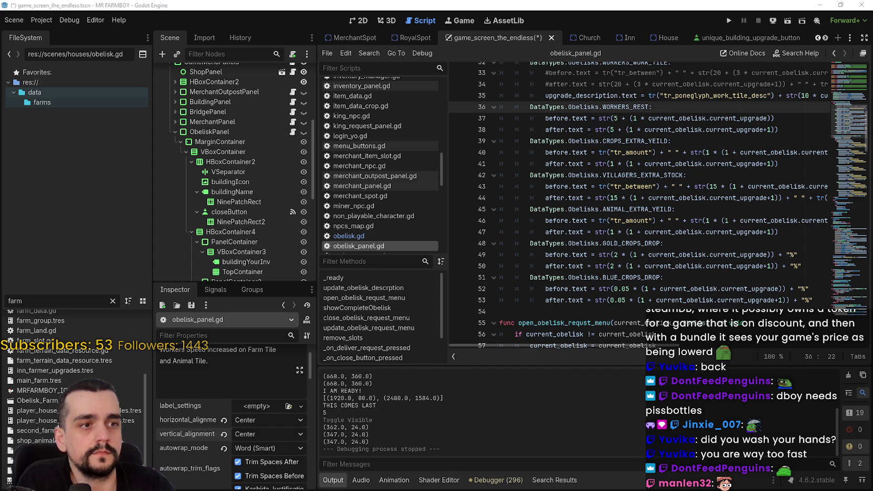
- Browse the editor's top-level menus
left_click(572, 220)
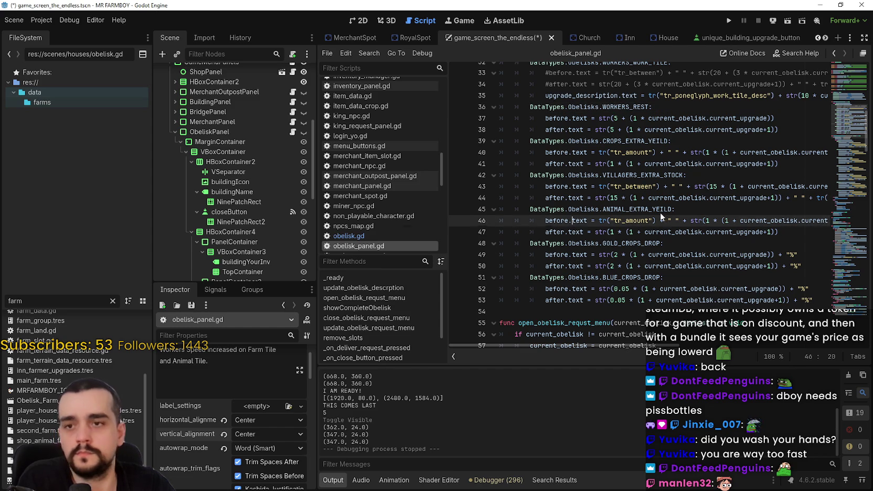
left_click(44, 21)
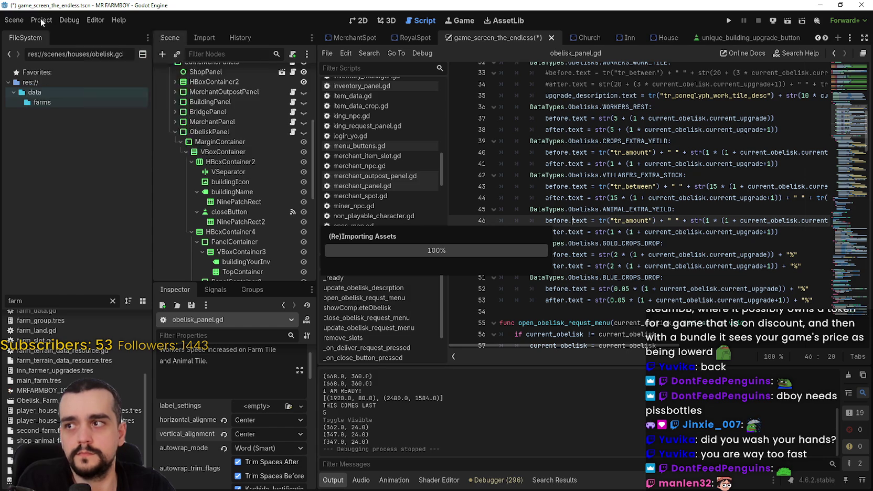
left_click(60, 19)
left_click(38, 19)
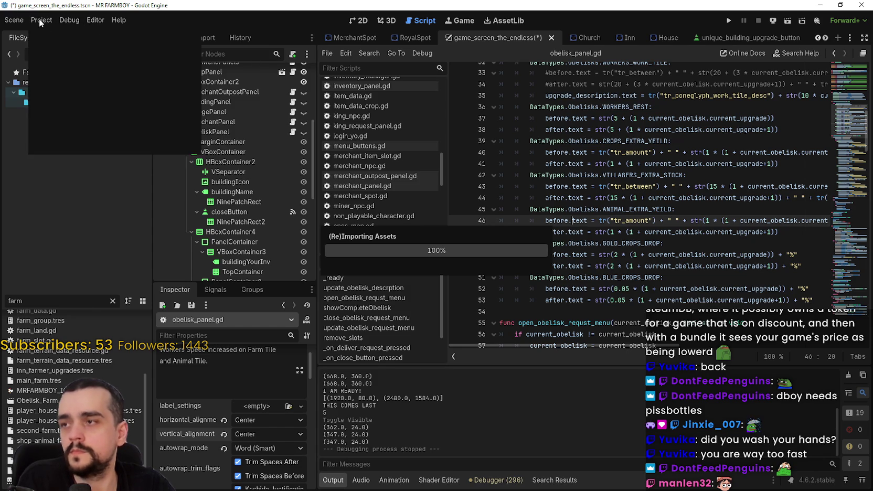
- Filter files by 'test', open tooltip_component_test.gd and select line 838's green buff-value text
key("ctrl+a")
type("t")
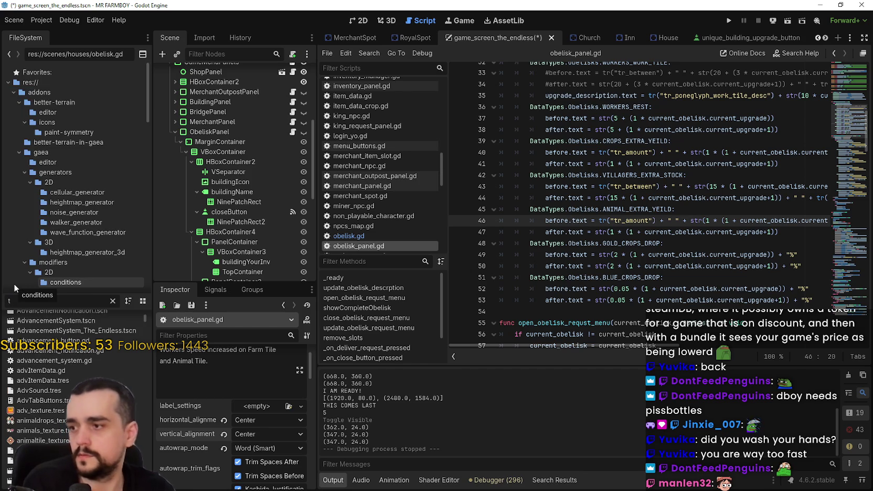
type("est")
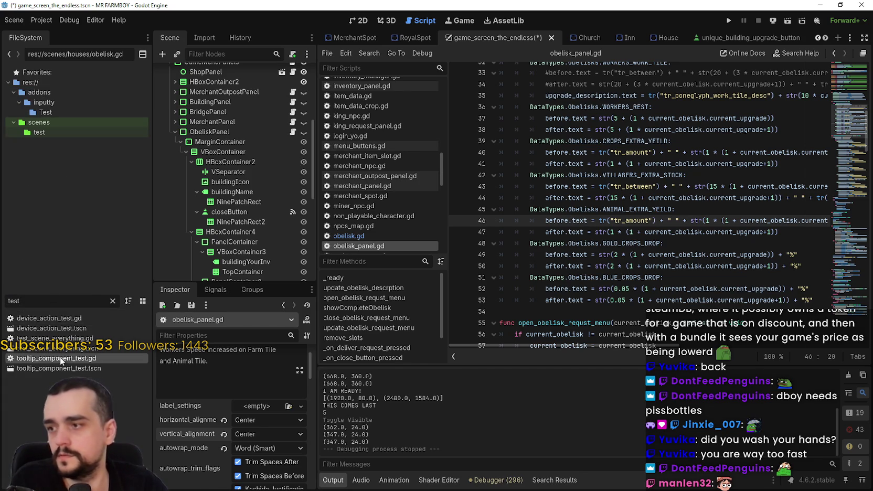
double_click(61, 358)
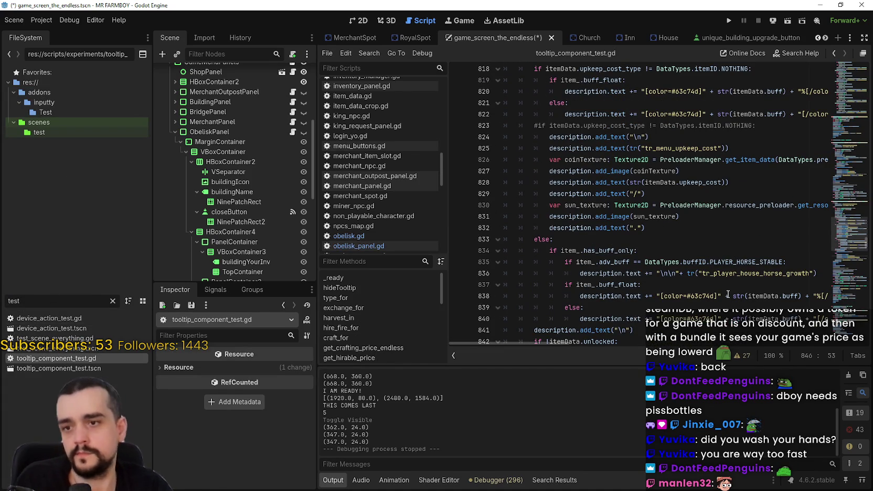
mouse_move(562, 343)
left_mouse_down()
mouse_move(624, 350)
mouse_move(568, 343)
mouse_move(583, 343)
left_mouse_up()
mouse_move(791, 295)
left_mouse_down()
mouse_move(505, 292)
mouse_move(846, 295)
left_mouse_up()
key("ctrl+c")
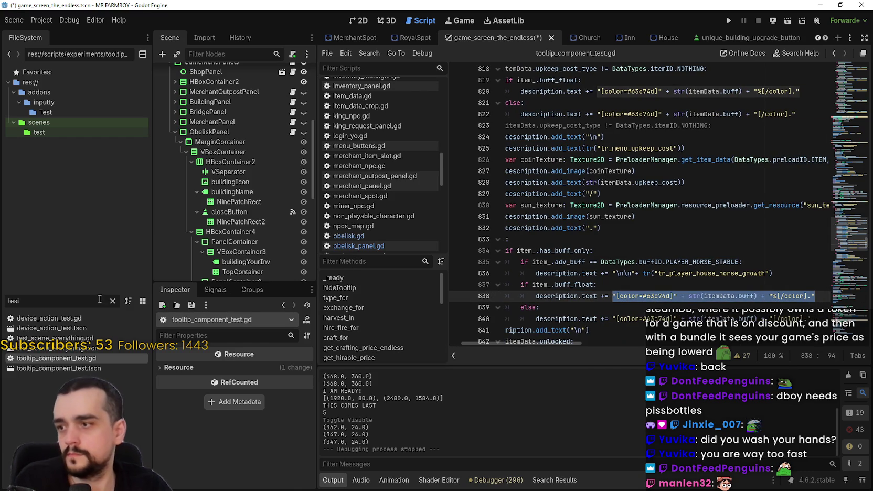
- Paste the colour-tag line below line 35 and insert the [color=#63c74d] opening tag before str(10
left_click(293, 132)
scroll(640, 217, "up", 3)
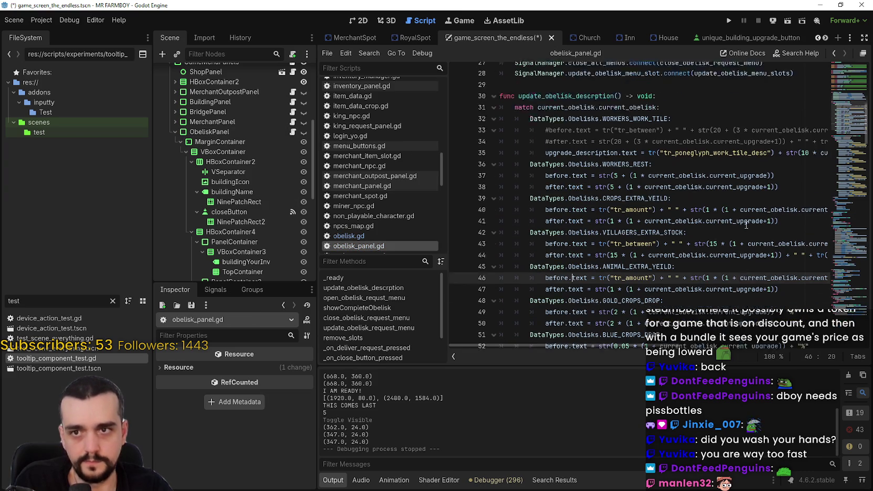
left_click_drag(787, 207, 866, 203)
left_click(788, 207)
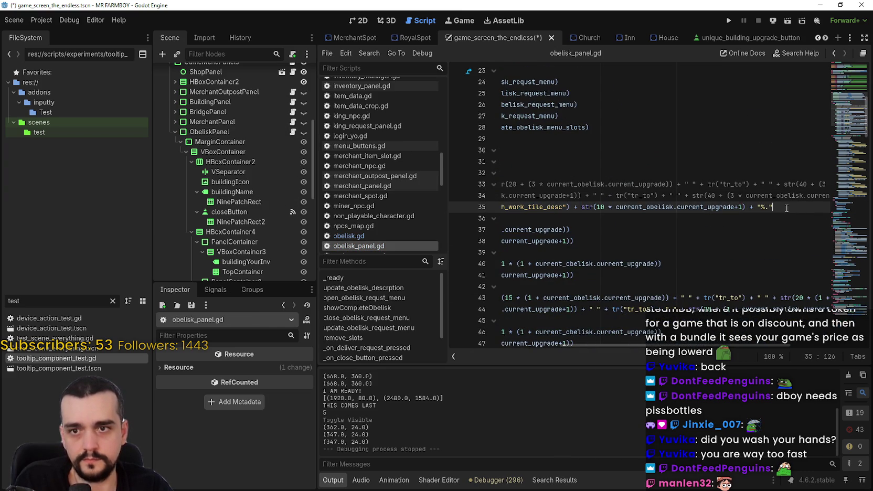
key("Return")
key("ctrl+v")
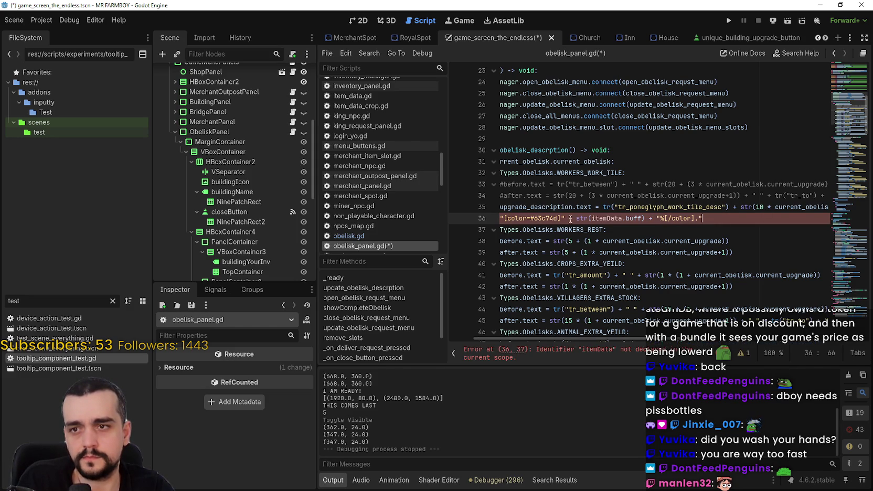
left_click_drag(572, 219, 499, 218)
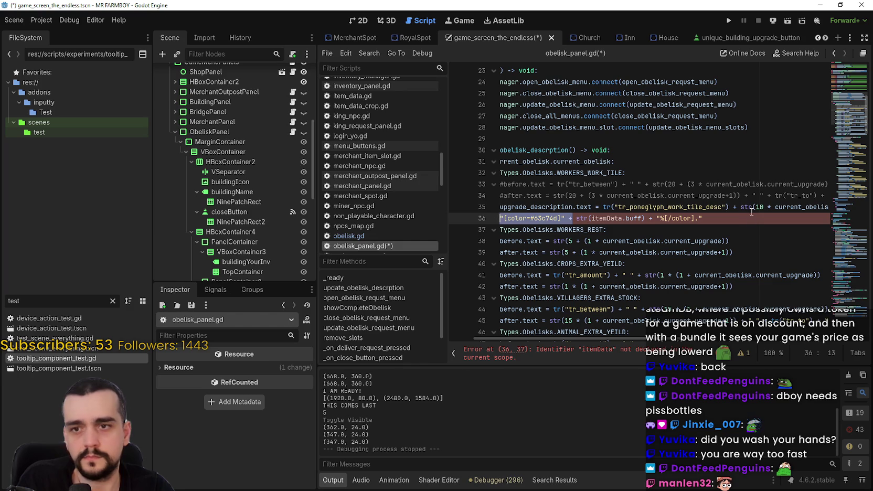
key("ctrl+c")
left_click(742, 207)
key("ctrl+v")
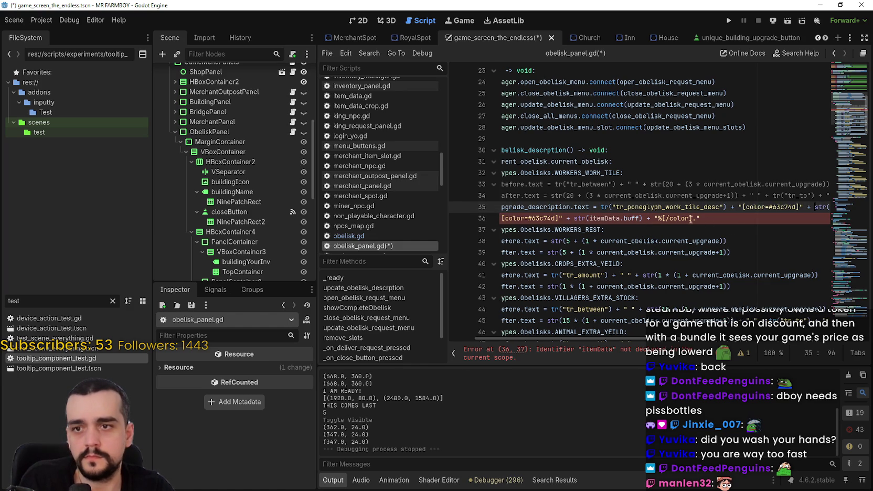
- Insert the closing [/color] tag after the %, delete leftover line 36, and save
left_click_drag(654, 219, 696, 218)
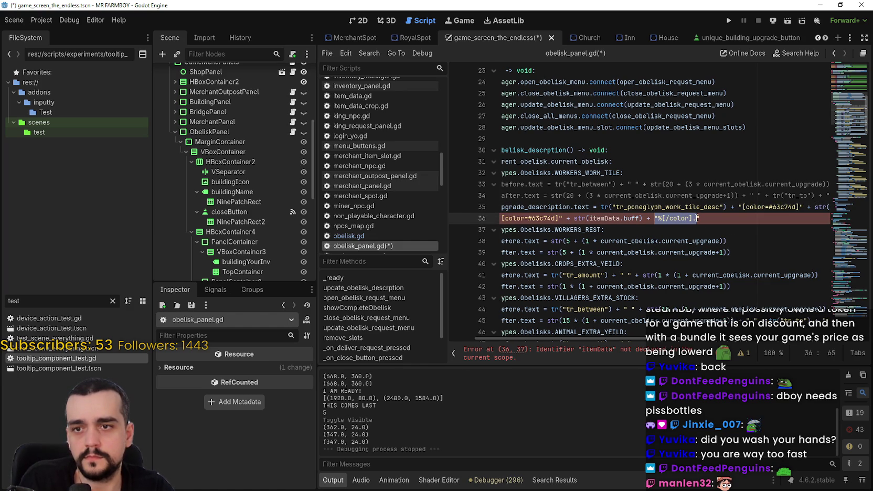
left_click(698, 218)
left_click_drag(660, 218, 694, 218)
left_click_drag(635, 339, 750, 328)
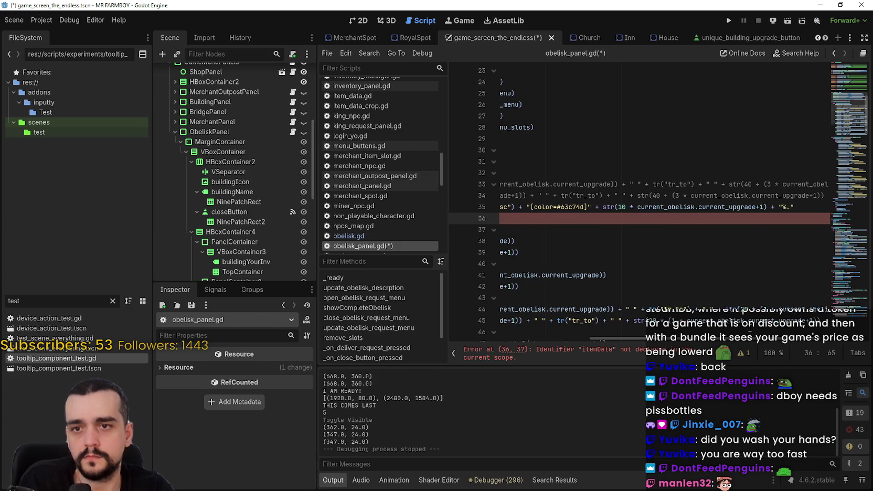
left_click(783, 207)
key("ctrl+v")
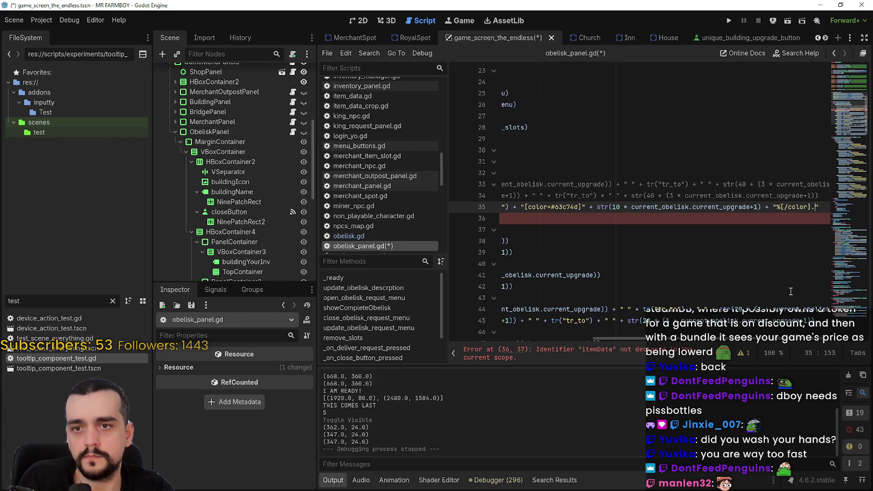
left_click_drag(755, 340, 486, 311)
triple_click(589, 215)
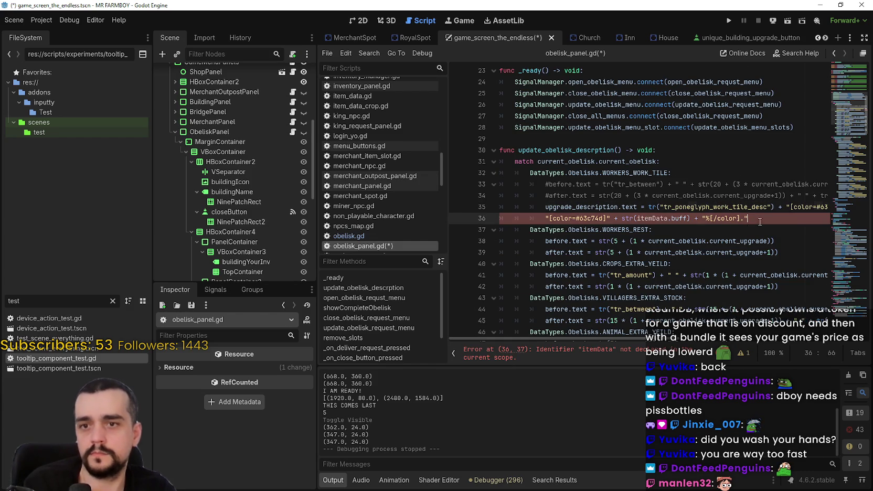
key("BackSpace")
key("Up")
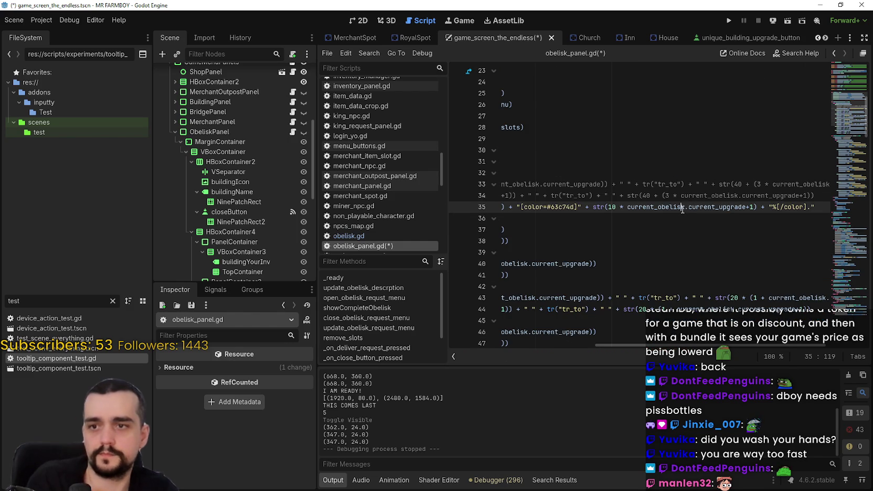
key("ctrl+s")
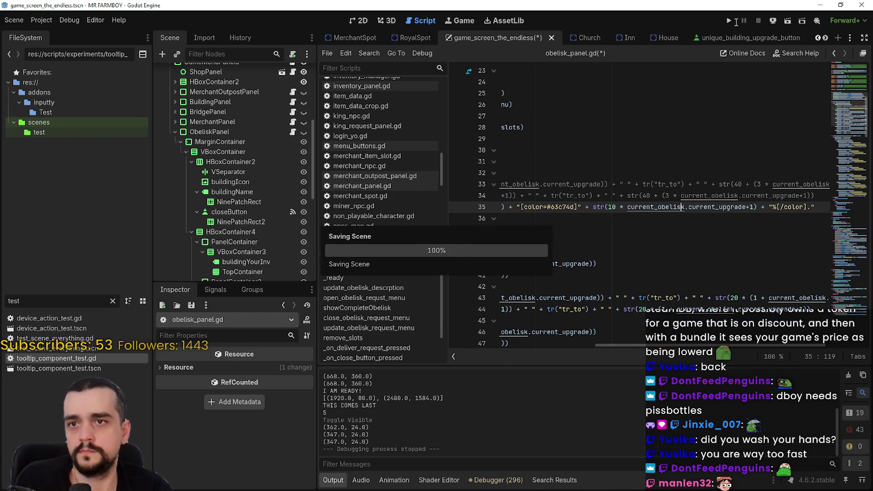
- Run the project and create a new Balanced Economy / The Endless save game
key("F5")
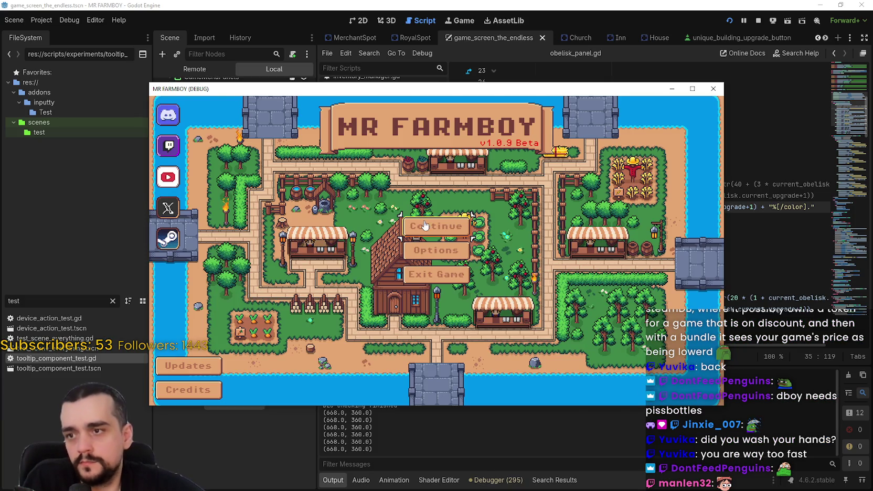
left_click(424, 225)
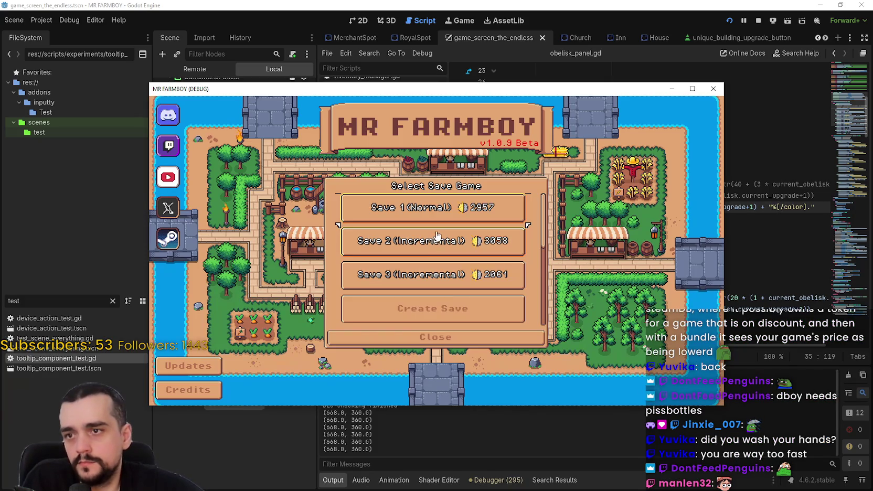
left_click(440, 239)
left_click(464, 212)
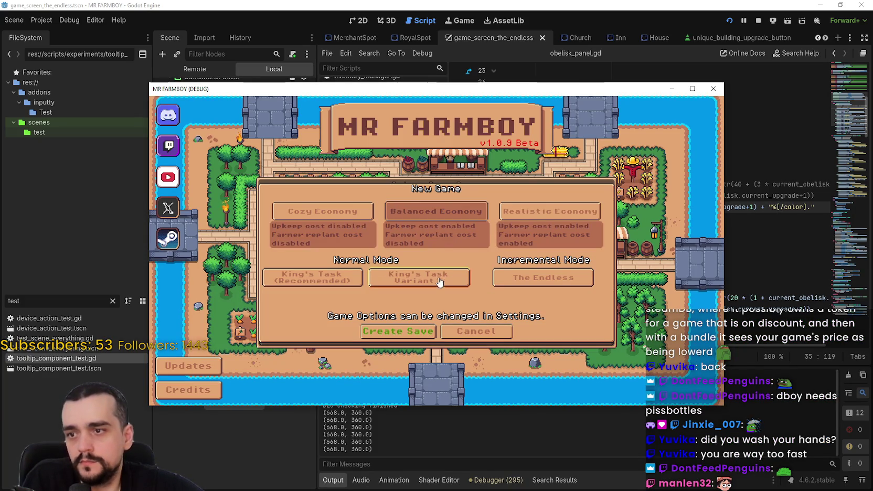
left_click(542, 277)
left_click(392, 332)
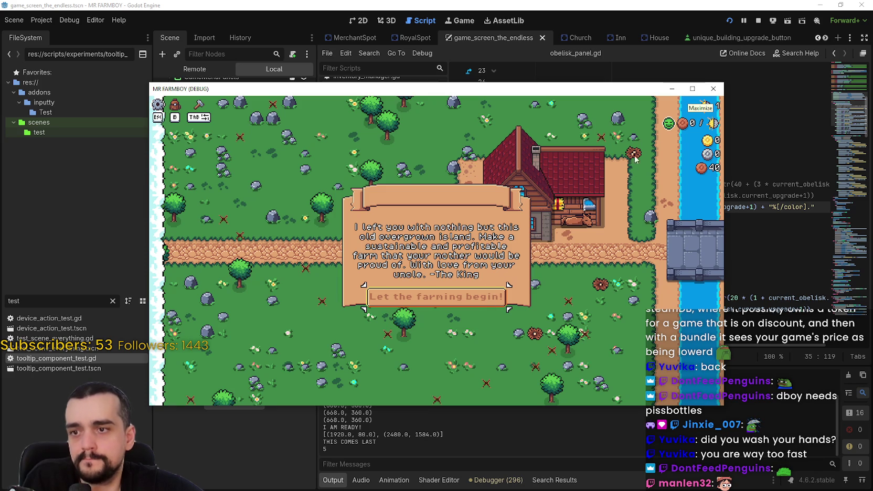
- Maximize the game and walk north to the poneglyph to read its Worker Speed description
left_click(692, 89)
left_click(444, 321)
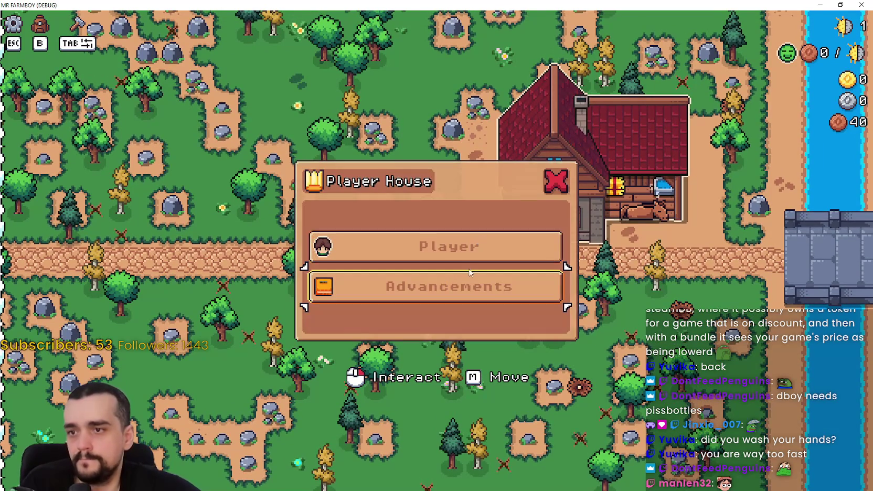
left_click(475, 255)
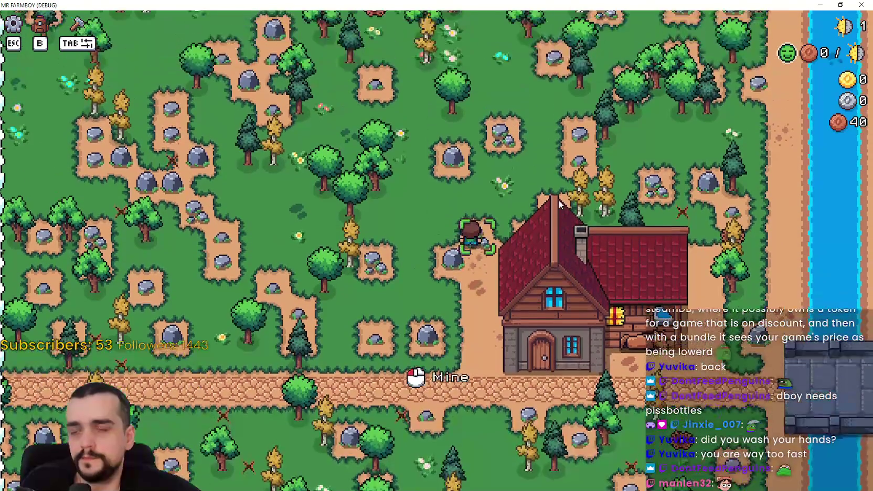
key("w")
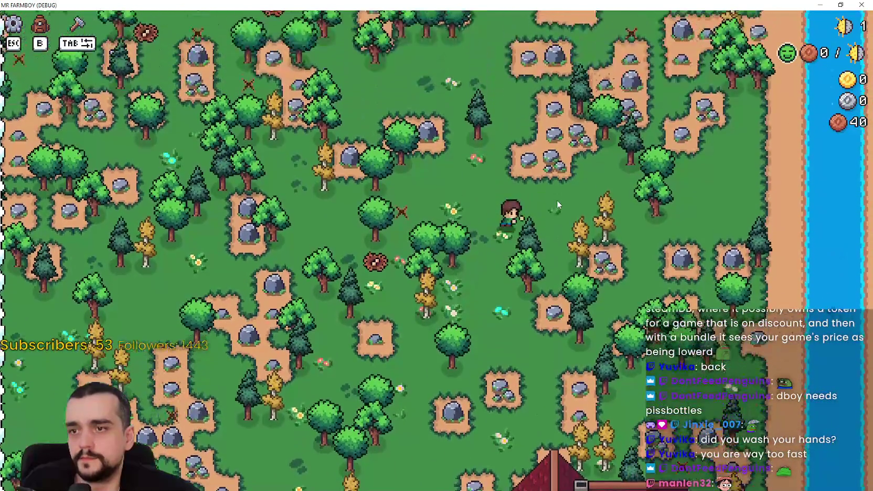
key("w")
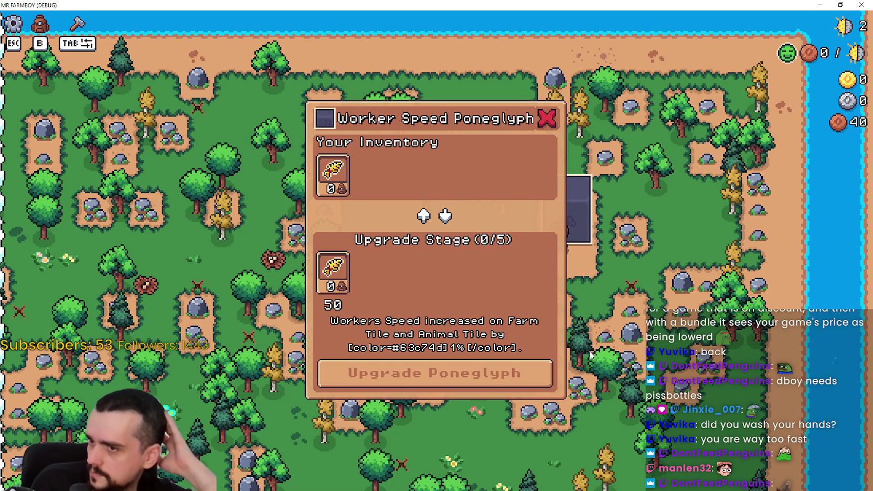
key("Escape")
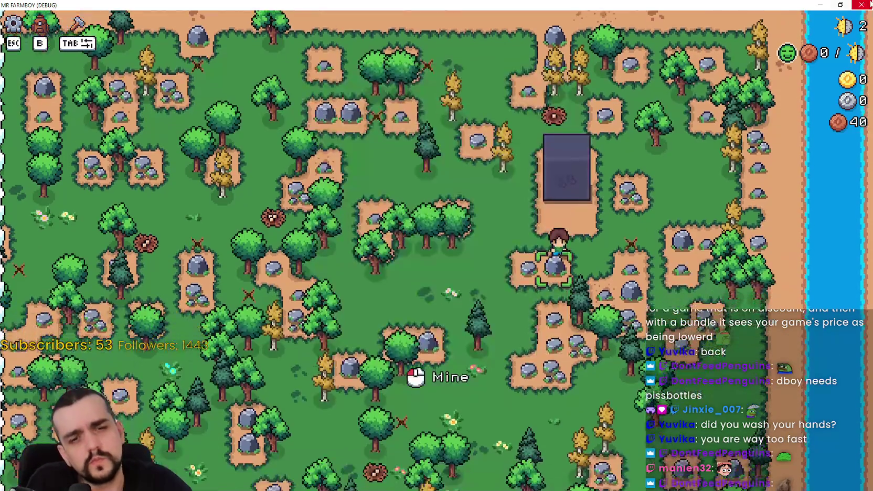
- Stop the debug run, switch to the 2D view, and make ObeliskPanel visible
left_click(840, 5)
left_click(758, 20)
scroll(257, 243, "down", 5)
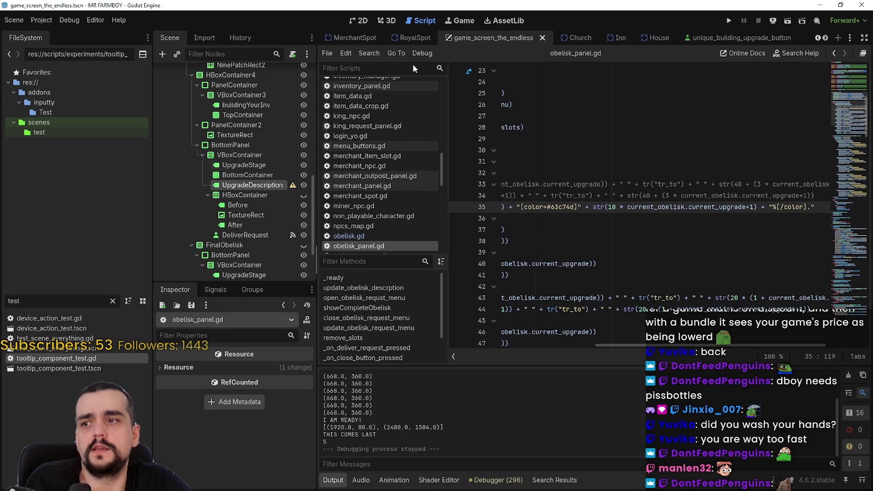
left_click(362, 22)
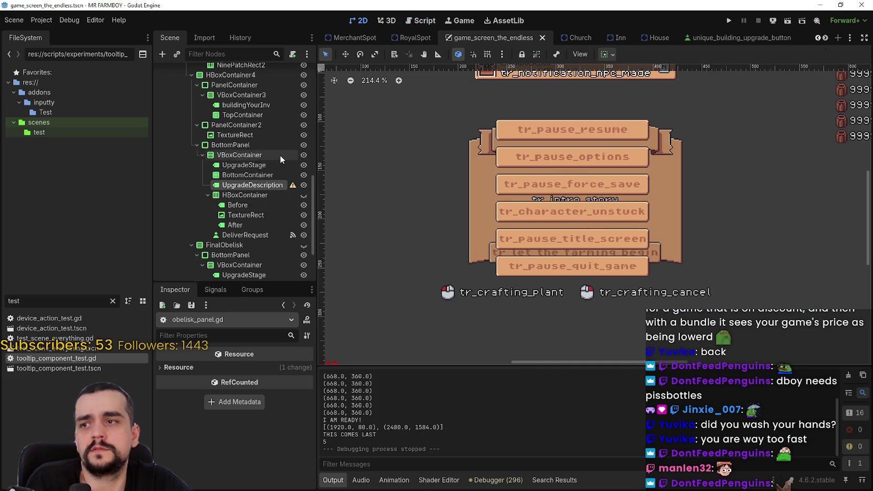
scroll(282, 157, "up", 5)
left_click(303, 106)
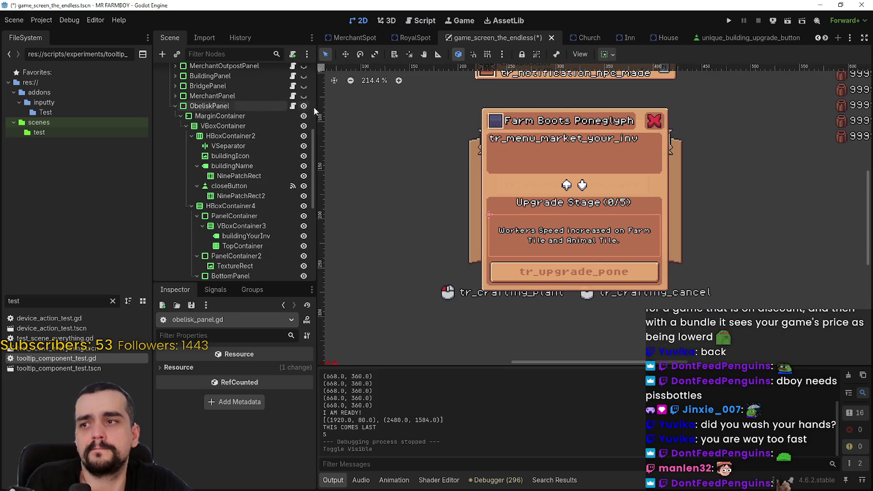
- Change the UpgradeDescription node's type from Label to RichTextLabel and save the scene
scroll(254, 229, "down", 6)
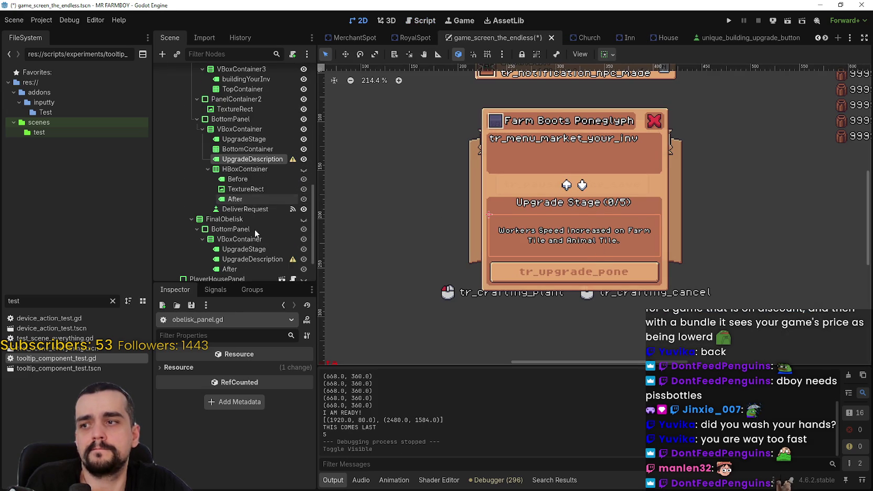
right_click(247, 159)
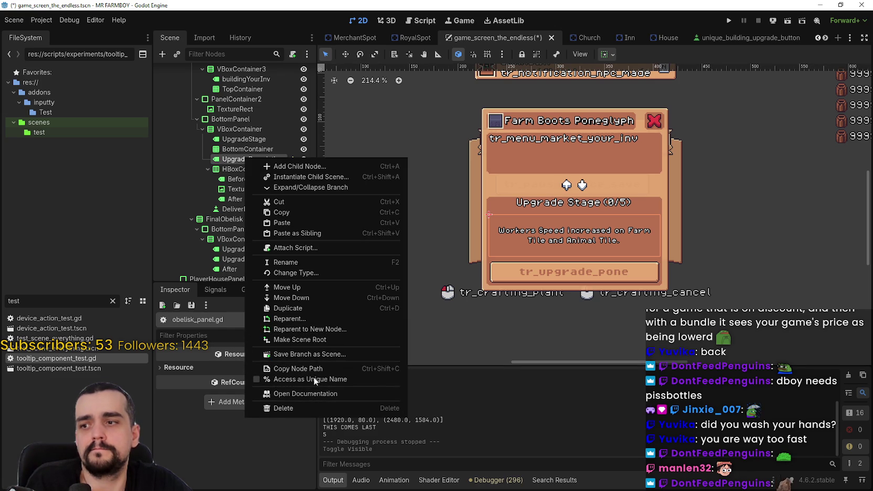
left_click(307, 273)
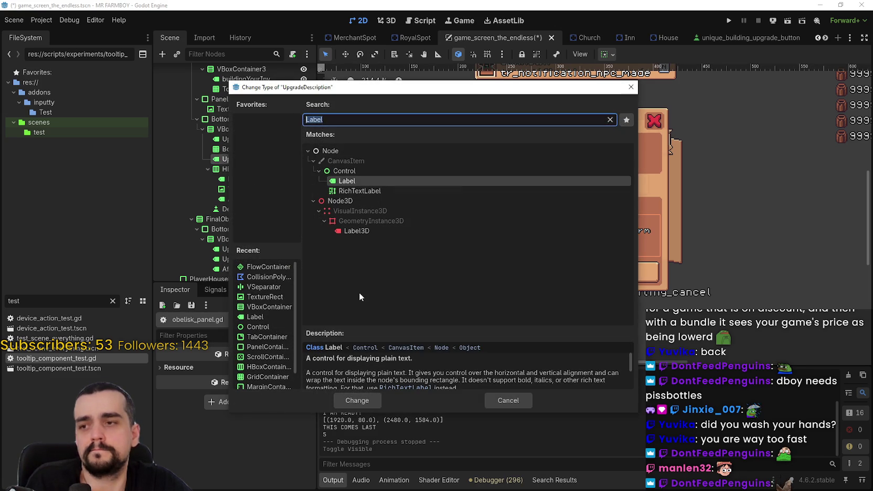
key("Down")
key("Return")
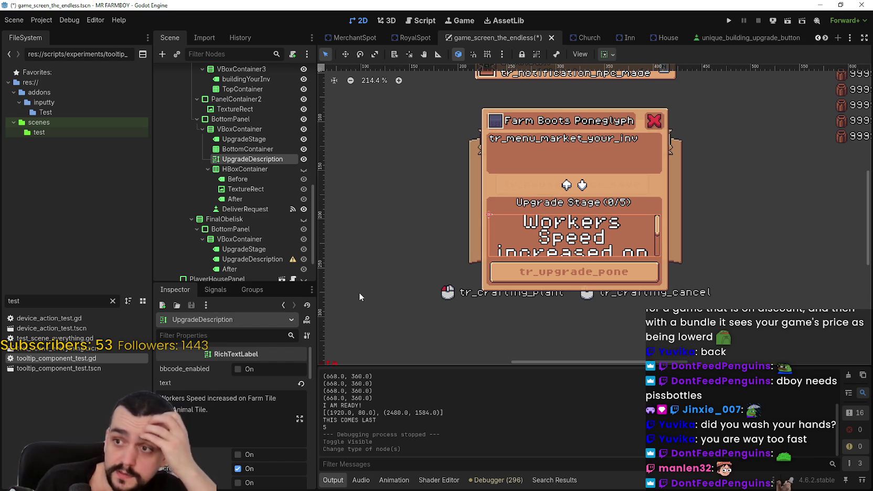
key("ctrl+s")
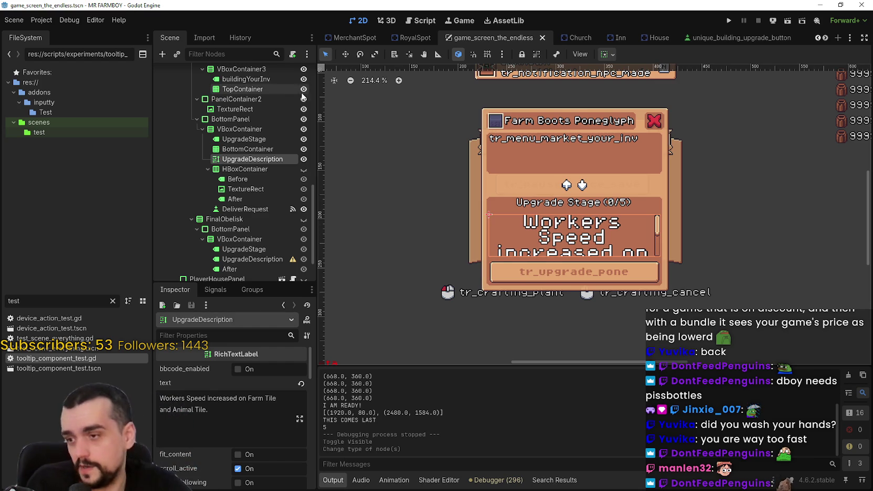
- Expand UpgradeDescription's Theme Overrides in the Inspector to reveal the font size settings
scroll(268, 446, "down", 10)
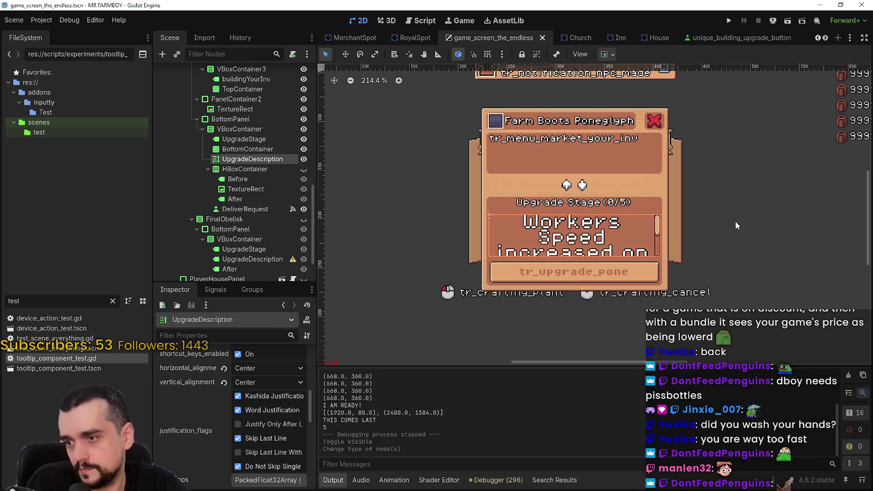
scroll(555, 268, "up", 4)
scroll(555, 268, "up", 2)
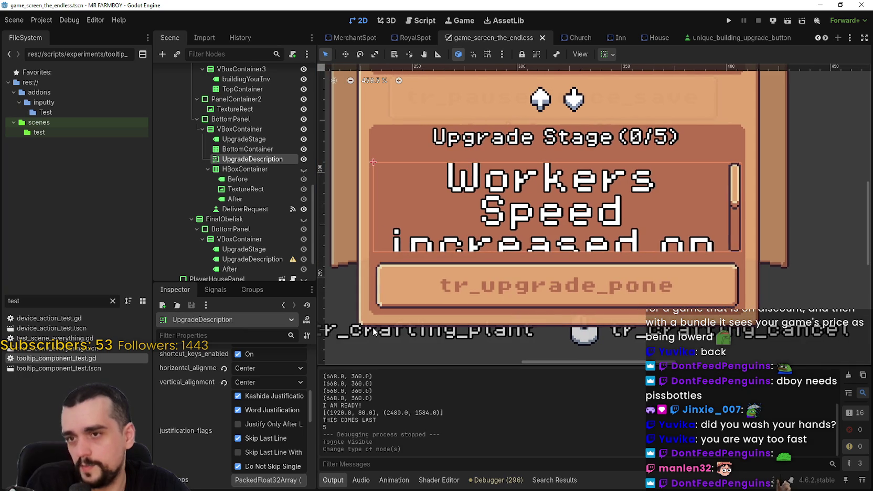
scroll(300, 429, "down", 4)
scroll(289, 429, "down", 2)
scroll(521, 186, "down", 1)
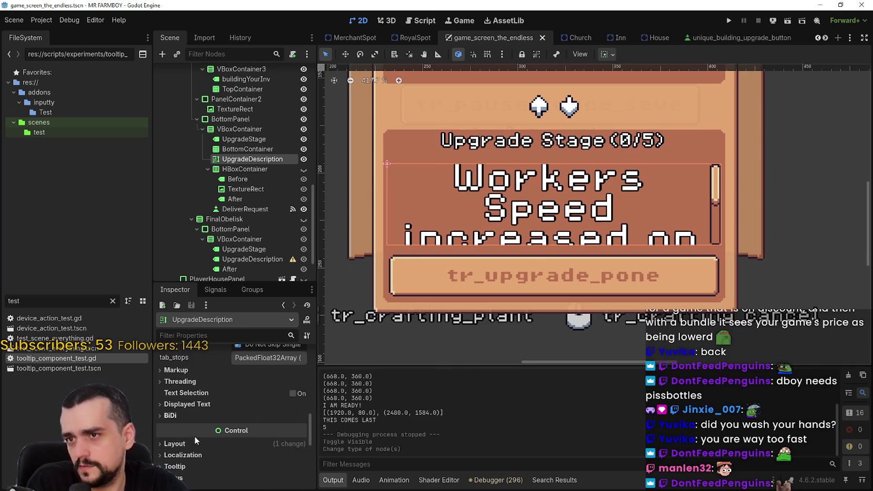
scroll(189, 428, "down", 2)
left_click(216, 411)
left_click(216, 410)
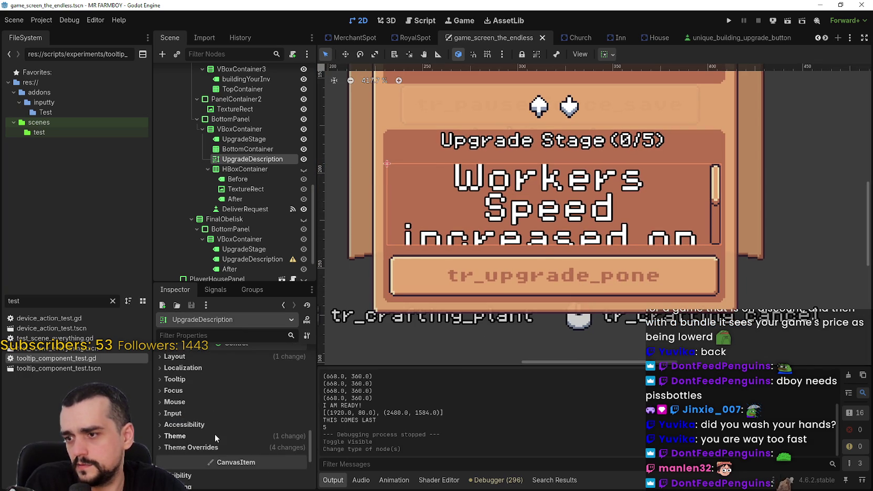
left_click(218, 448)
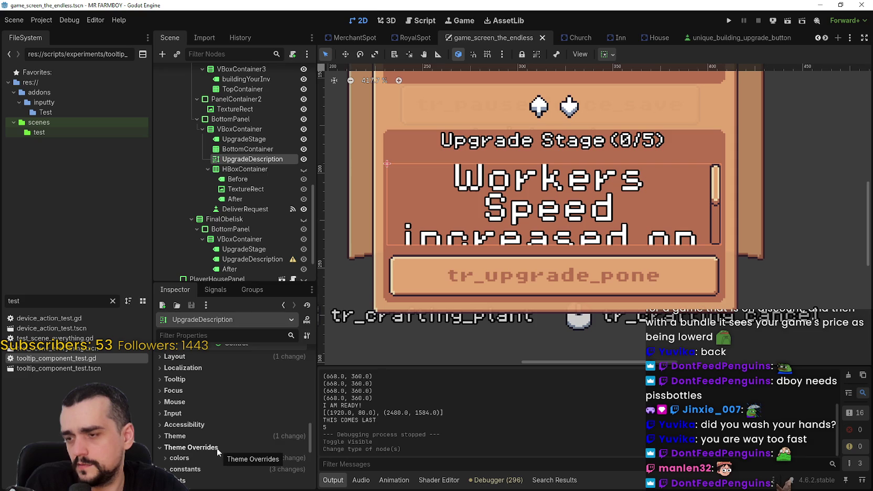
scroll(215, 456, "down", 2)
left_click(197, 396)
left_click(198, 395)
left_click(200, 378)
left_click(199, 380)
left_click(201, 388)
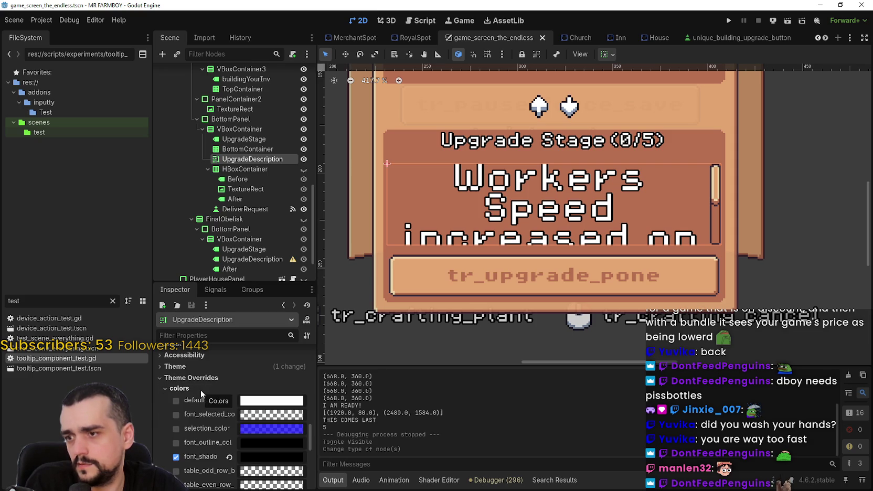
left_click(200, 388)
scroll(215, 430, "down", 1)
left_click(203, 427)
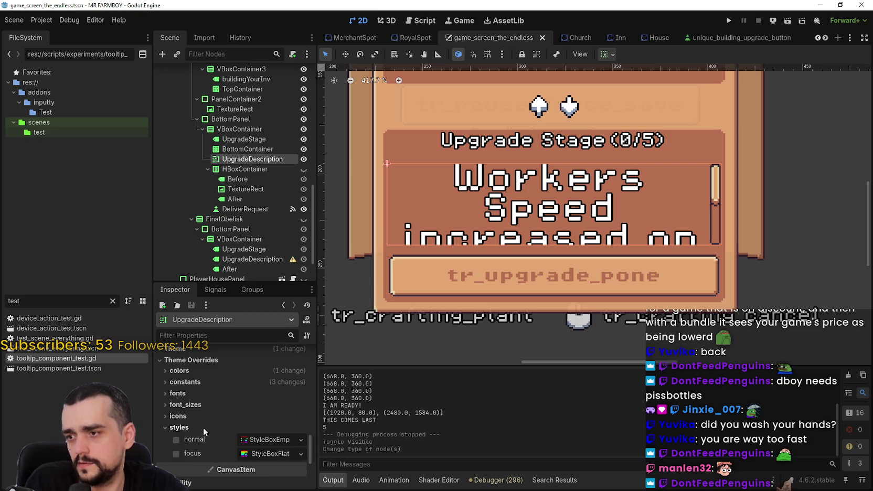
left_click(197, 414)
left_click(202, 404)
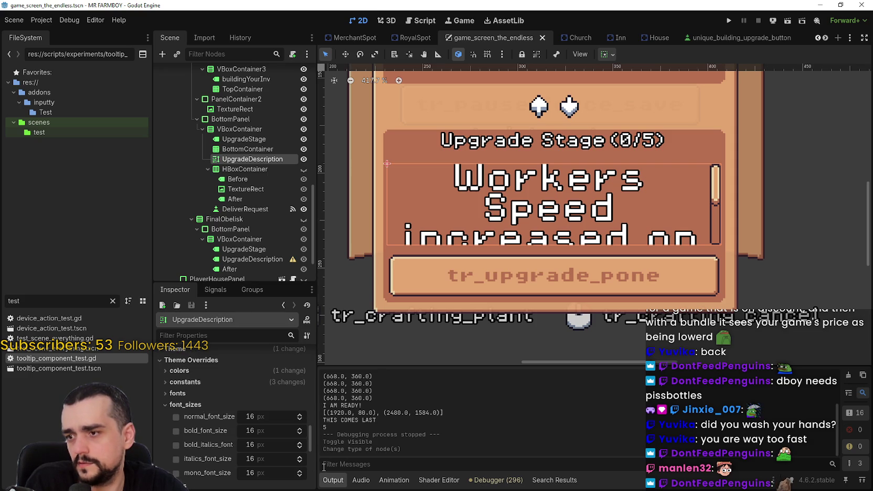
- Set the normal, bold, bold italics, italics and mono font sizes to 8, then save
left_click(257, 423)
type("8")
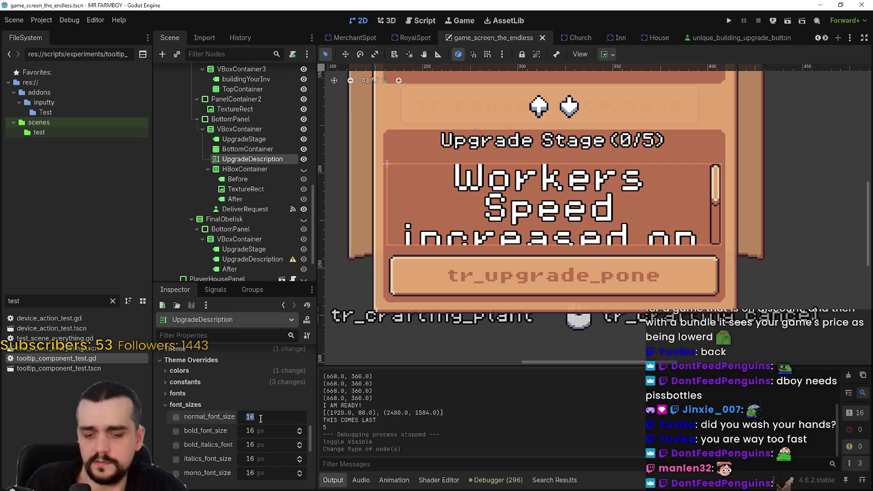
key("Return")
left_click(272, 431)
type("8")
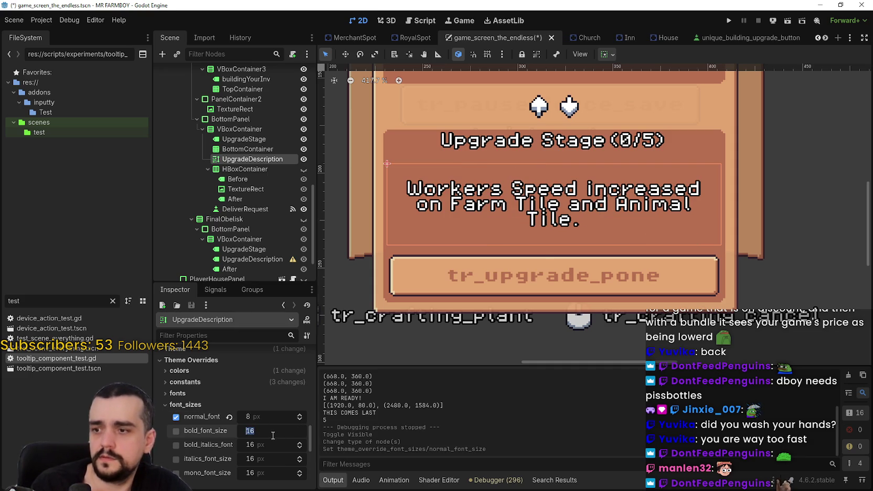
left_click(270, 445)
type("8")
left_click(272, 458)
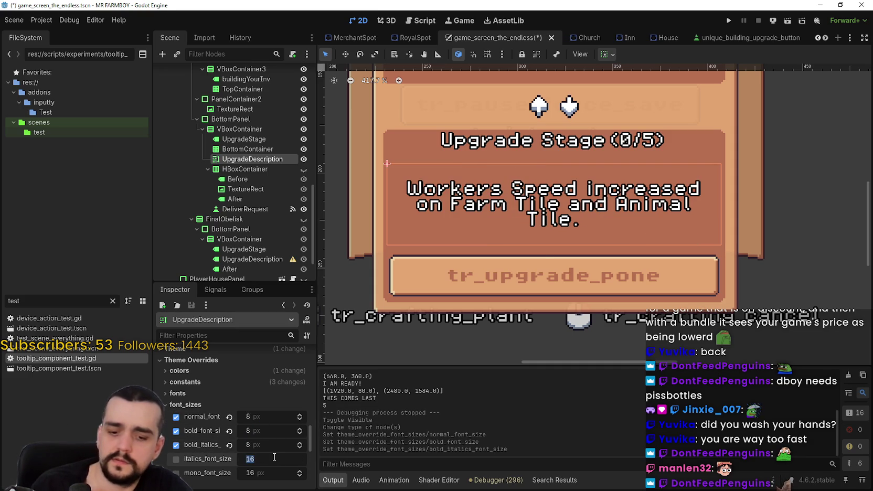
type("8")
key("Return")
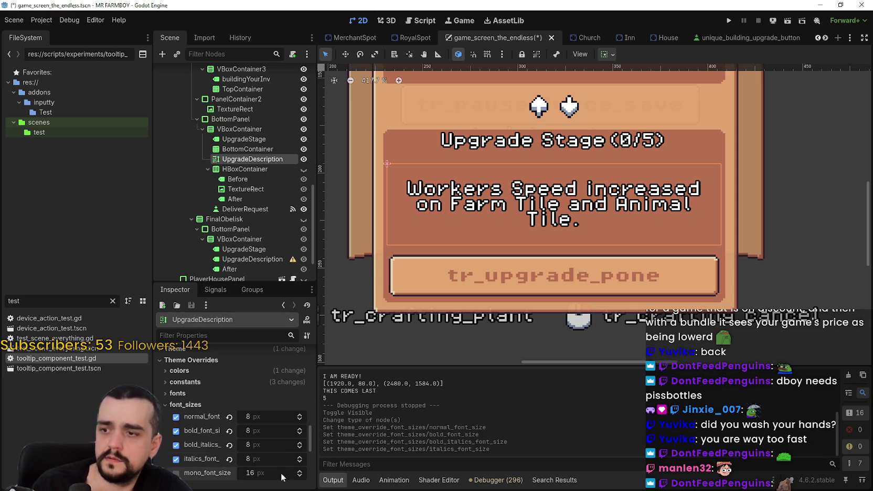
type("8")
key("Return")
key("ctrl+s")
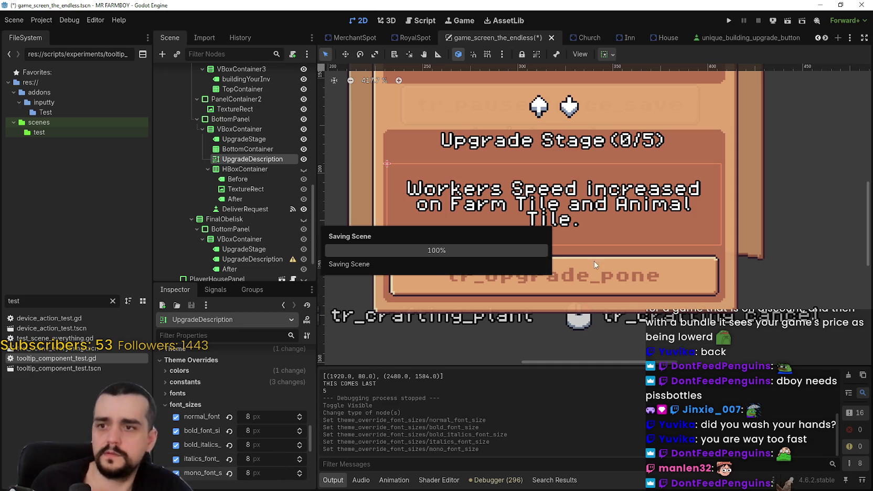
- Save the scene again and open the obelisk_panel.gd script
scroll(629, 241, "down", 4)
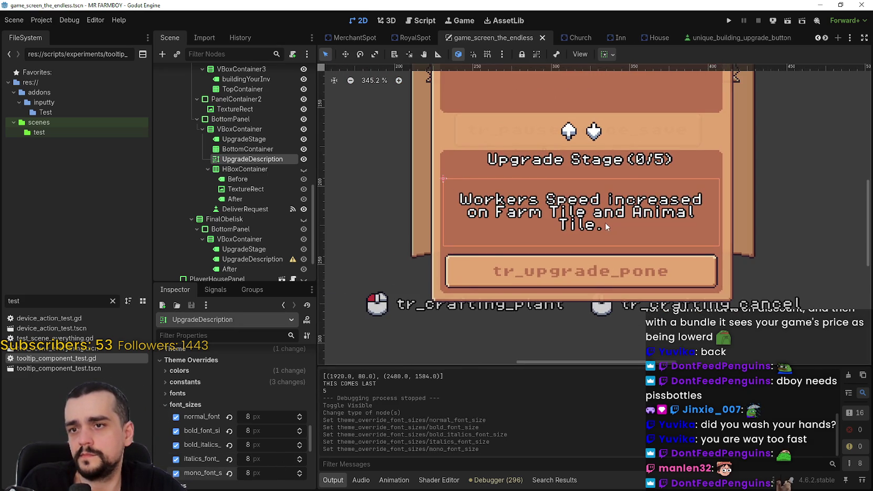
key("ctrl+s")
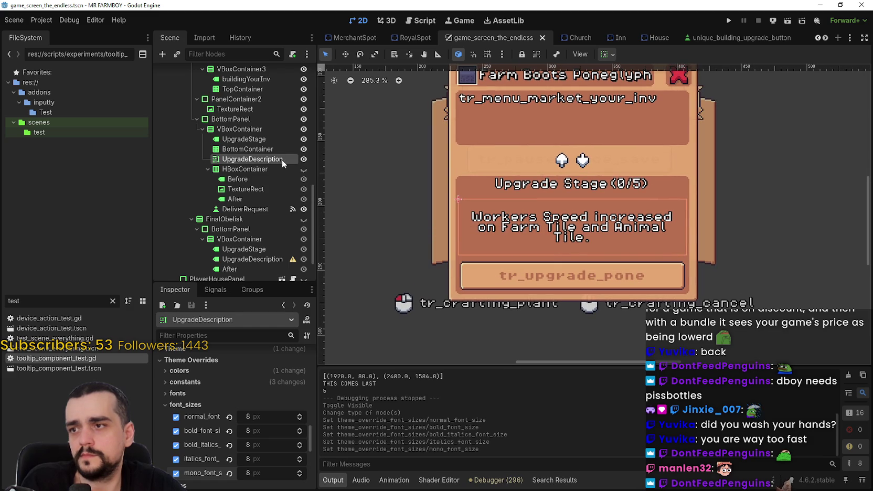
scroll(272, 159, "up", 5)
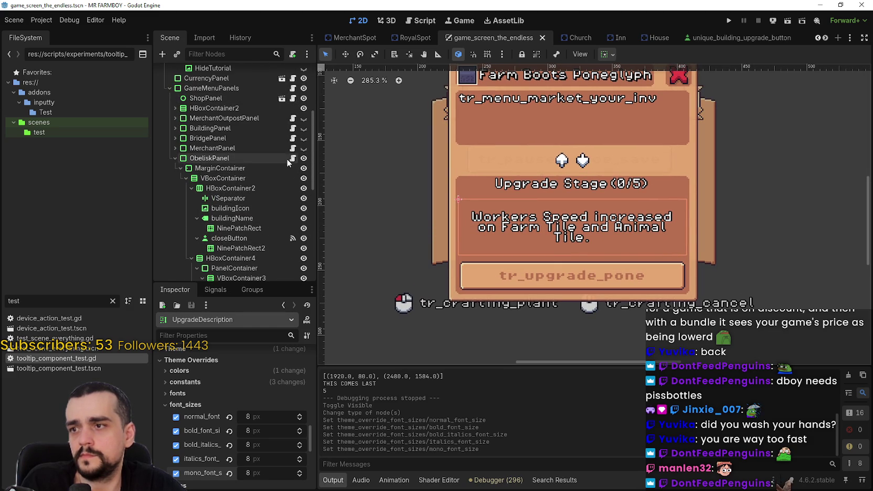
left_click(292, 159)
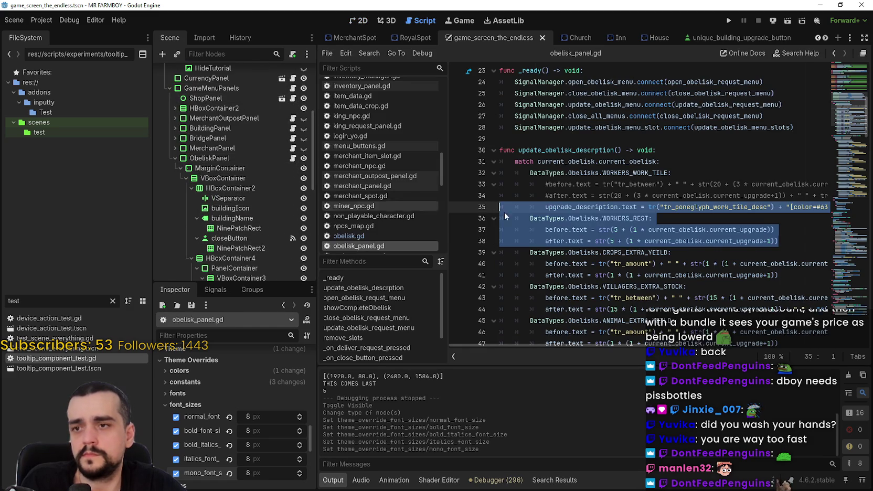
double_click(596, 206)
key("ctrl+f")
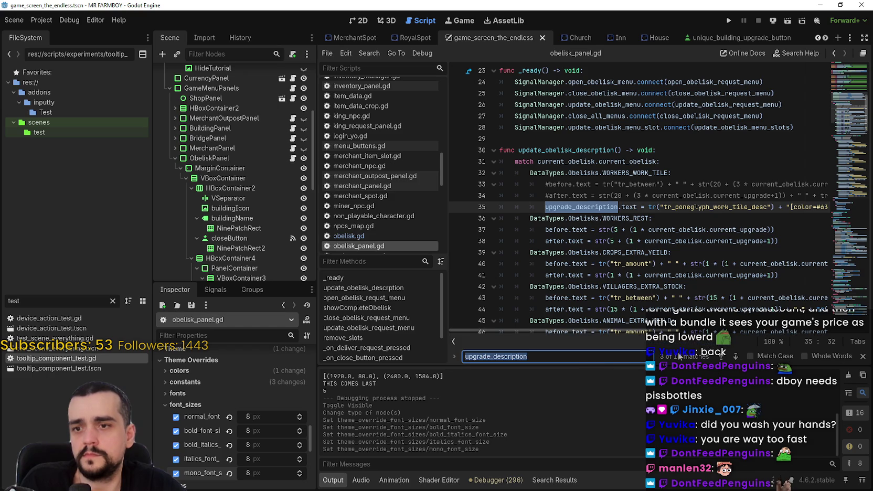
left_click(723, 359)
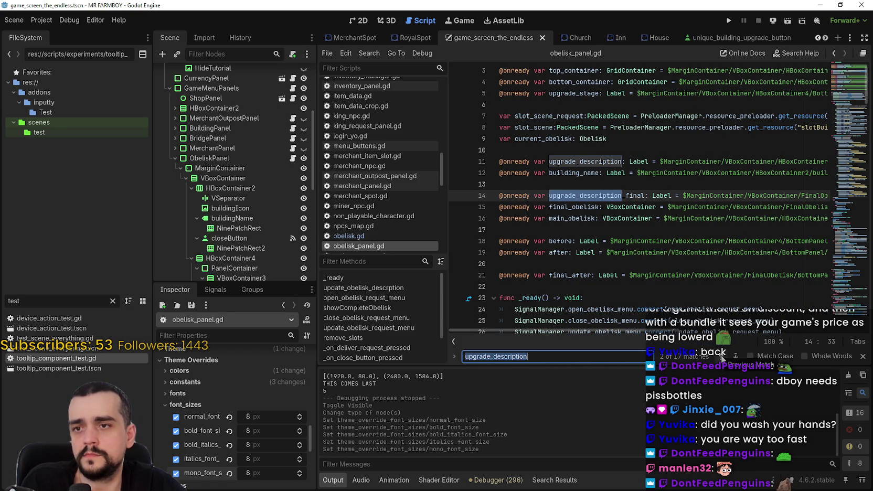
left_click(527, 195)
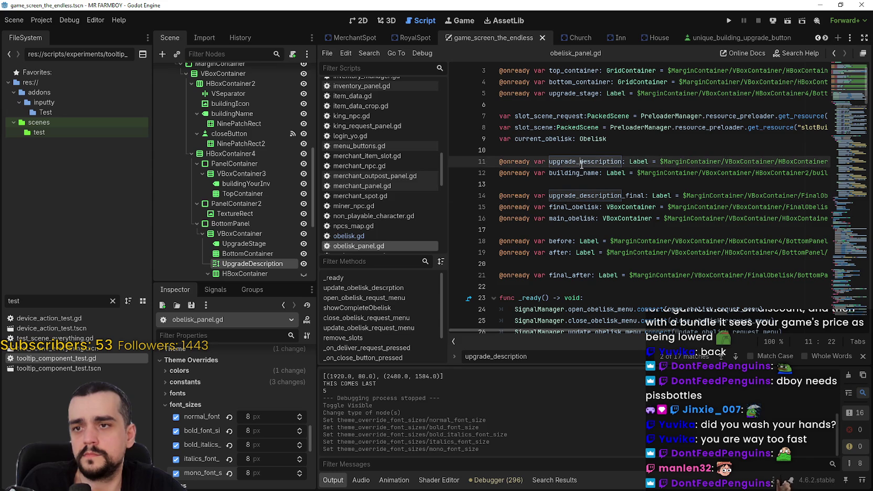
double_click(638, 162)
type("n: r")
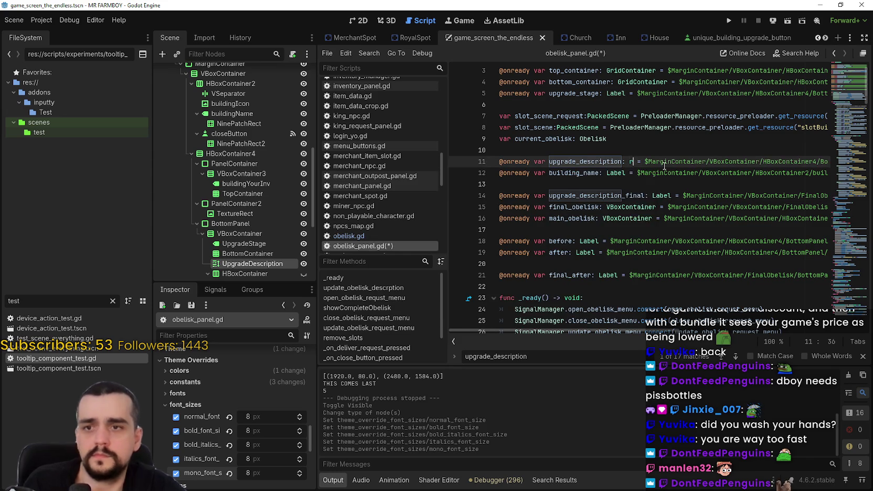
type("ich")
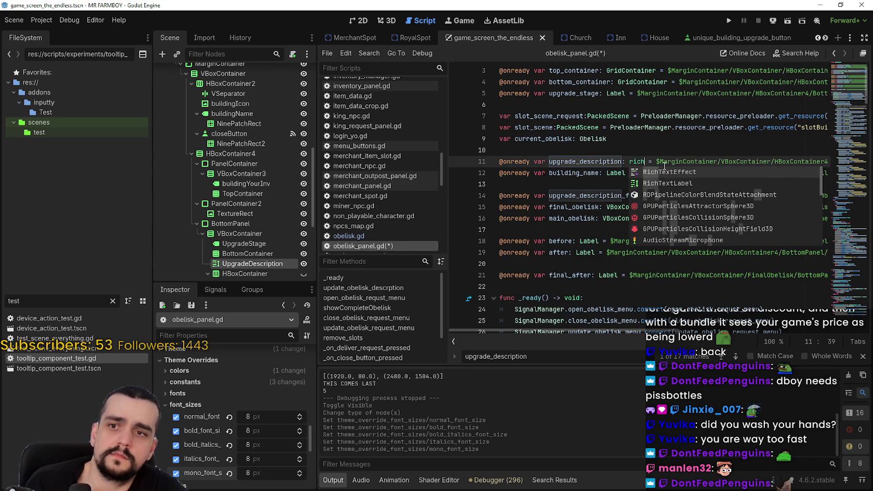
type("te")
left_click(666, 183)
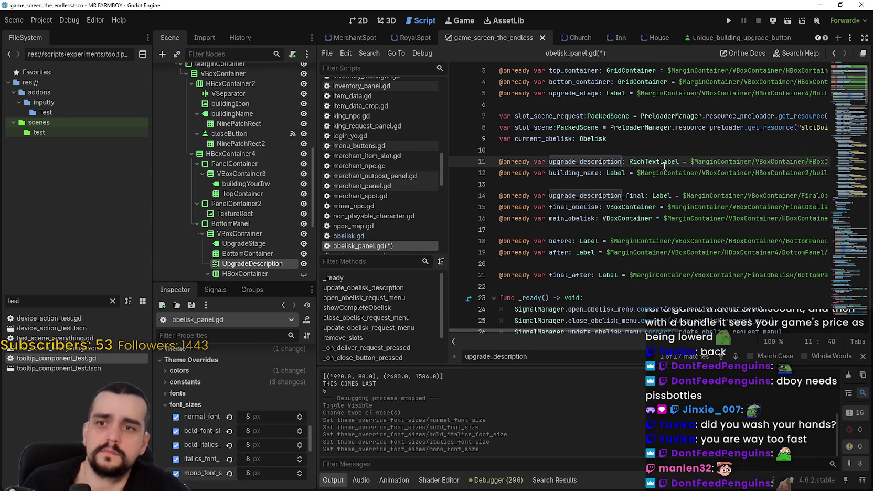
left_click(656, 193)
key("Up")
key("ctrl+s")
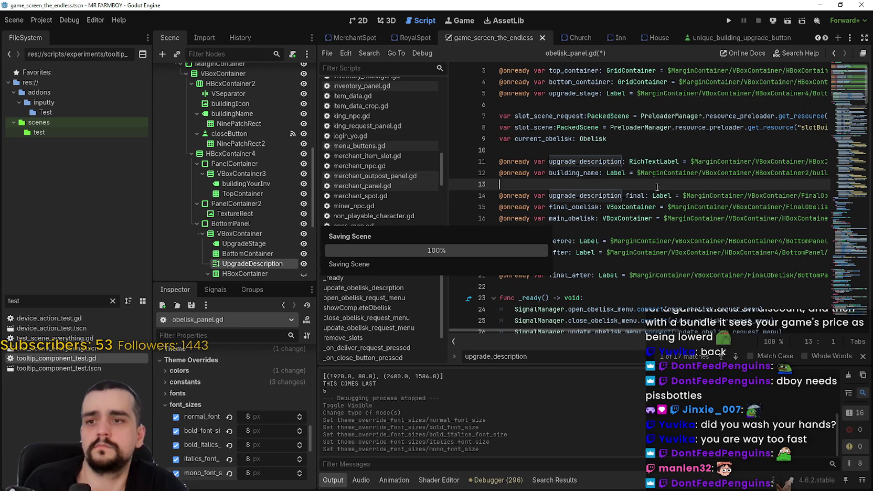
double_click(597, 194)
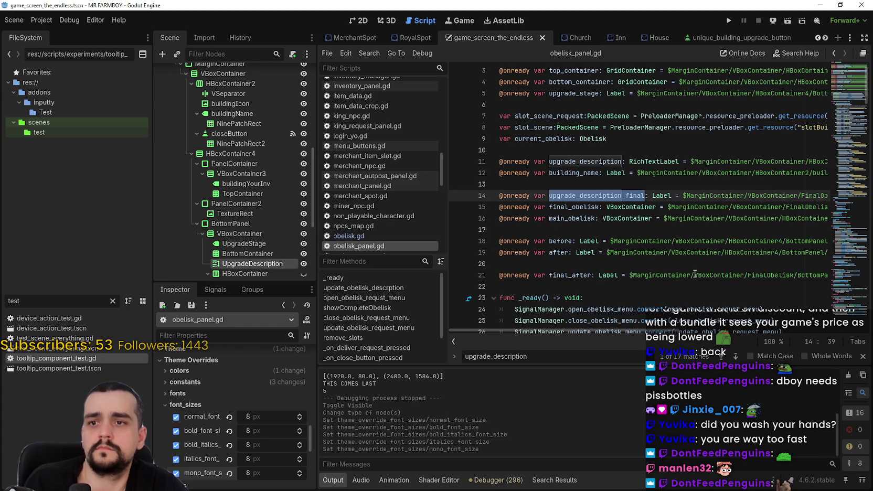
scroll(257, 158, "down", 5)
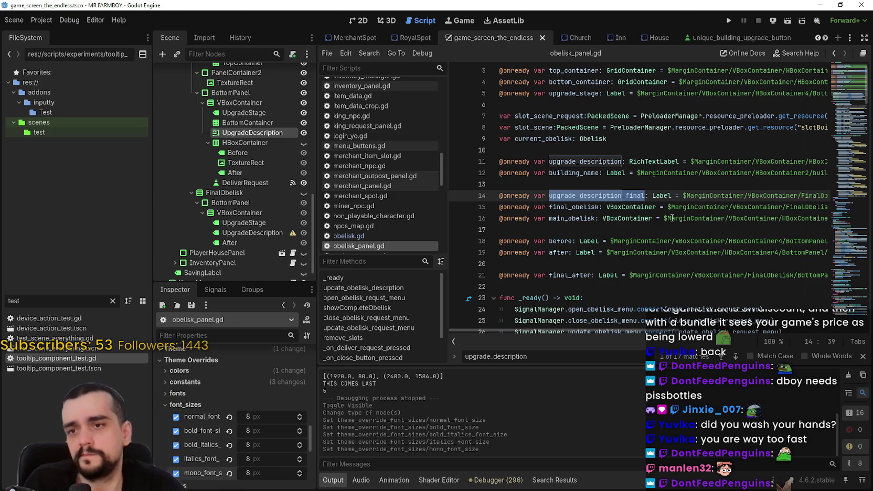
- Convert FinalObelisk's UpgradeDescription node into a RichTextLabel
right_click(271, 233)
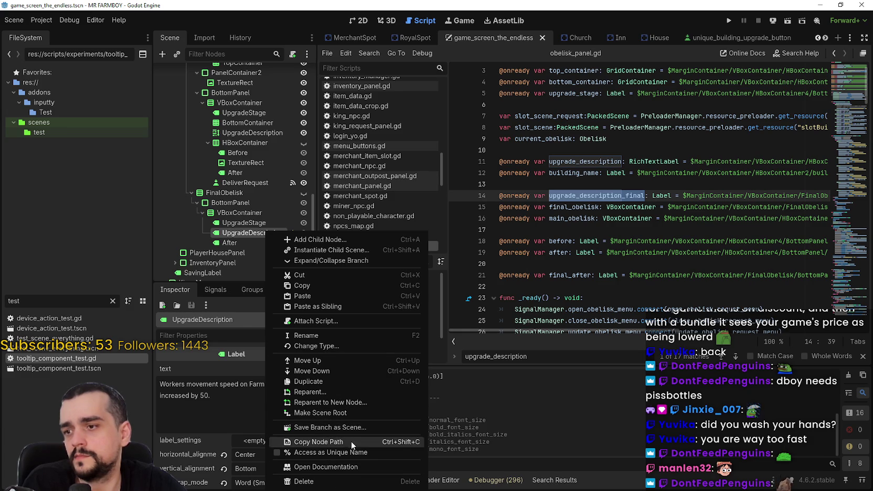
left_click(331, 349)
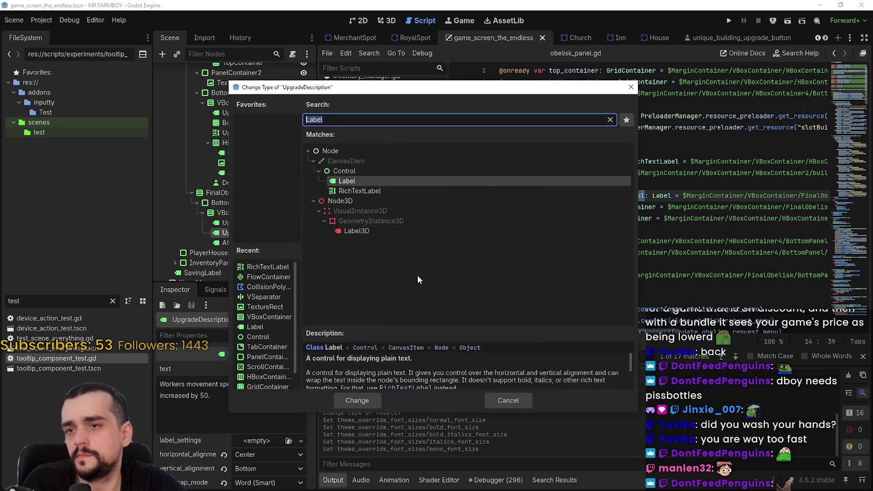
double_click(402, 190)
- Change upgrade_description_final's declared type on line 14 from Label to RichTextLabel
double_click(659, 195)
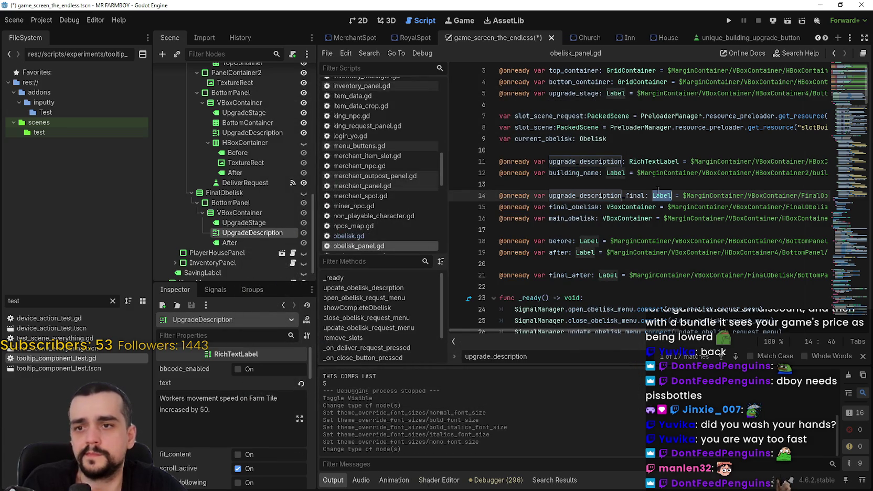
type("ric")
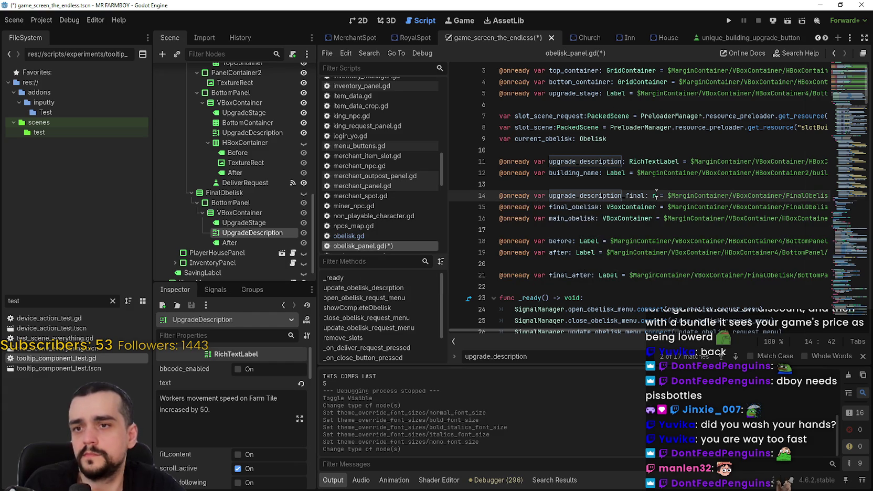
type("hte")
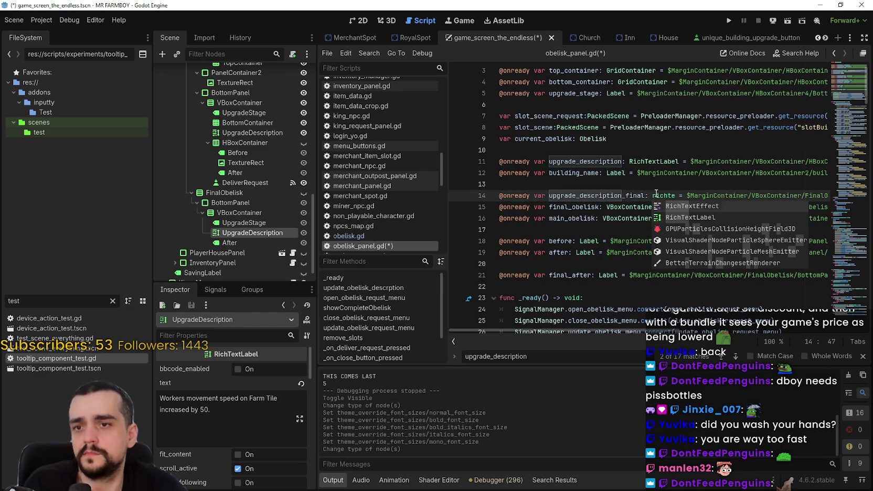
key("Down")
key("Return")
scroll(290, 434, "down", 2)
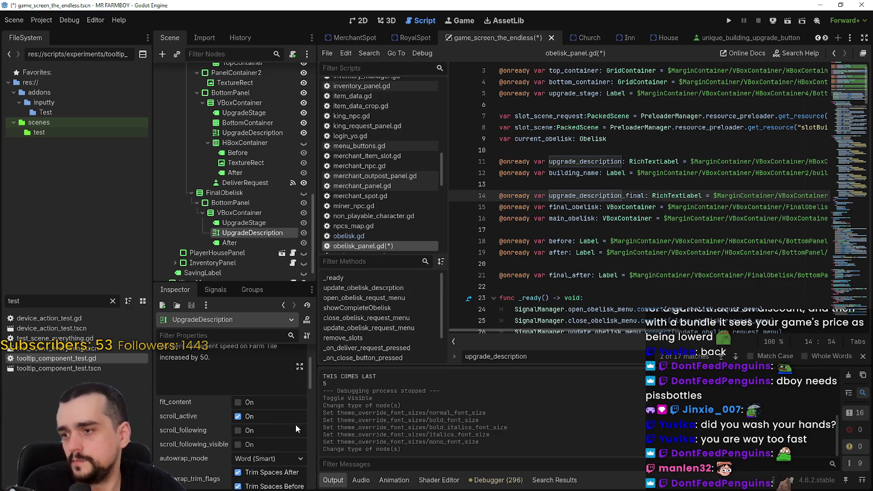
- Set FinalObelisk UpgradeDescription's five font size overrides to 8 and save the scene
left_click_drag(306, 384, 301, 472)
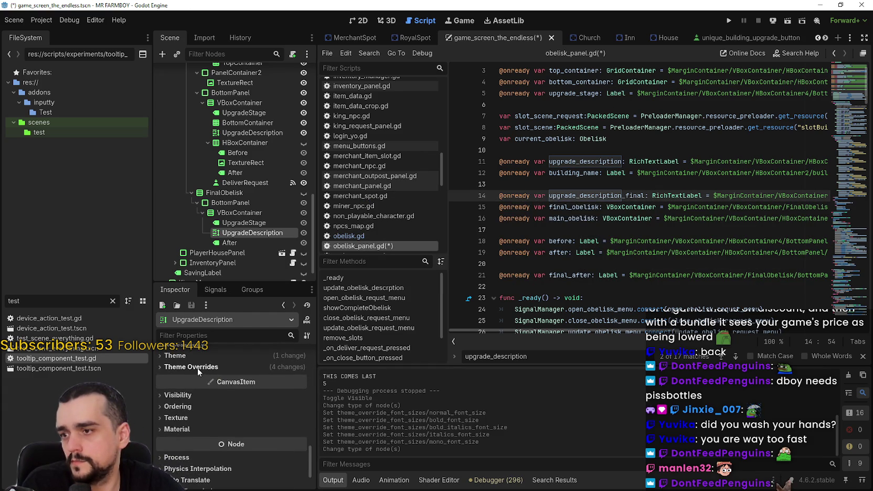
left_click(194, 366)
left_click(195, 411)
left_click(265, 425)
type("8")
key("Return")
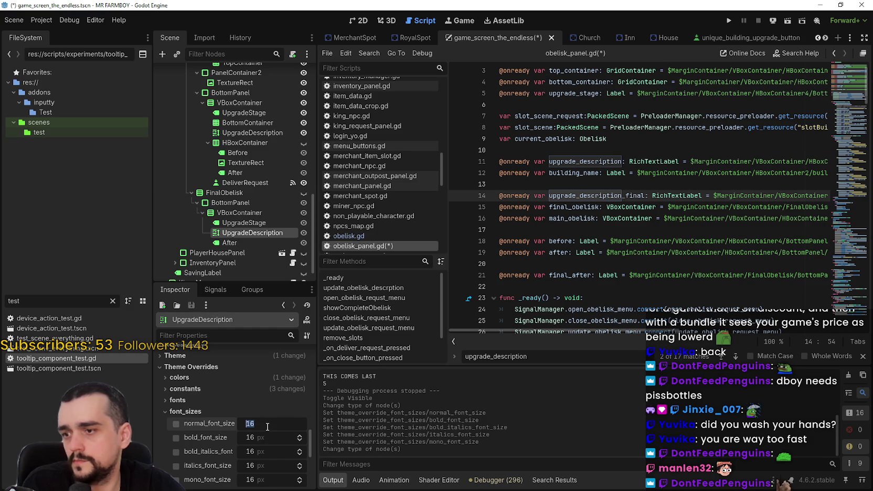
left_click(266, 443)
type("8")
key("Tab")
type("8")
key("Tab")
type("8")
key("Tab")
type("8")
key("ctrl+s")
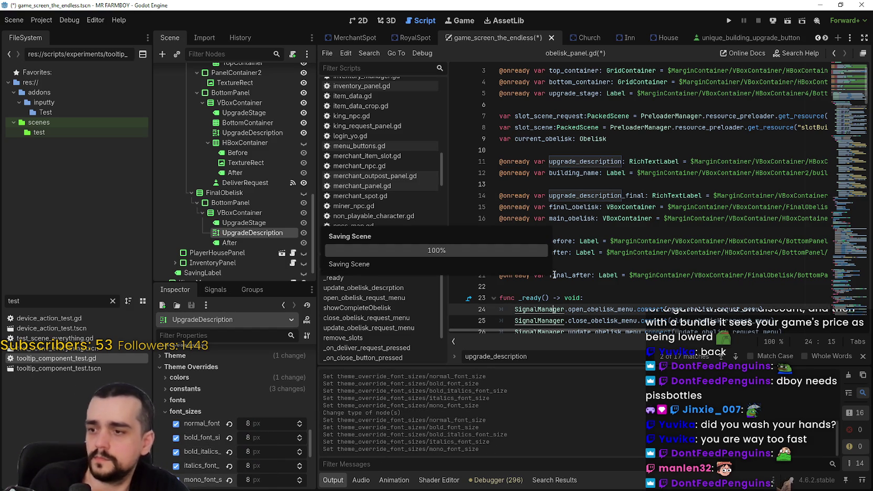
- Hide the After node, save the scene again, and dismiss the find results
left_click(303, 242)
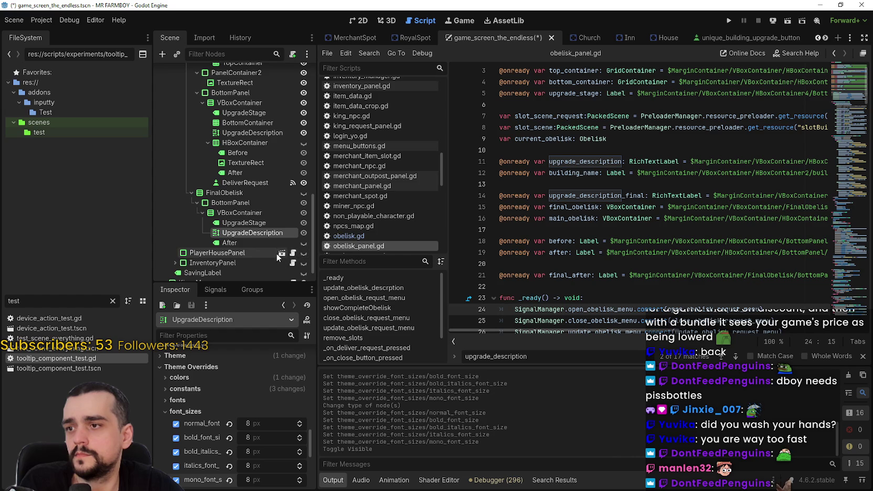
scroll(274, 238, "up", 2)
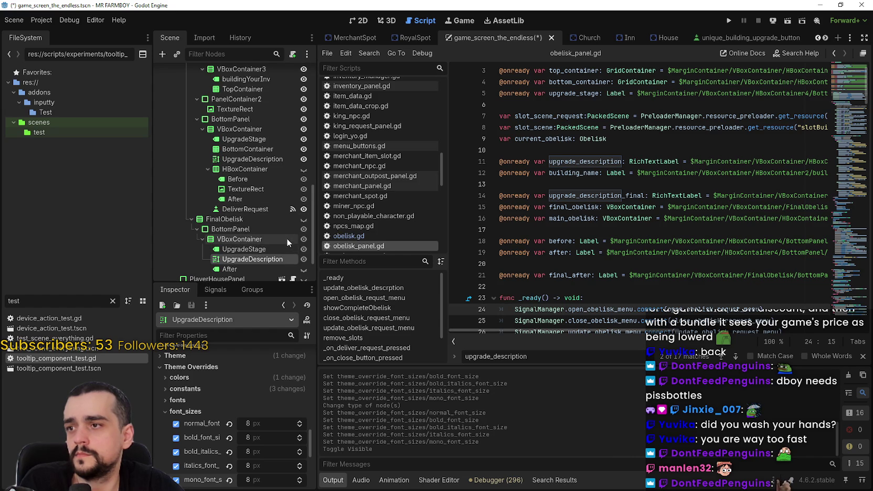
scroll(286, 238, "down", 2)
key("ctrl+s")
left_click(657, 228)
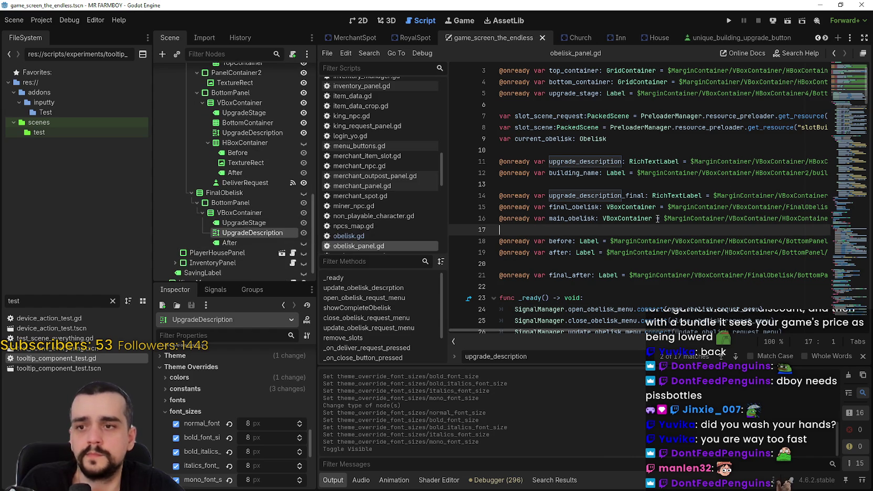
scroll(657, 228, "down", 3)
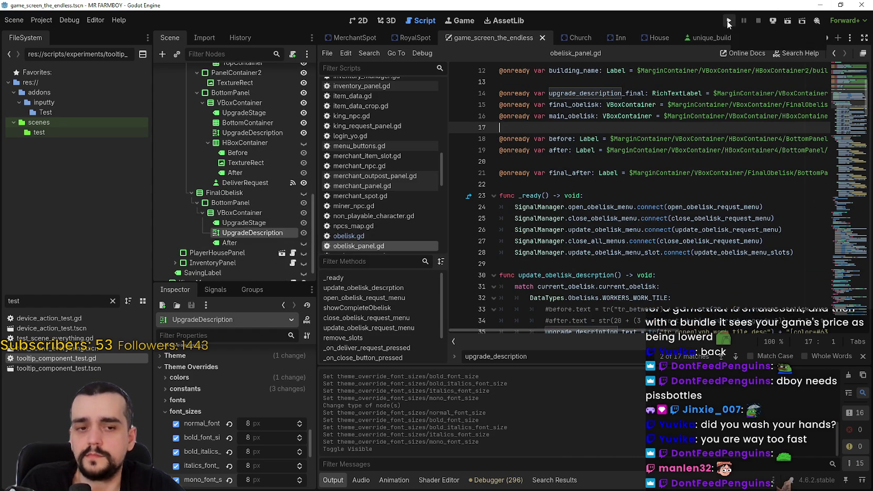
scroll(692, 210, "down", 4)
left_click(862, 356)
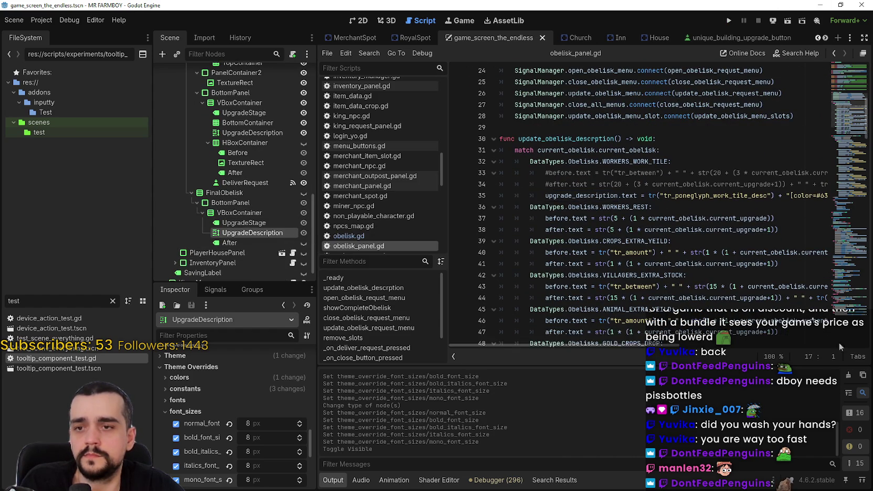
- Launch the project from the Run Project button to reach the Mr Farmboy splash screen
scroll(777, 168, "up", 3)
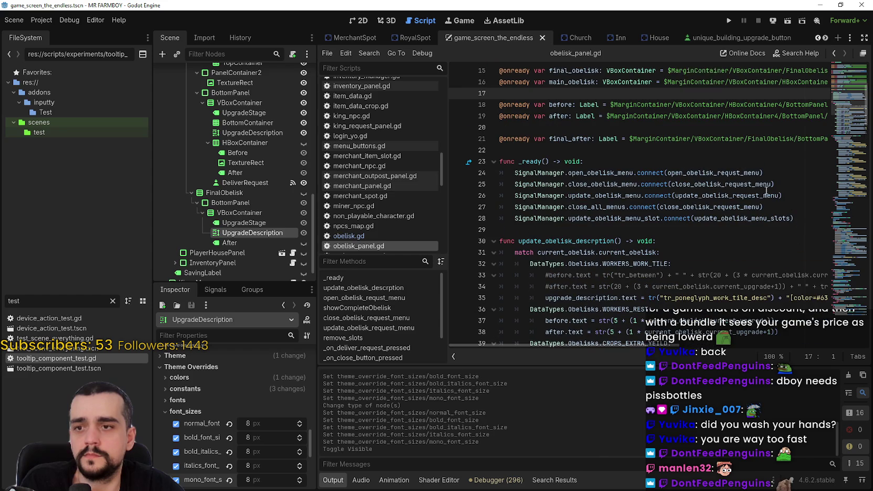
left_click(728, 22)
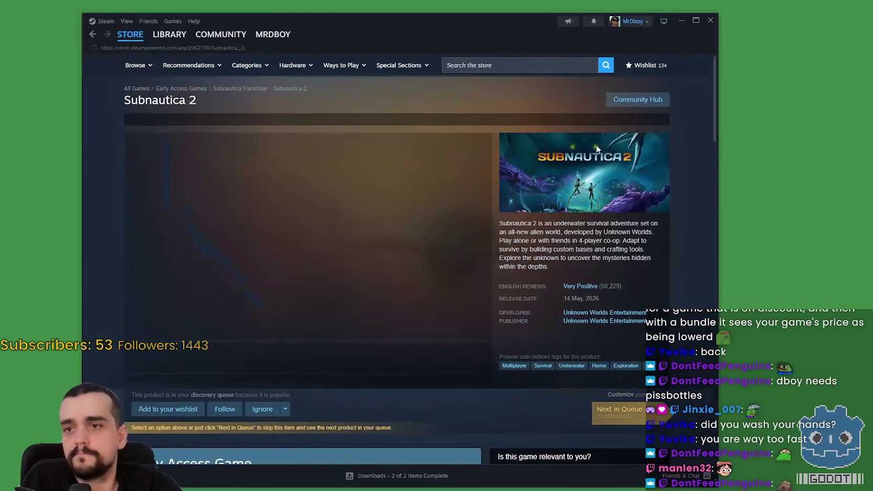
- Glance at the Subnautica 2 community hub, then return to the Steam store front page
left_click(620, 108)
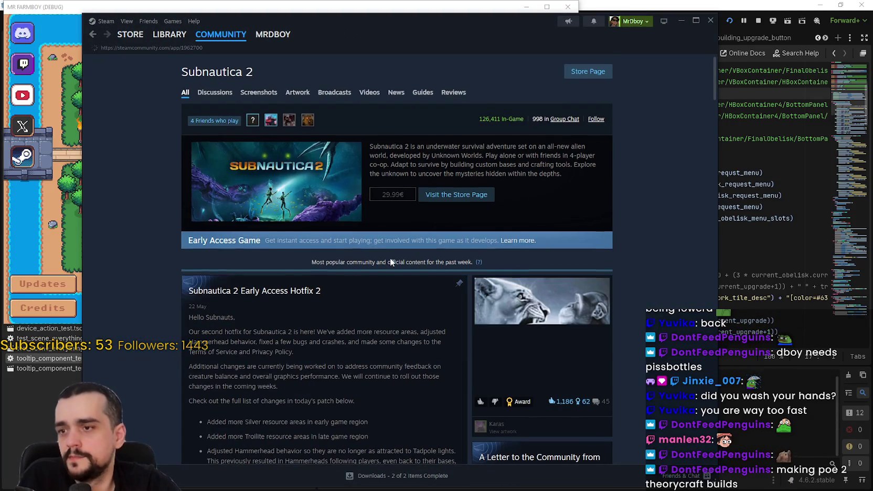
scroll(390, 257, "down", 2)
scroll(390, 258, "up", 2)
mouse_move(231, 38)
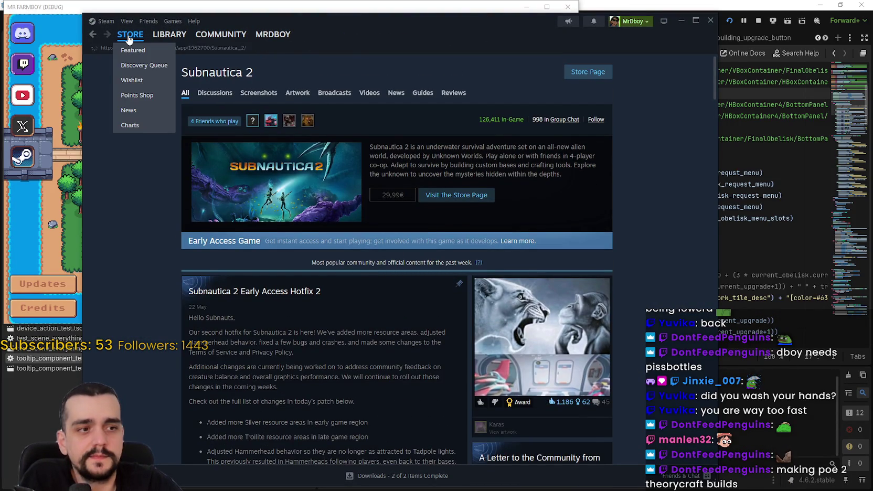
left_click(129, 37)
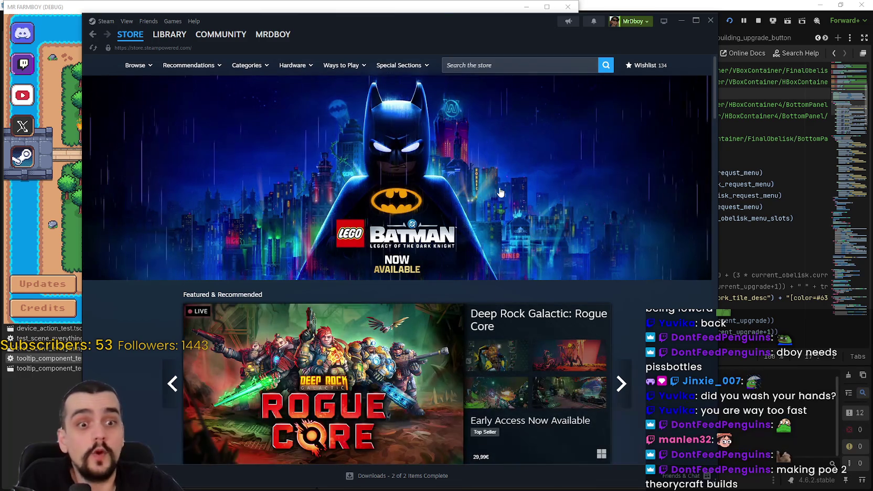
- Look at Deep Rock Galactic: Rogue Core, then page through the discounted games
scroll(500, 192, "down", 5)
left_click(623, 163)
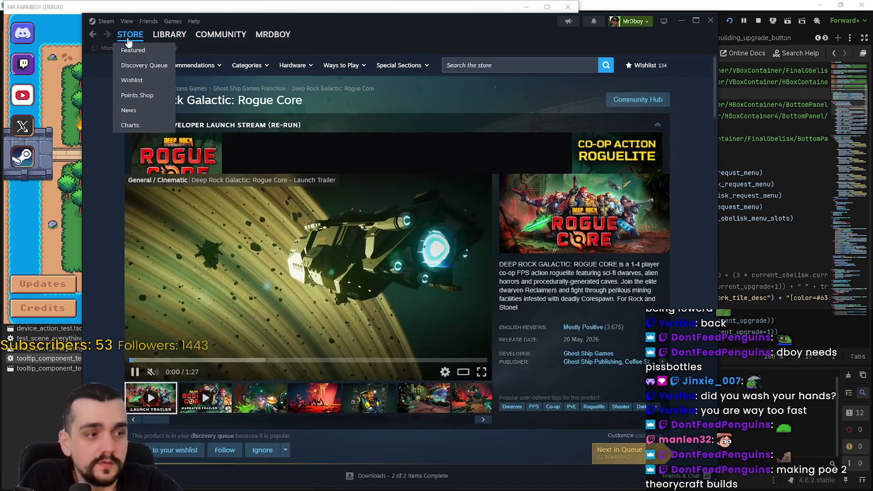
left_click(129, 41)
scroll(486, 294, "down", 5)
scroll(493, 315, "down", 4)
scroll(500, 338, "up", 5)
left_click(630, 280)
left_click(629, 280)
scroll(625, 281, "down", 3)
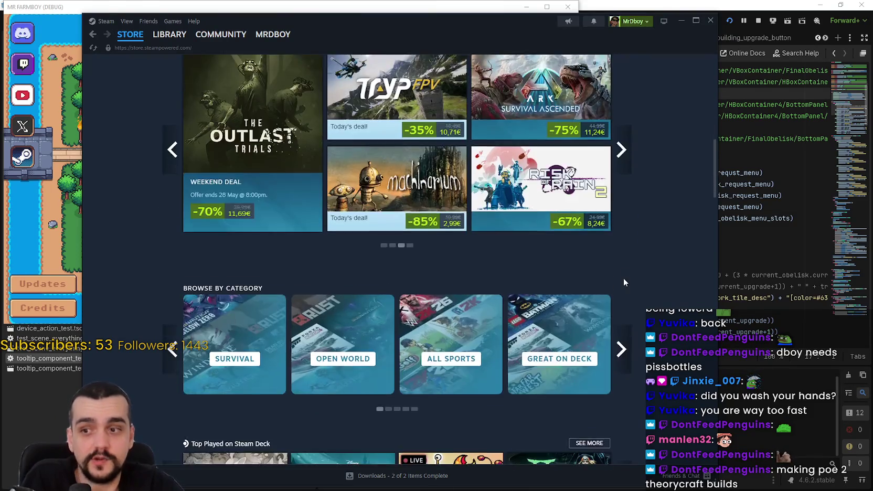
scroll(624, 282, "down", 4)
scroll(625, 281, "up", 5)
scroll(625, 281, "down", 8)
scroll(625, 280, "down", 8)
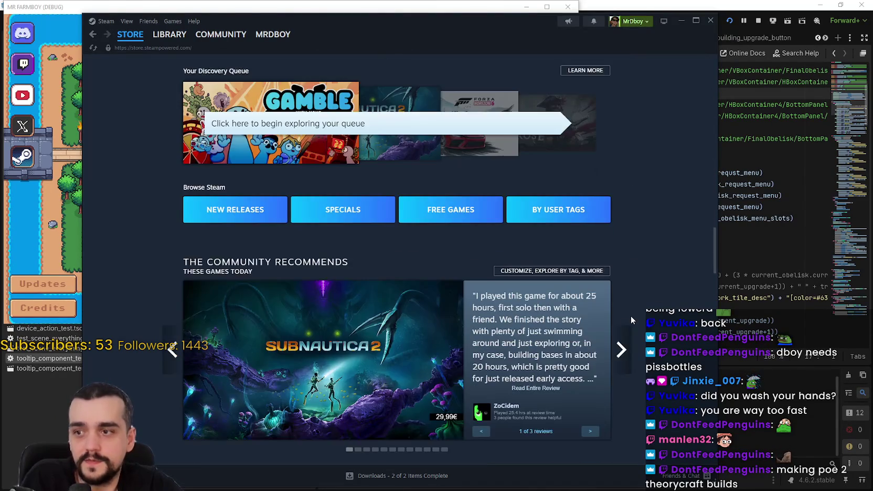
scroll(631, 327, "down", 5)
- Move the Steam window right, browse further store sections, and focus the store search
left_click_drag(466, 36, 535, 34)
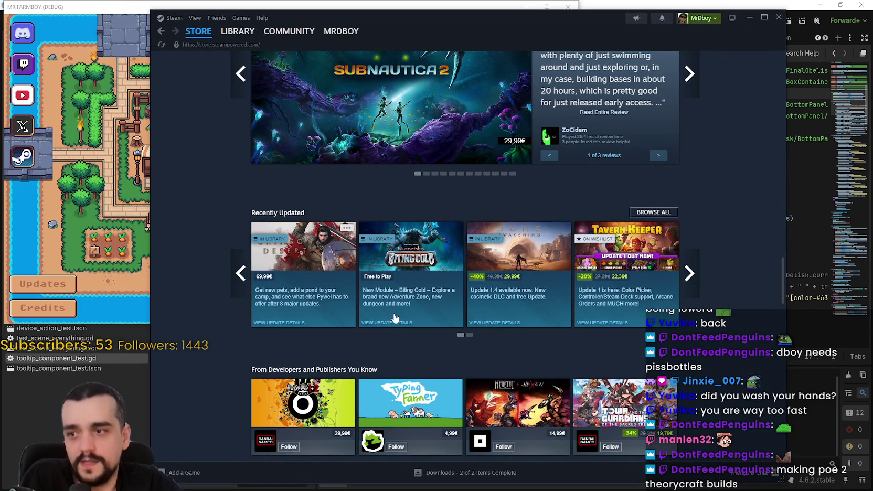
mouse_move(511, 308)
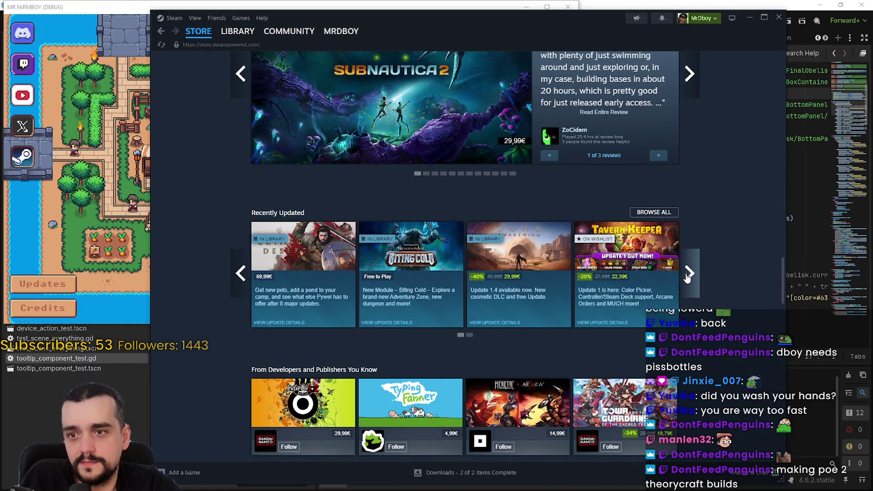
scroll(435, 209, "down", 8)
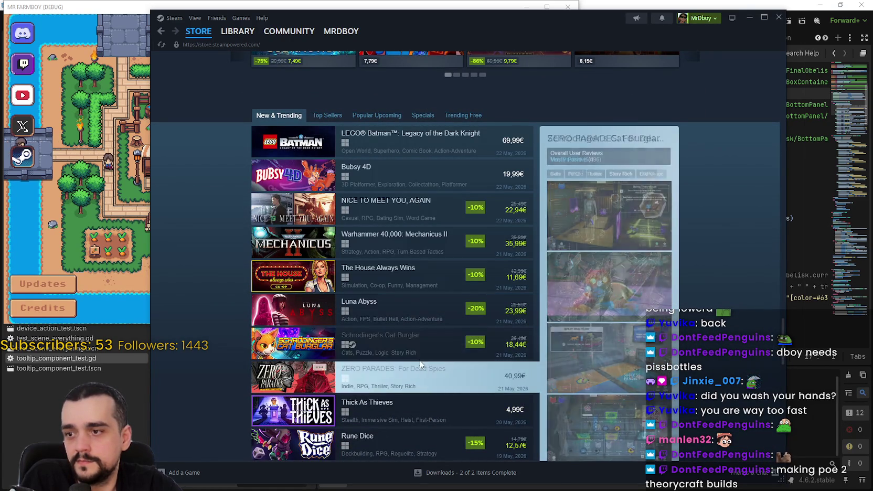
scroll(404, 299, "down", 3)
scroll(406, 293, "up", 3)
scroll(406, 294, "up", 10)
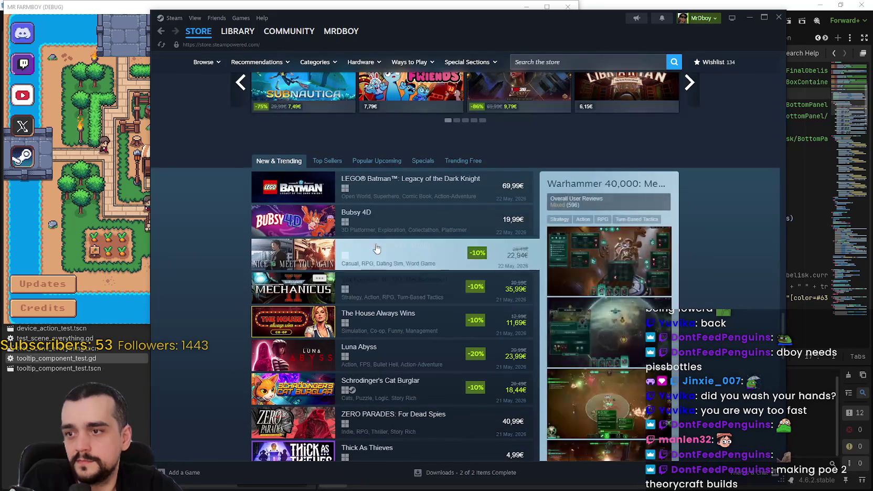
scroll(673, 144, "up", 10)
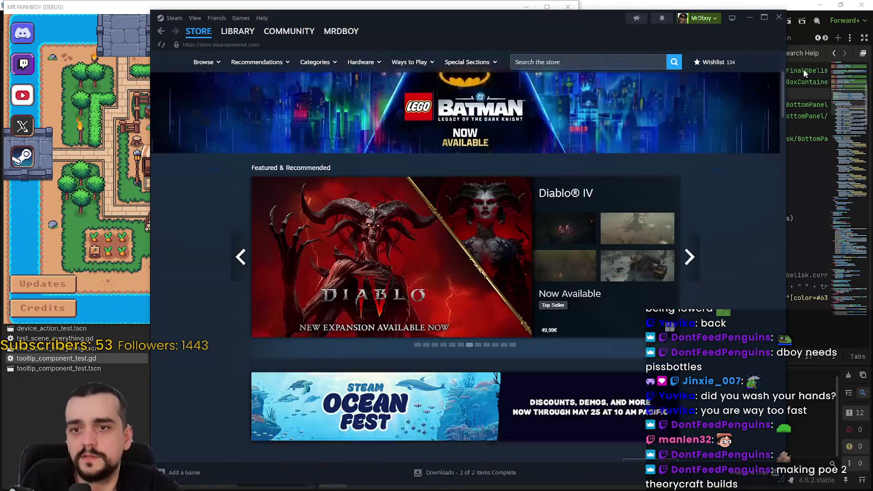
left_click(602, 60)
- Search 'Path of exile 2', open its store page, and open the ExileCon 2026 announcement
type("Path of exile 2")
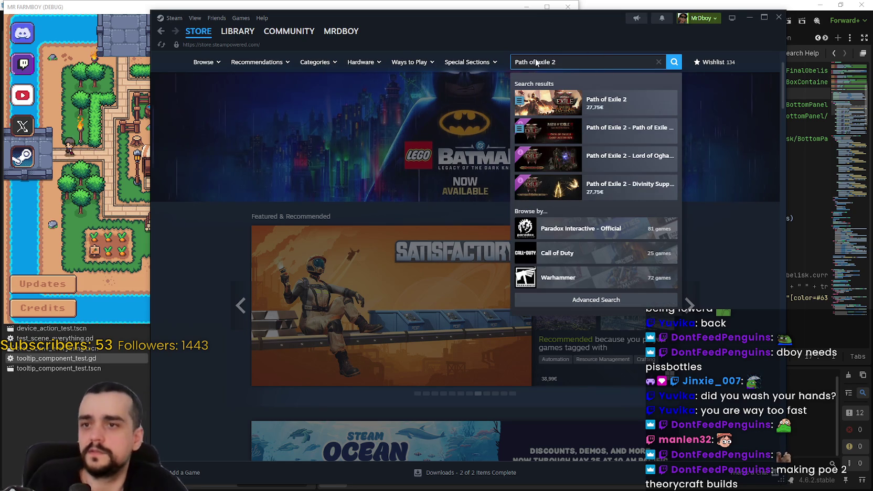
left_click(603, 103)
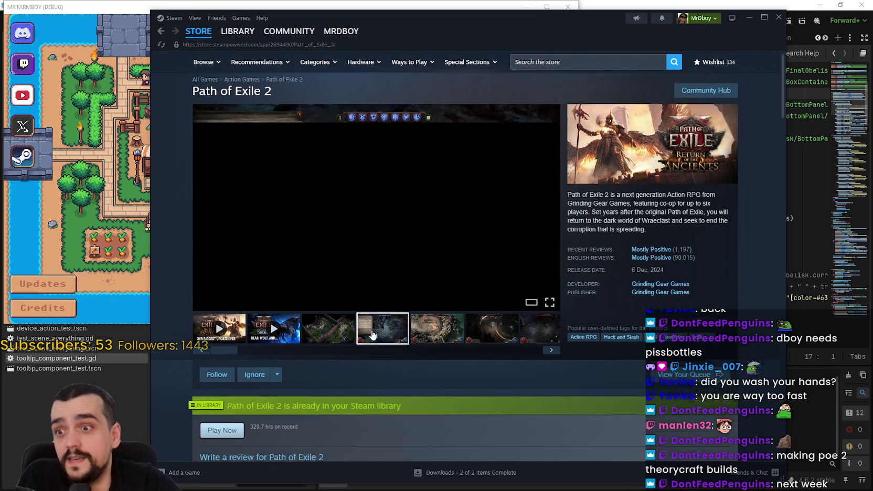
scroll(356, 322, "down", 10)
scroll(368, 329, "down", 10)
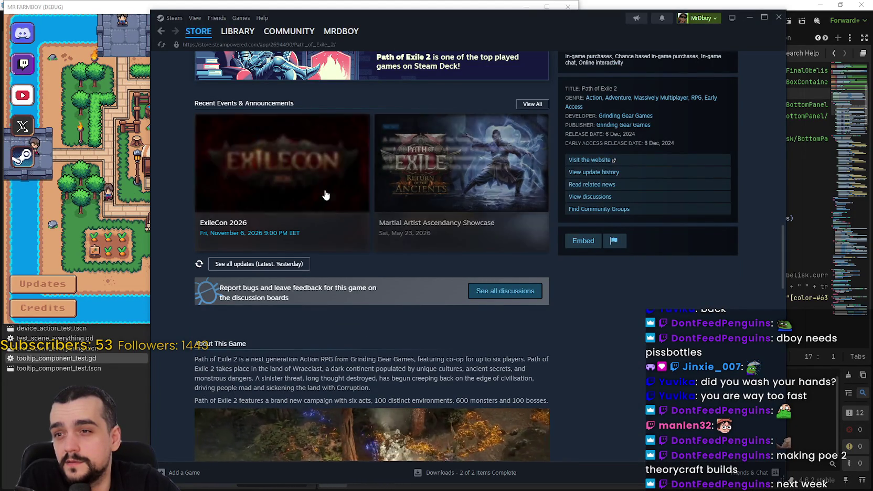
left_click(283, 174)
- Scroll through the Path of Exile 2 news posts down to the FAQ
scroll(472, 291, "down", 15)
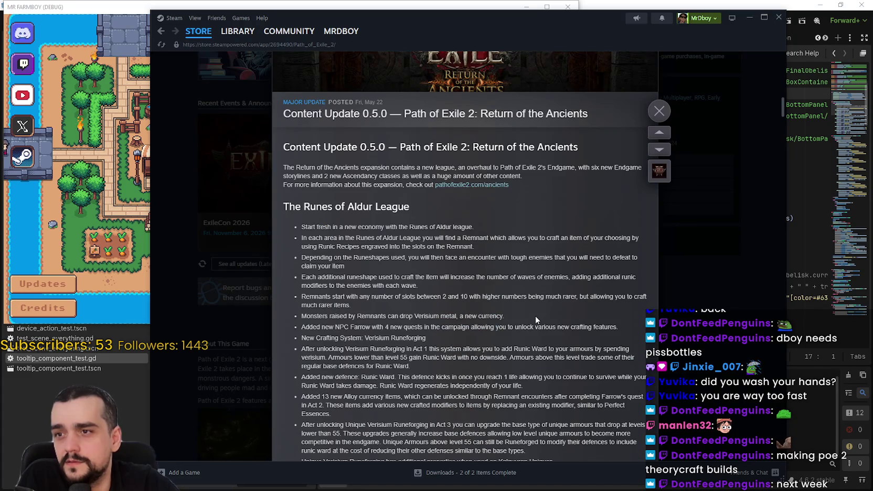
scroll(535, 314, "down", 15)
mouse_move(783, 137)
left_mouse_down()
mouse_move(791, 227)
mouse_move(775, 353)
mouse_move(784, 449)
left_mouse_up()
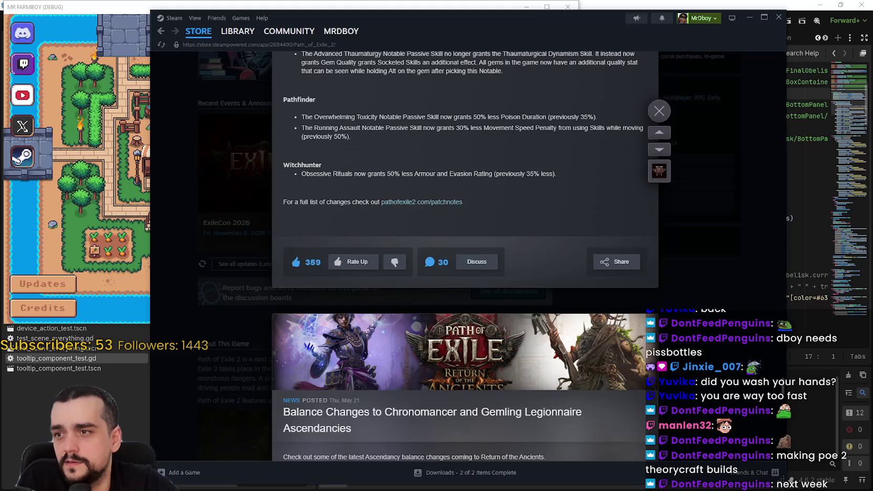
scroll(784, 446, "down", 3)
scroll(480, 287, "down", 9)
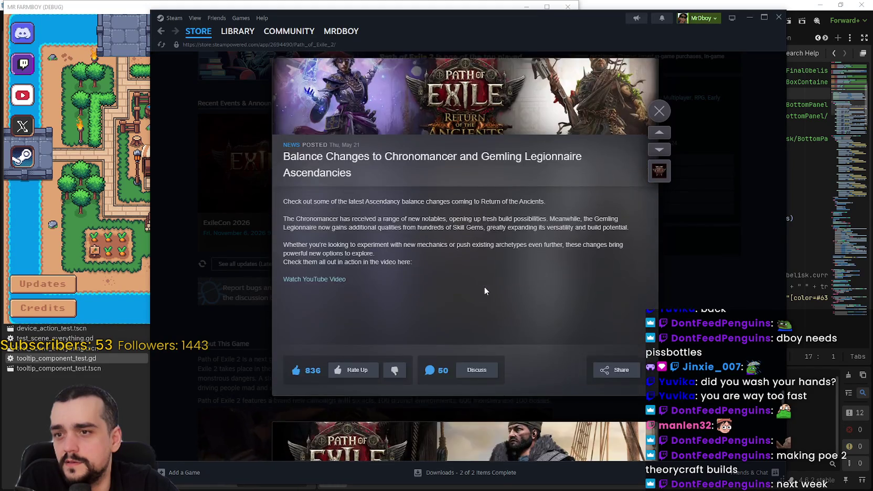
scroll(516, 299, "down", 10)
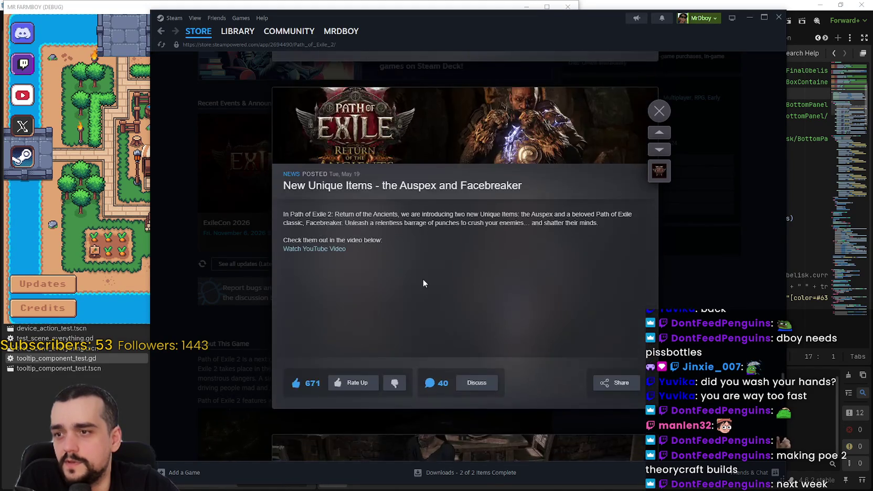
scroll(534, 277, "down", 15)
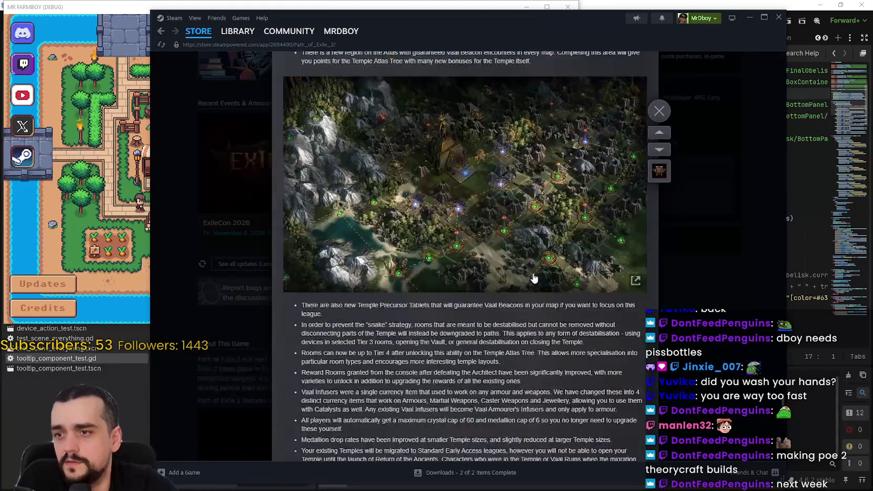
scroll(537, 270, "down", 15)
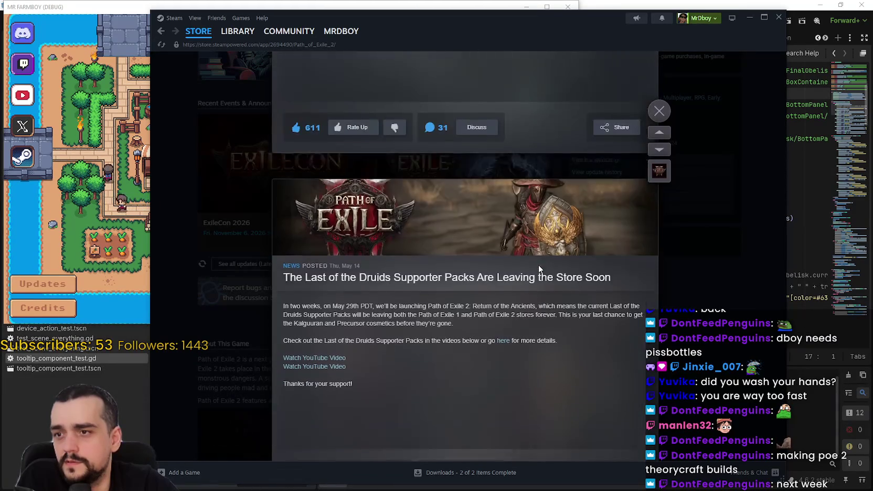
scroll(541, 258, "up", 5)
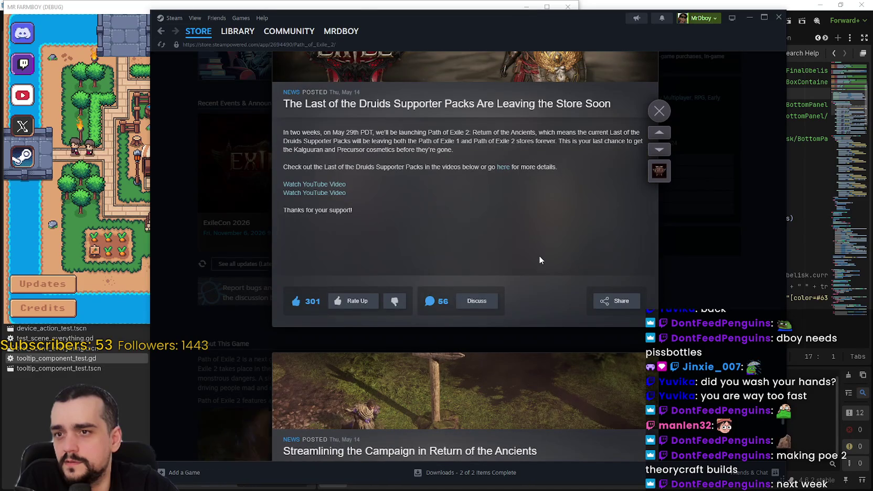
scroll(539, 258, "down", 5)
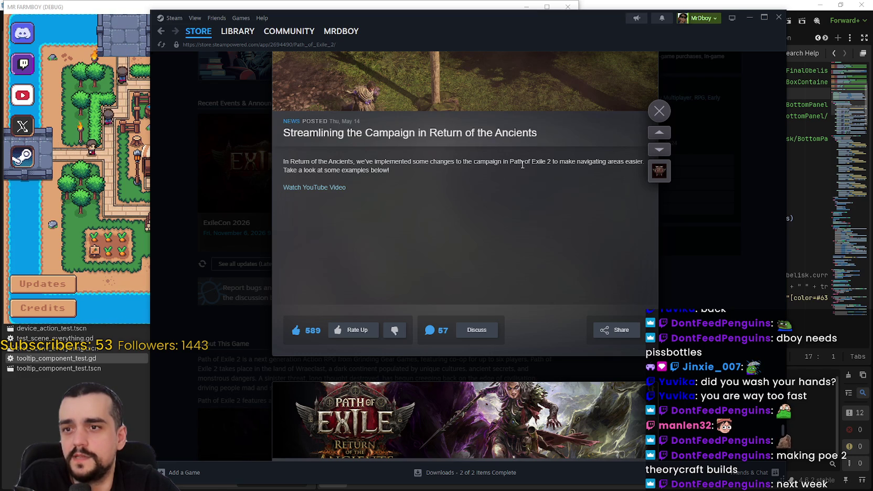
left_click_drag(388, 171, 291, 161)
scroll(414, 230, "up", 3)
scroll(493, 269, "down", 5)
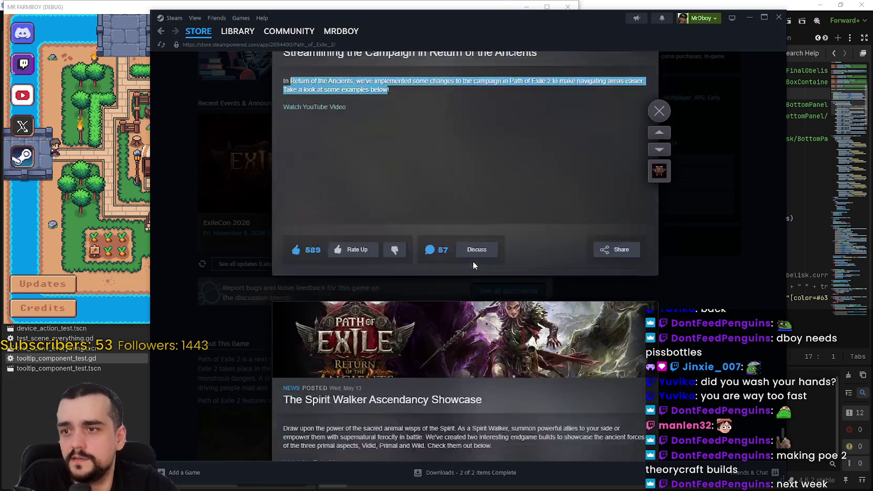
scroll(474, 267, "down", 10)
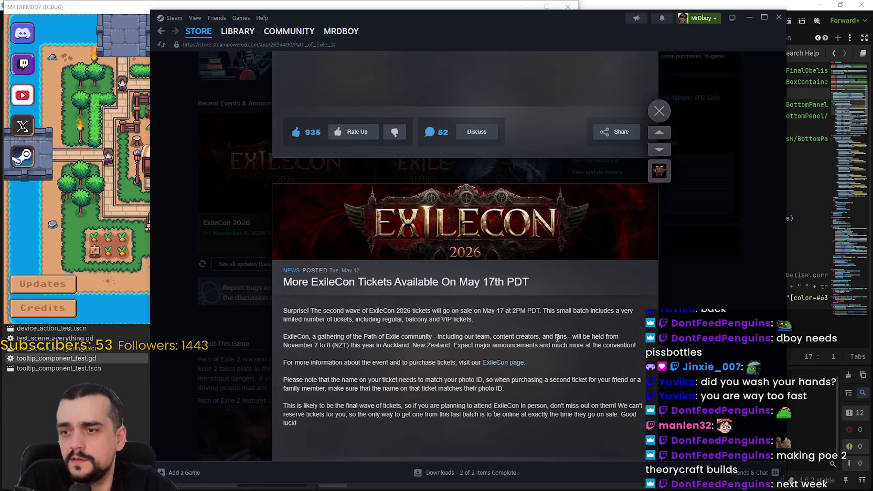
scroll(556, 327, "down", 10)
scroll(556, 324, "down", 3)
- Highlight the FAQ launch paragraph, narrowing the selection to the launch time and 'PDT'
mouse_move(287, 250)
left_mouse_down()
mouse_move(449, 266)
mouse_move(471, 251)
left_mouse_up()
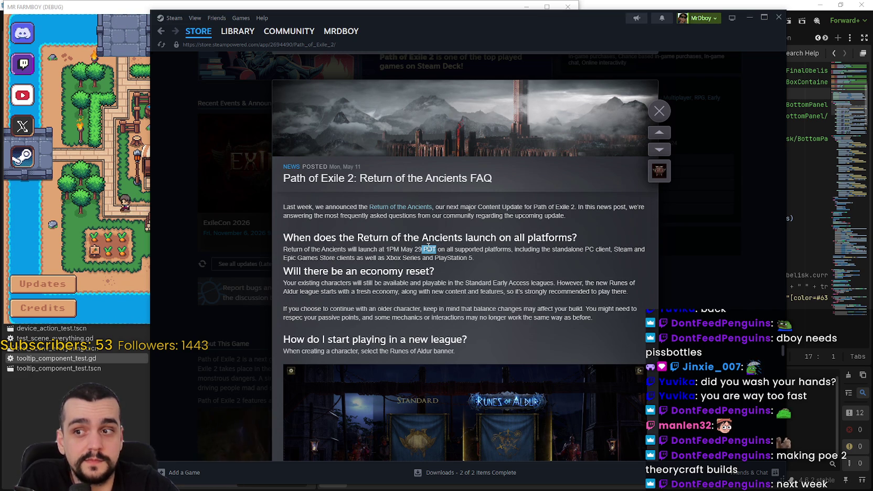
left_click_drag(425, 251, 433, 251)
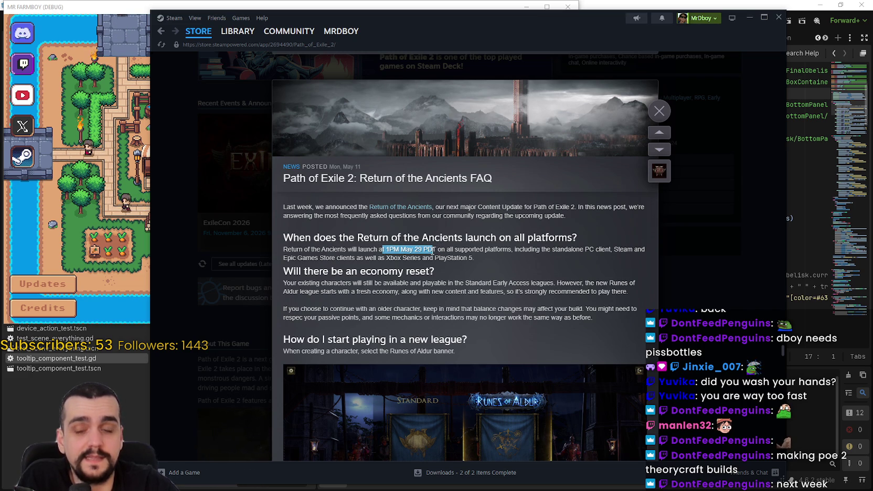
double_click(433, 251)
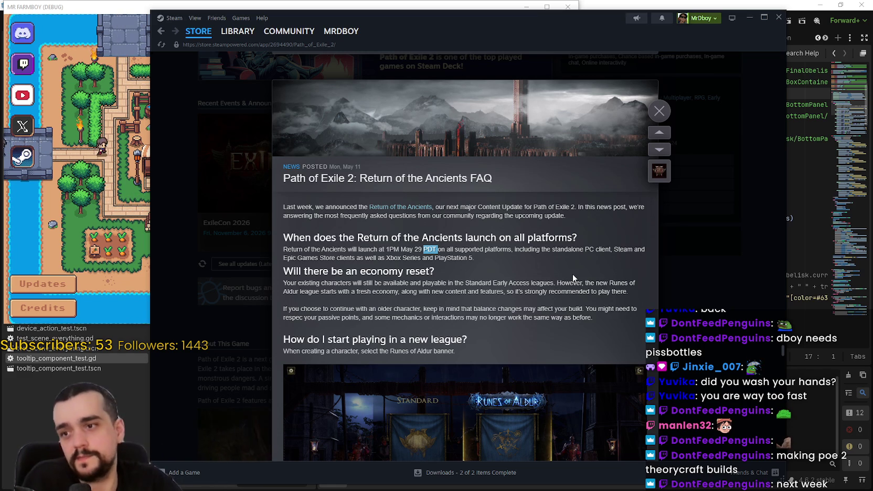
- Close the news overlay and scroll back up the store page
scroll(533, 277, "down", 8)
scroll(533, 277, "down", 9)
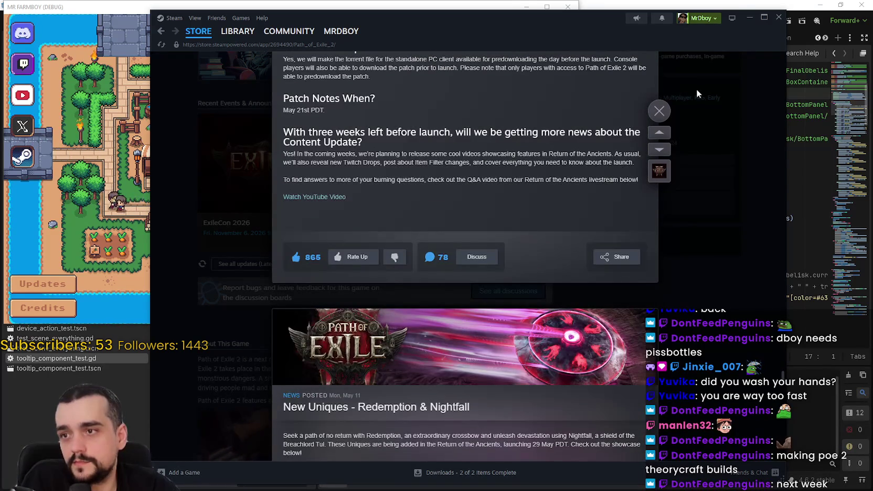
left_click(698, 93)
scroll(472, 357, "up", 1)
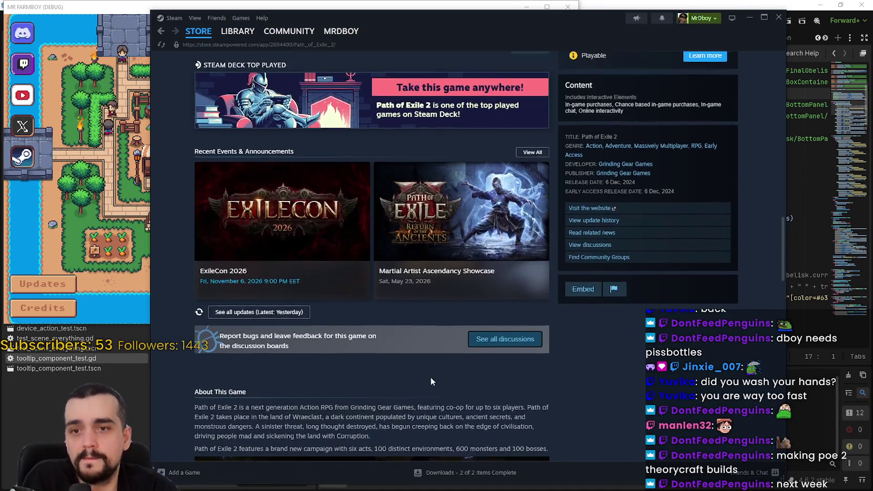
scroll(433, 362, "up", 6)
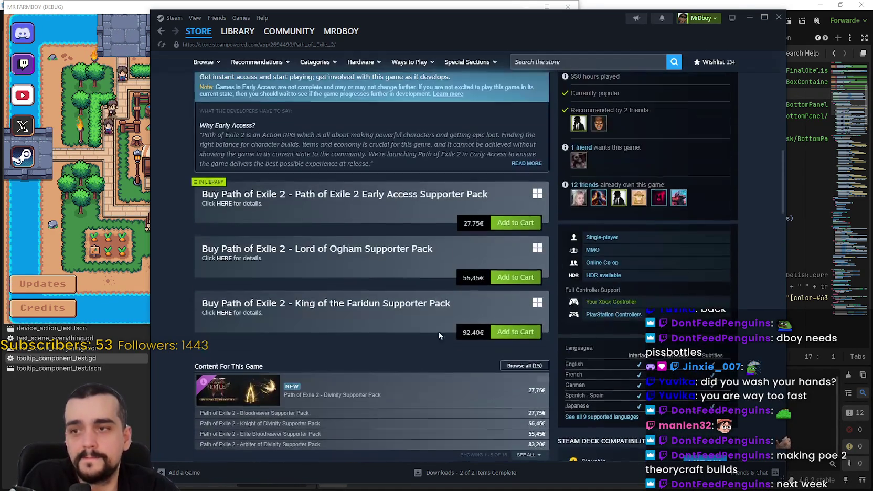
- Close Steam and create a new save game in The Endless mode
left_click(206, 38)
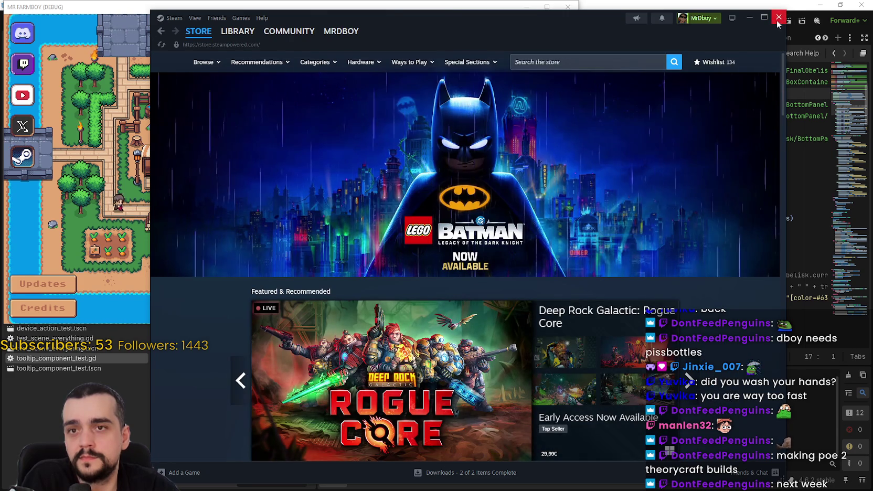
left_click(778, 17)
left_click(325, 148)
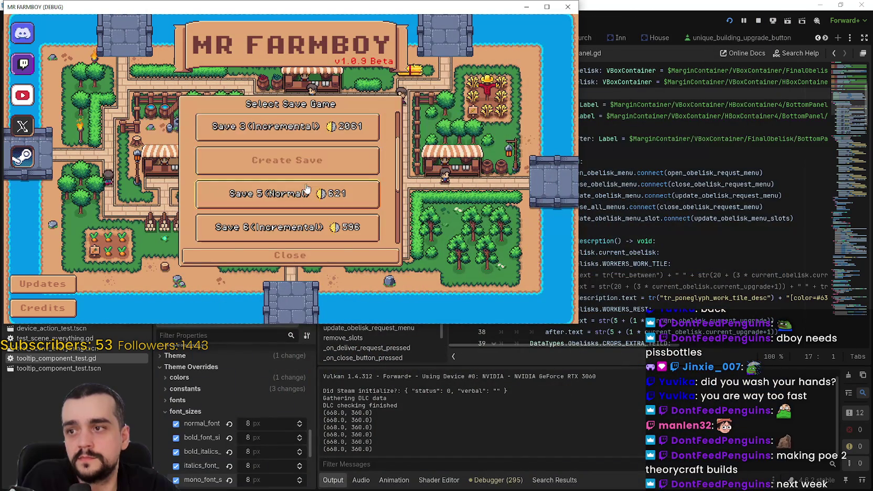
left_click(288, 157)
left_click(397, 195)
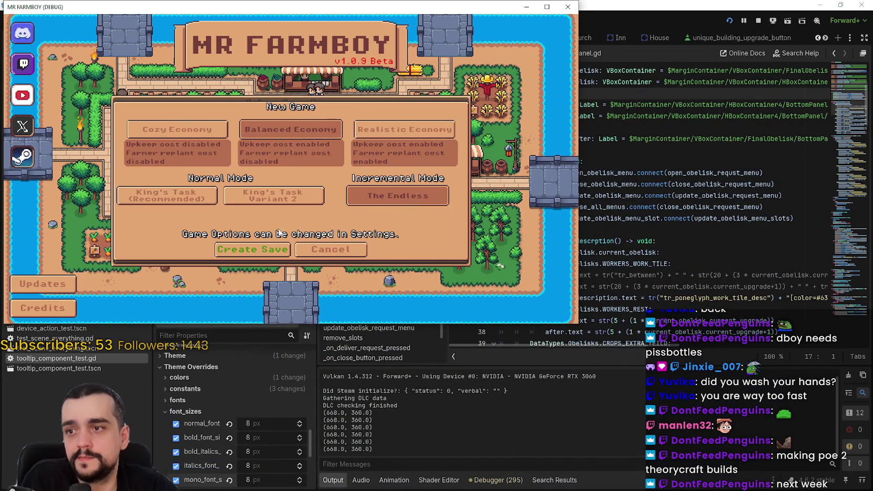
left_click(253, 249)
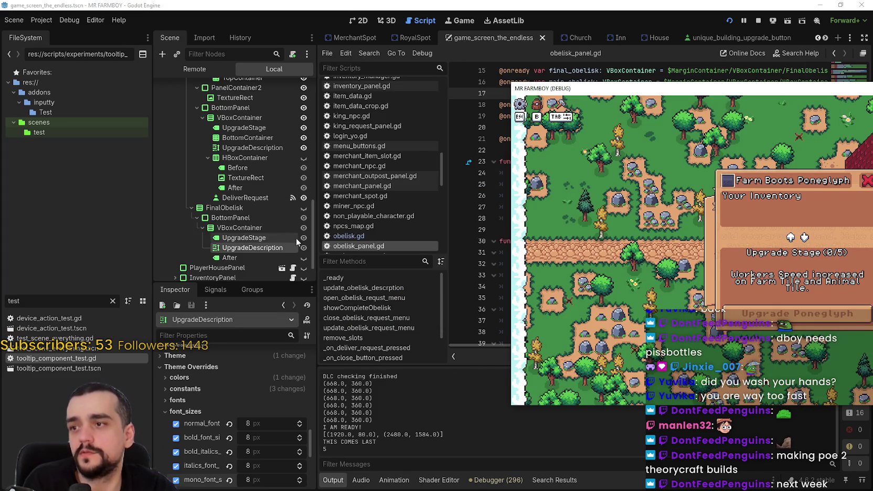
- Toggle the ObeliskPanel's visibility in the Godot scene tree
scroll(304, 189, "up", 3)
scroll(303, 152, "up", 6)
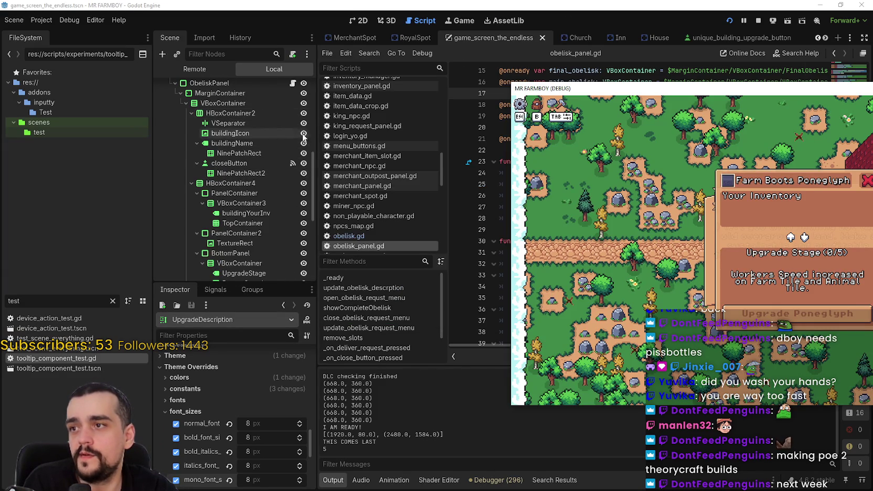
left_click(303, 83)
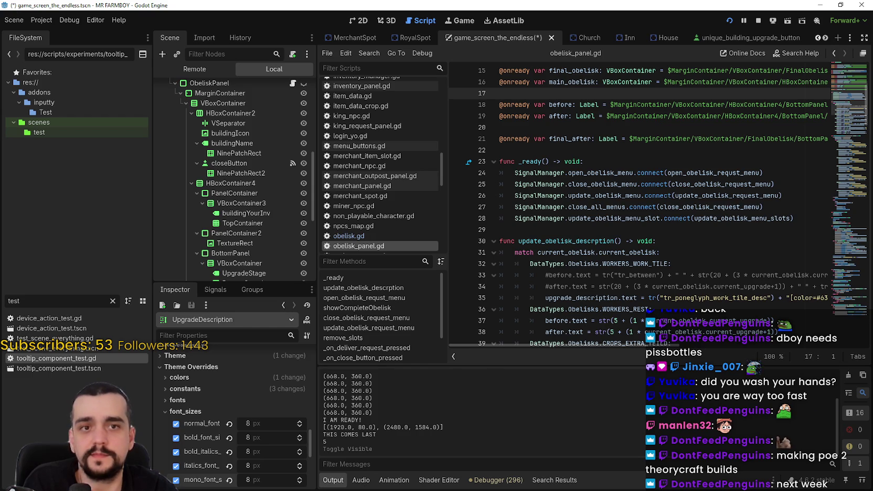
- Maximize the game, dismiss the intro, and walk the farmer north to open the poneglyph panel
key("alt+Tab")
left_click(703, 71)
left_click(436, 318)
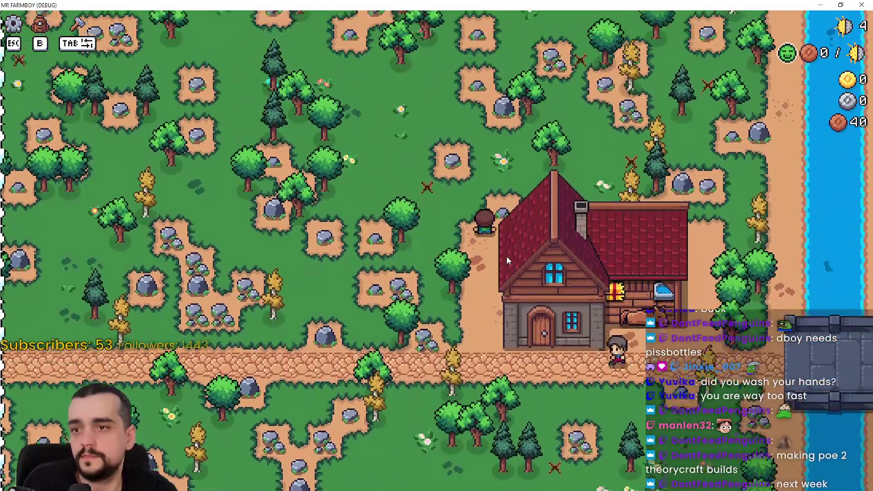
key("w")
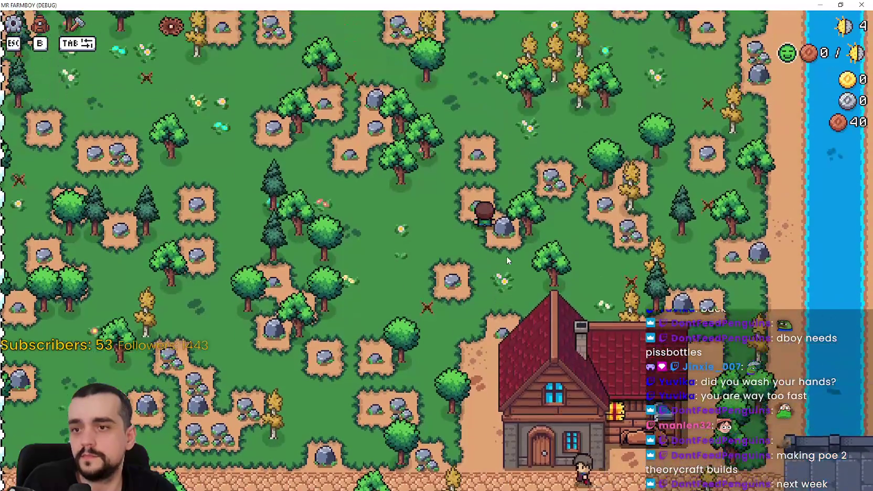
key("w")
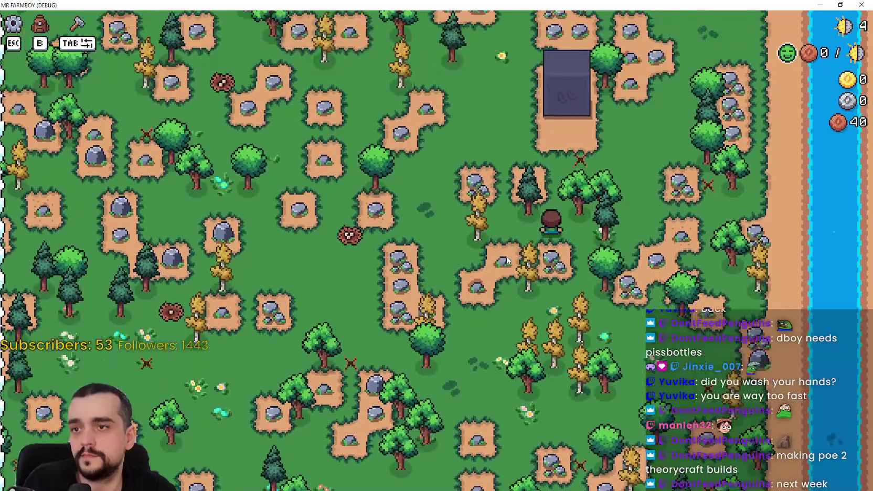
key("e")
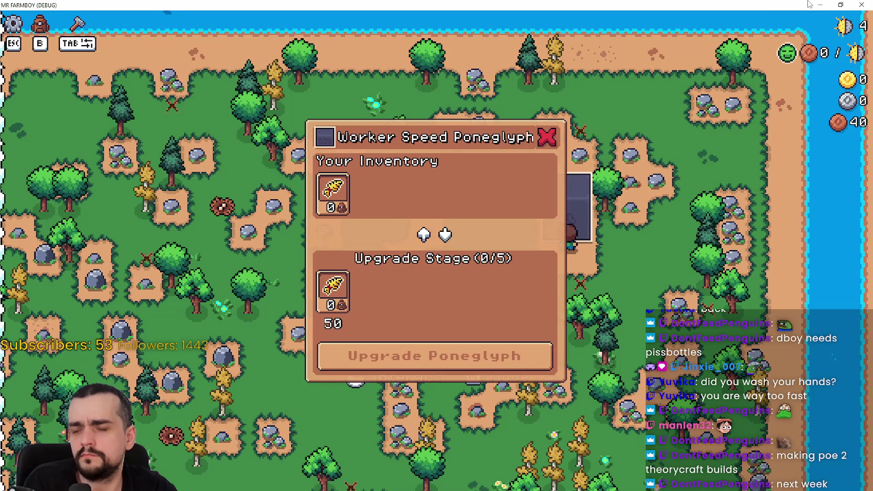
- Restore the game window, move it up and right, and return to the Godot editor
left_click(840, 4)
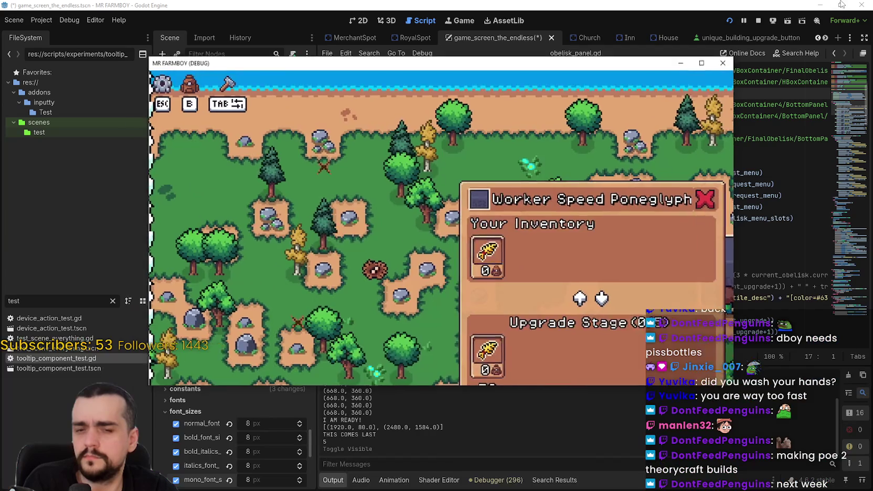
mouse_move(396, 66)
left_mouse_down()
mouse_move(557, 19)
mouse_move(484, 41)
left_mouse_up()
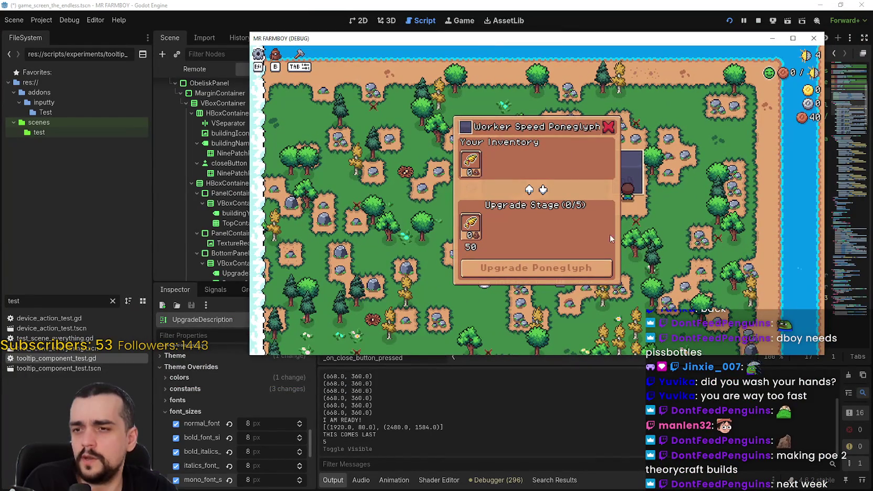
left_click(498, 425)
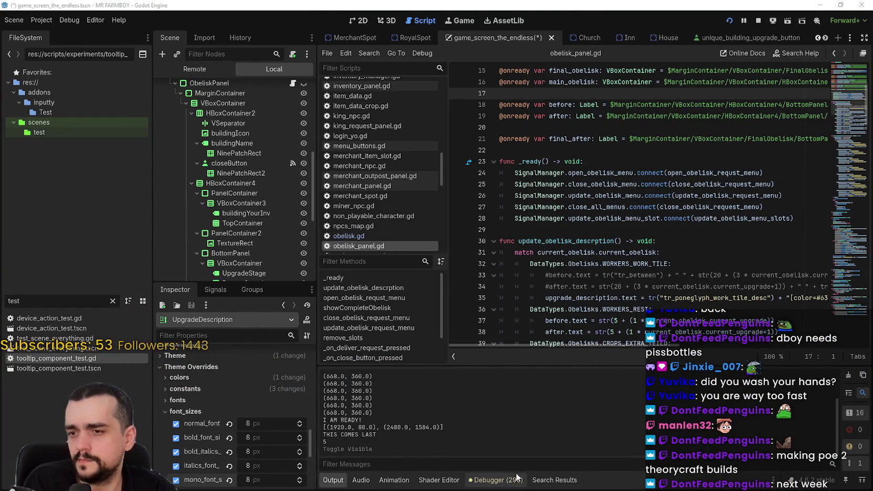
- Review the GDScript errors and the upgrade_description reference on line 35
left_click(498, 480)
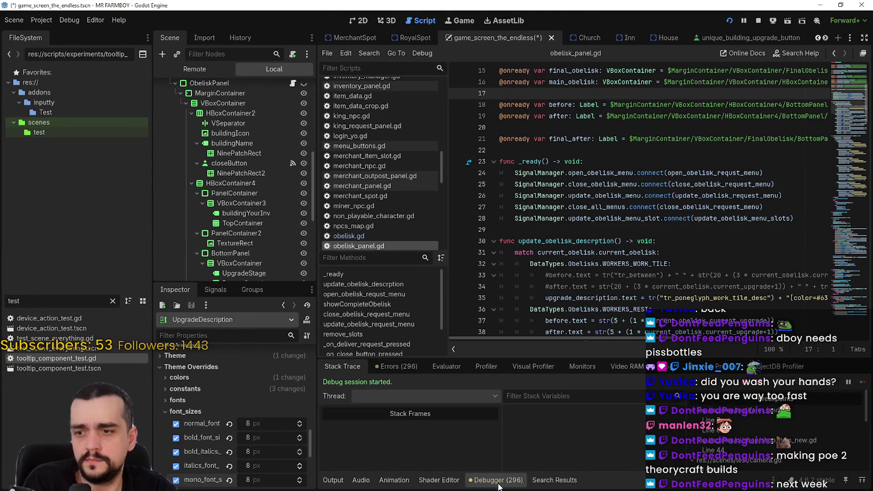
left_click(375, 366)
left_click_drag(869, 456, 869, 486)
scroll(637, 238, "up", 1)
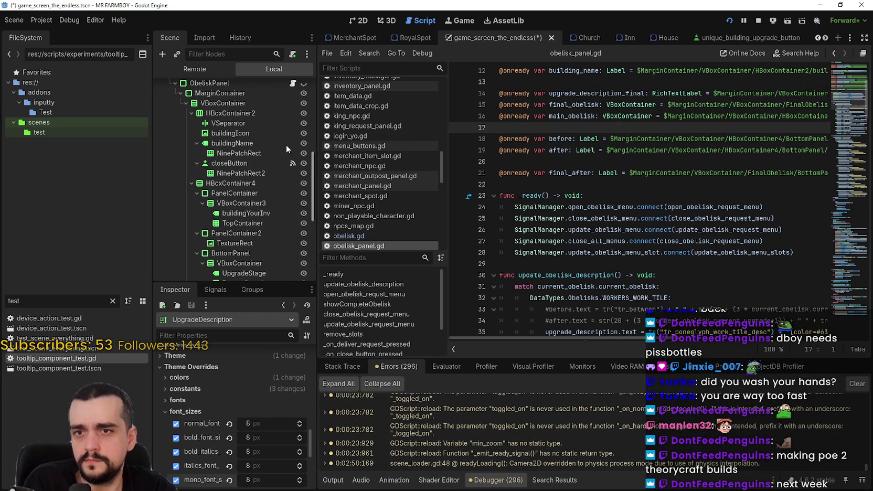
scroll(251, 173, "down", 3)
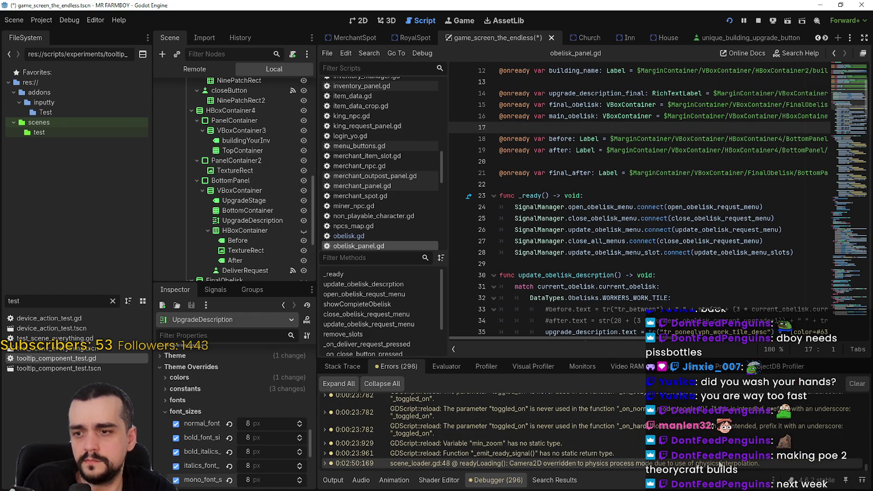
scroll(646, 227, "down", 3)
double_click(558, 230)
scroll(638, 221, "up", 6)
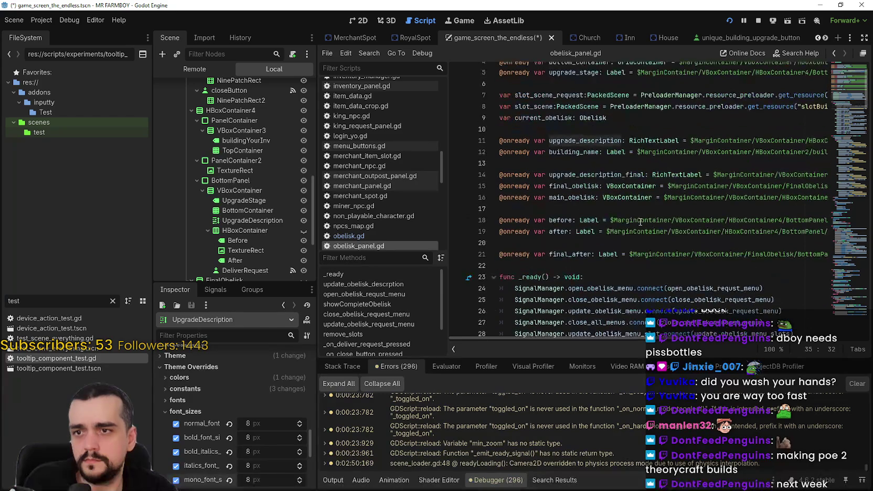
mouse_move(605, 338)
left_mouse_down()
mouse_move(807, 340)
mouse_move(604, 340)
left_mouse_up()
scroll(293, 210, "down", 3)
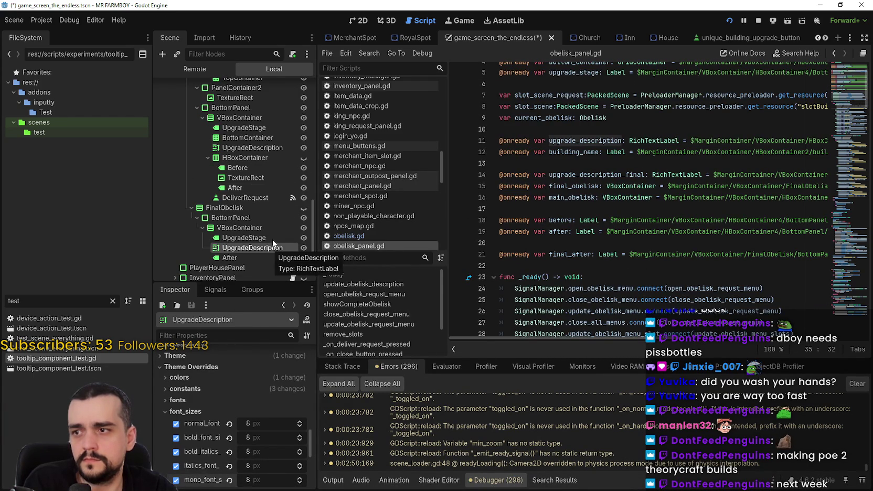
- Select the upper UpgradeDescription node and raise its Layout minimum height to about 45 px
left_click(266, 149)
scroll(632, 290, "down", 2)
scroll(632, 290, "down", 3)
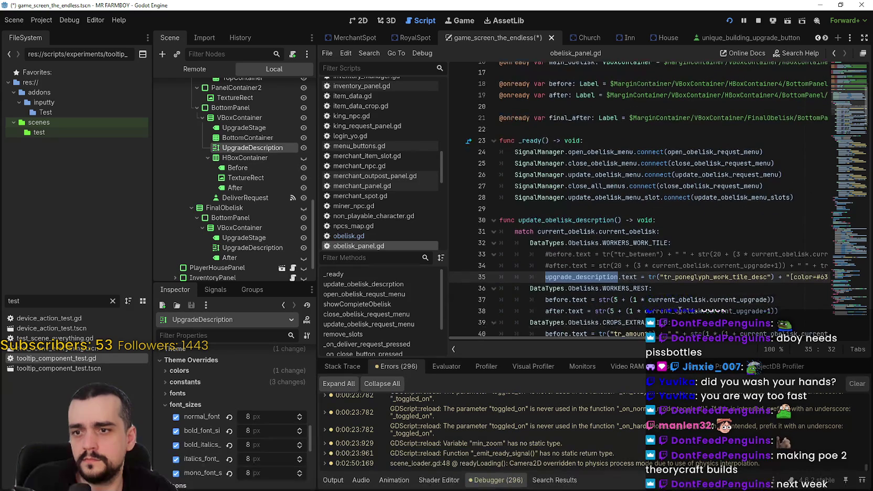
left_click_drag(669, 343, 861, 350)
scroll(241, 461, "up", 5)
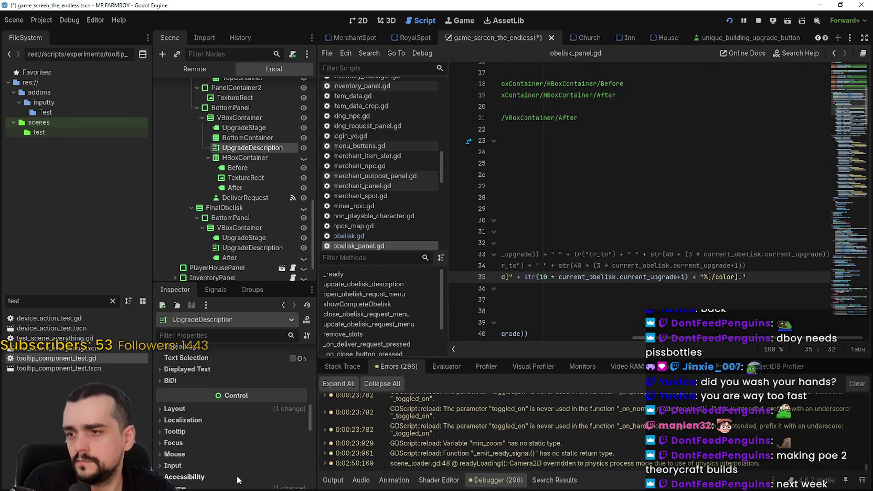
scroll(241, 477, "up", 8)
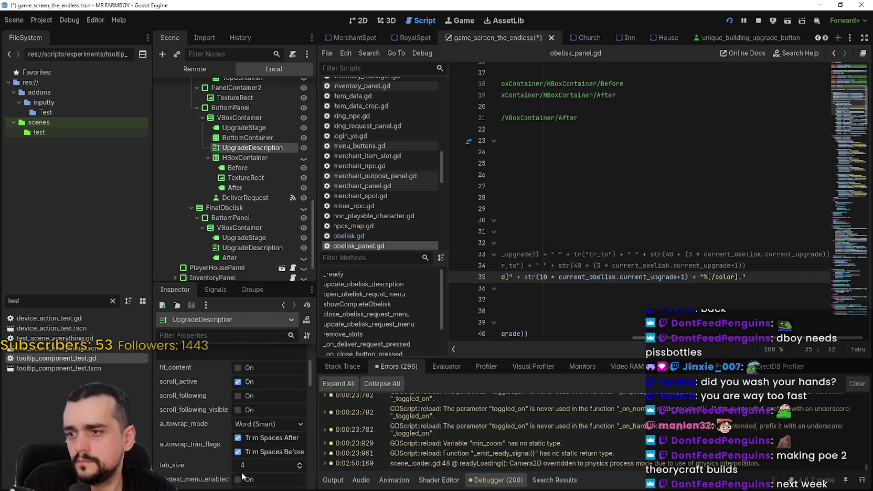
scroll(242, 476, "down", 8)
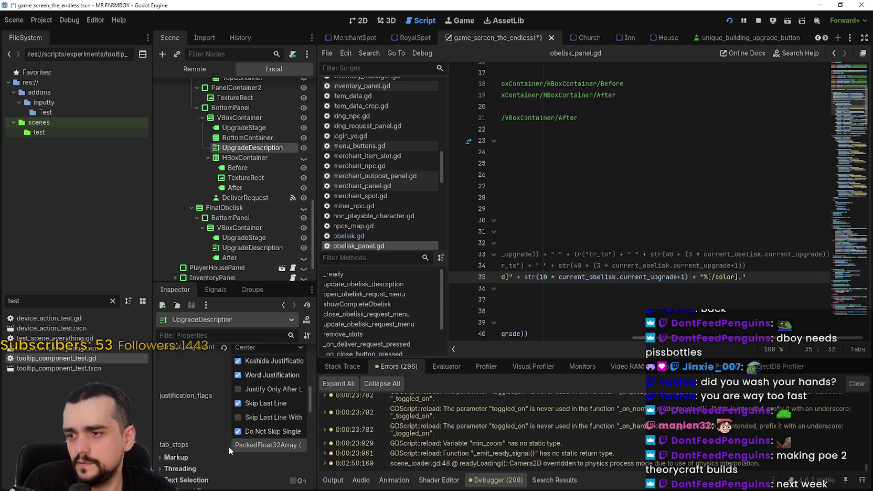
scroll(229, 446, "down", 3)
left_click(204, 427)
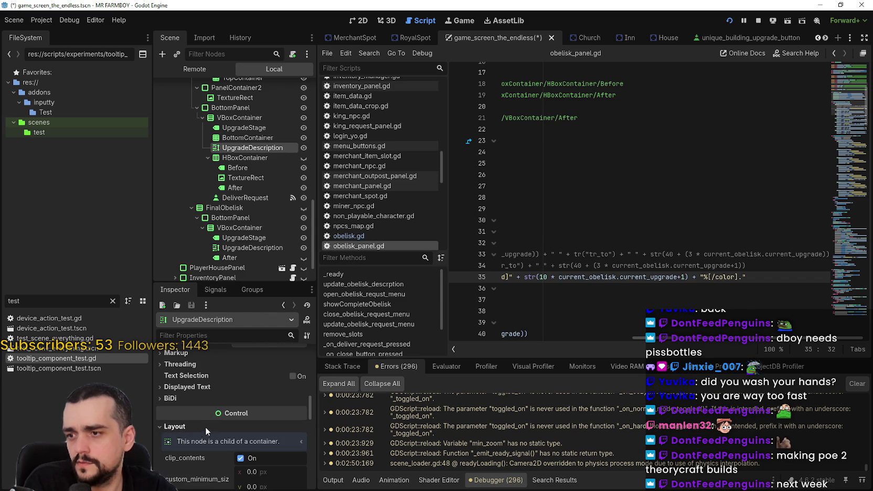
scroll(205, 427, "down", 1)
scroll(204, 424, "down", 2)
left_click_drag(251, 419, 272, 415)
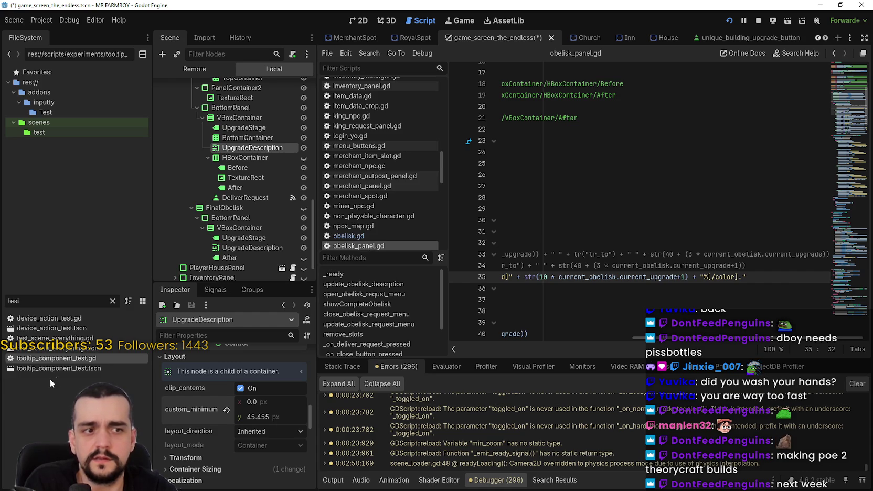
- Enable bbcode on the description label and switch to the 2D view
scroll(261, 431, "down", 5)
scroll(260, 425, "down", 5)
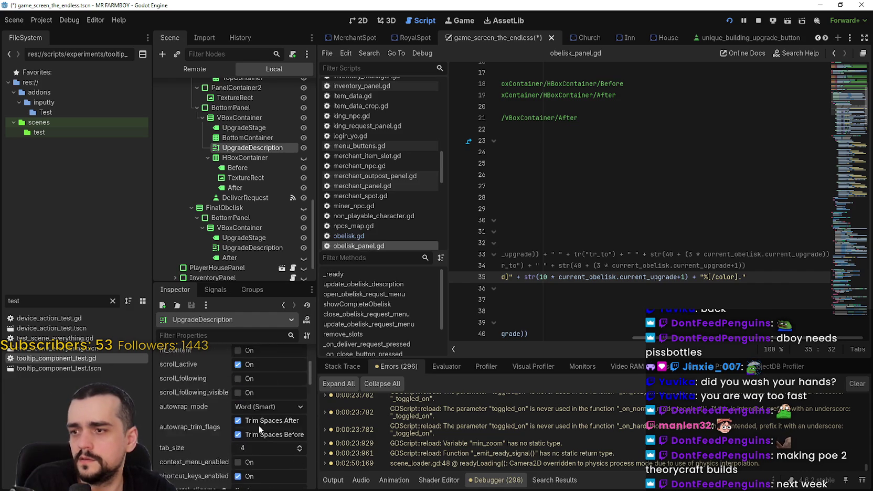
left_click(247, 370)
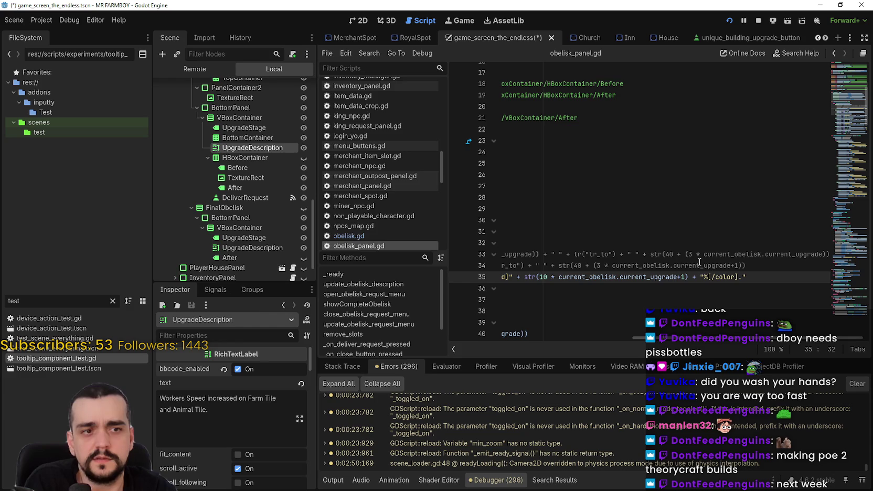
scroll(259, 415, "down", 5)
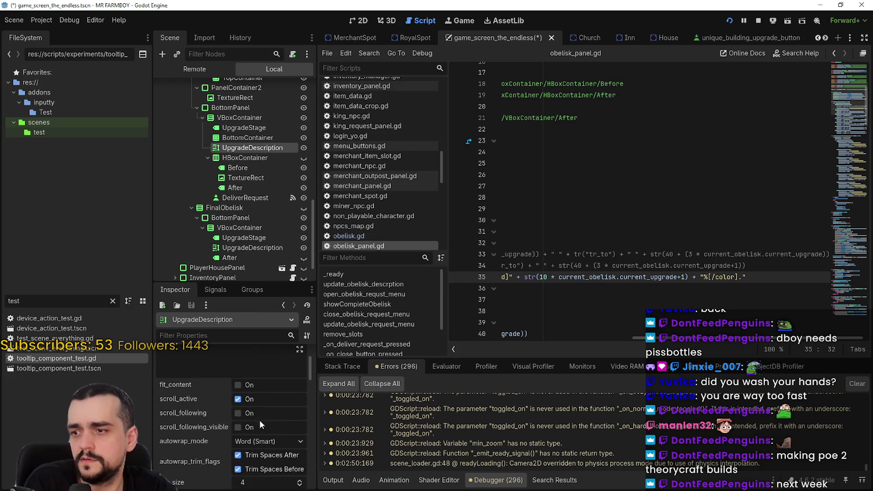
left_click(361, 22)
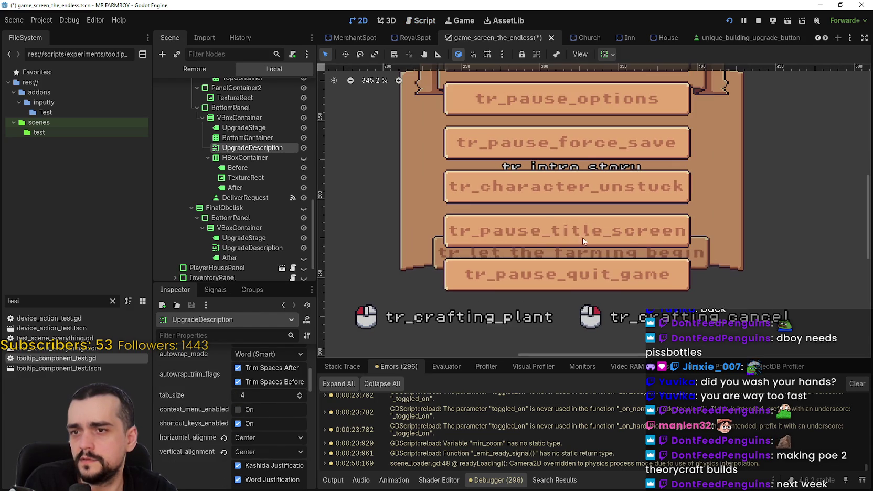
- Show the Obelisk upgrade panel on the canvas and scroll to the Layout properties
scroll(302, 185, "up", 5)
scroll(302, 185, "up", 4)
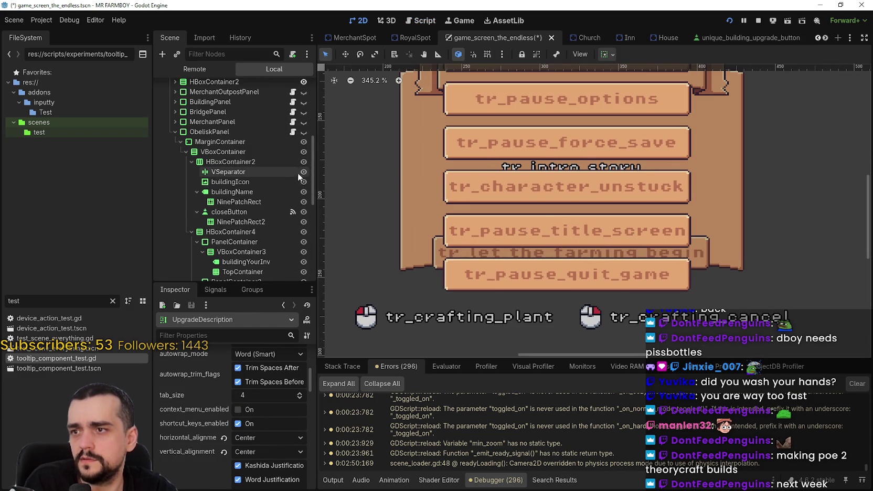
left_click(303, 132)
scroll(640, 236, "down", 2)
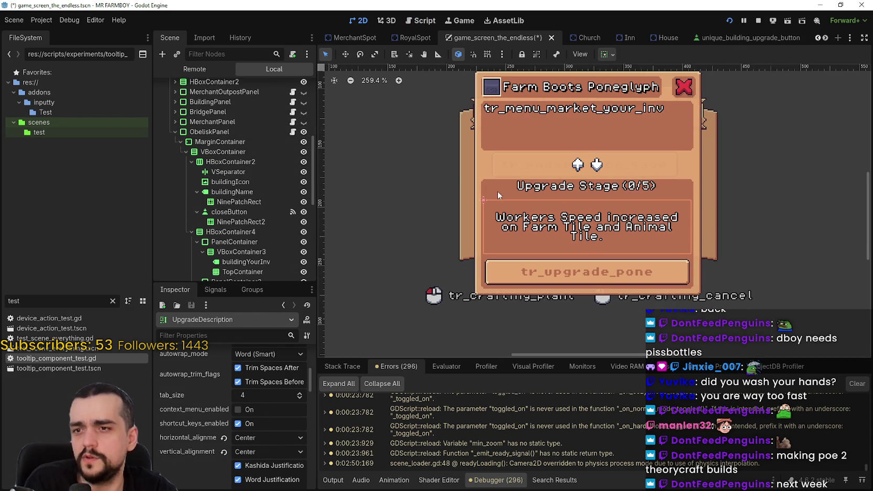
scroll(272, 391, "down", 5)
scroll(309, 419, "down", 3)
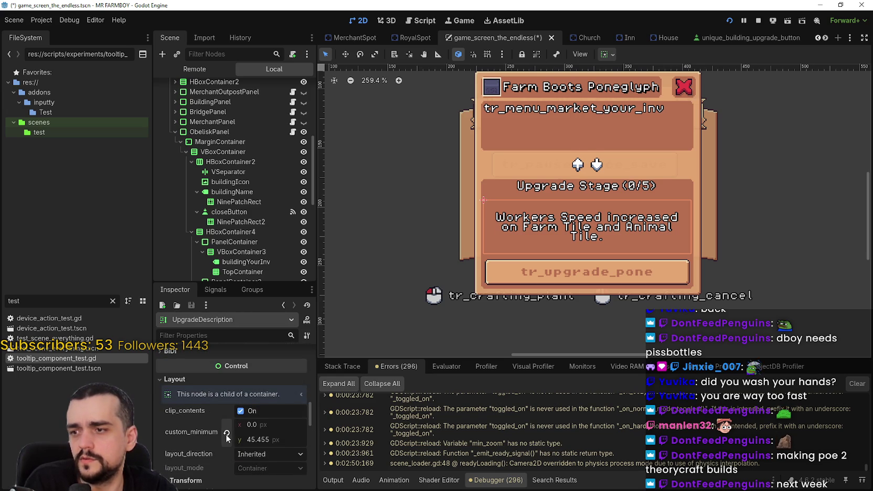
mouse_move(225, 433)
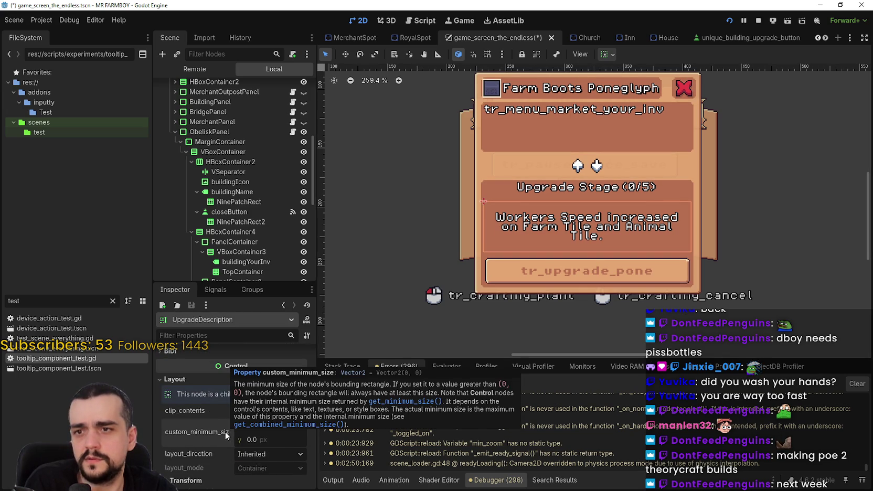
scroll(259, 251, "up", 3)
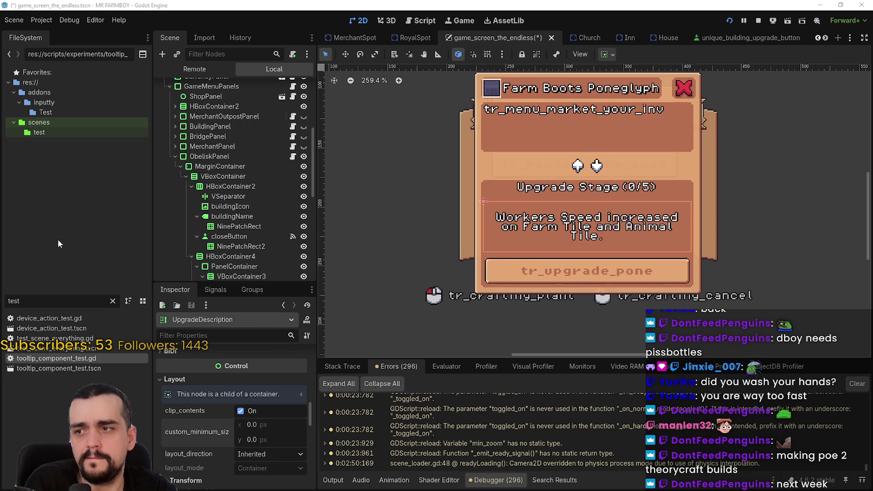
- Enter 45 as the UpgradeDescription minimum height and run the game with F5
left_click_drag(247, 442, 257, 442)
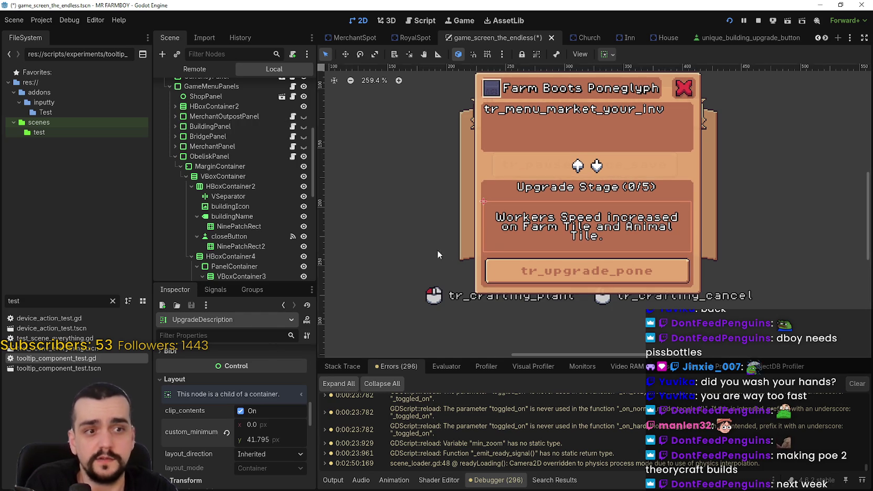
left_click(266, 444)
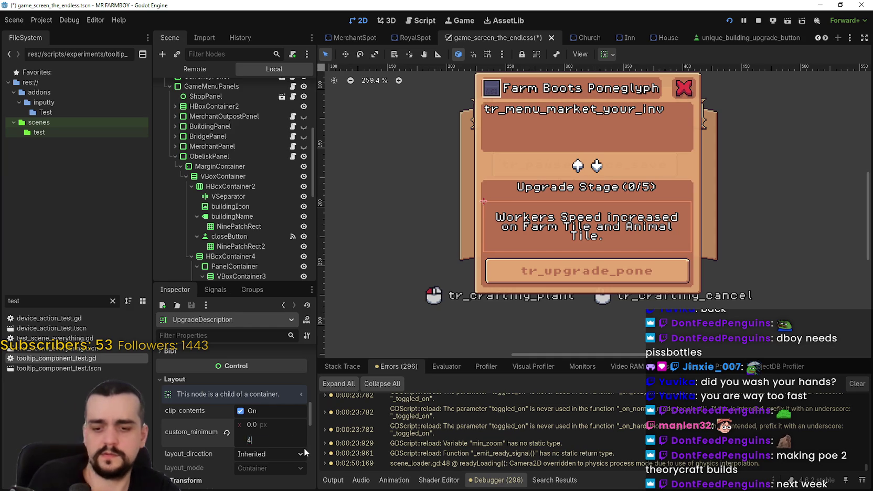
type("45")
key("Return")
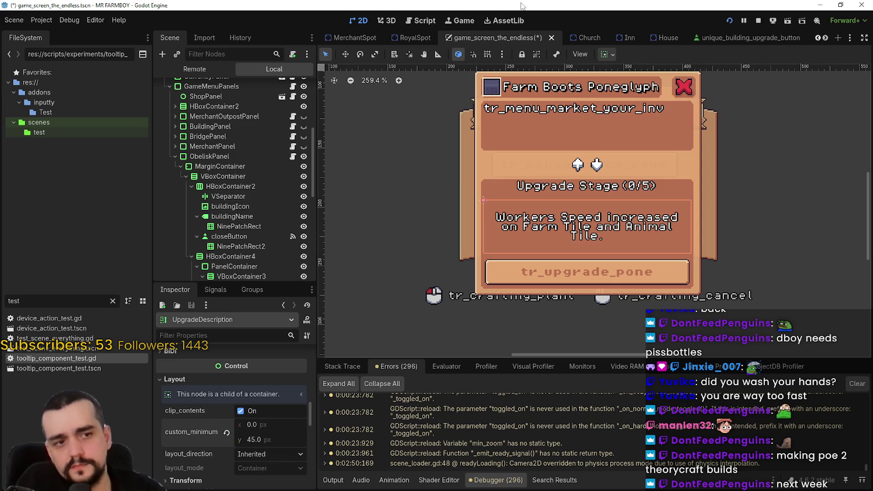
key("F5")
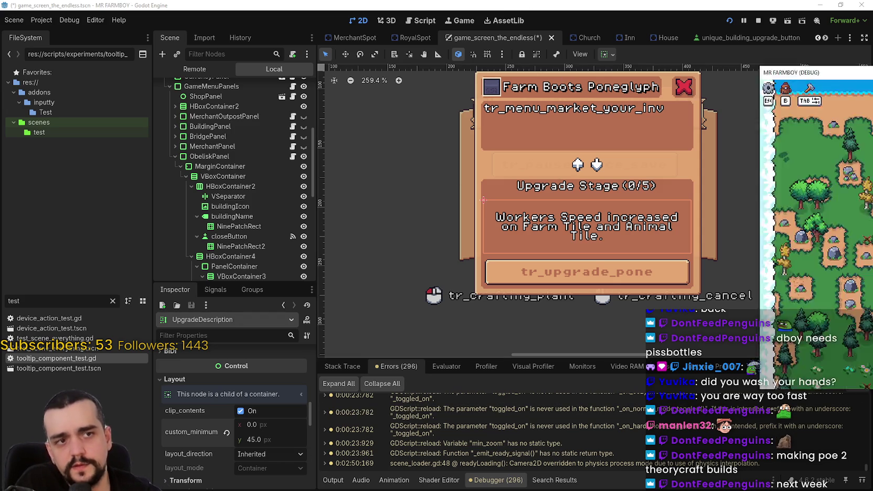
- Maximize the game to inspect the wrapped Worker Speed description, then minimize it back to the editor
left_click(737, 46)
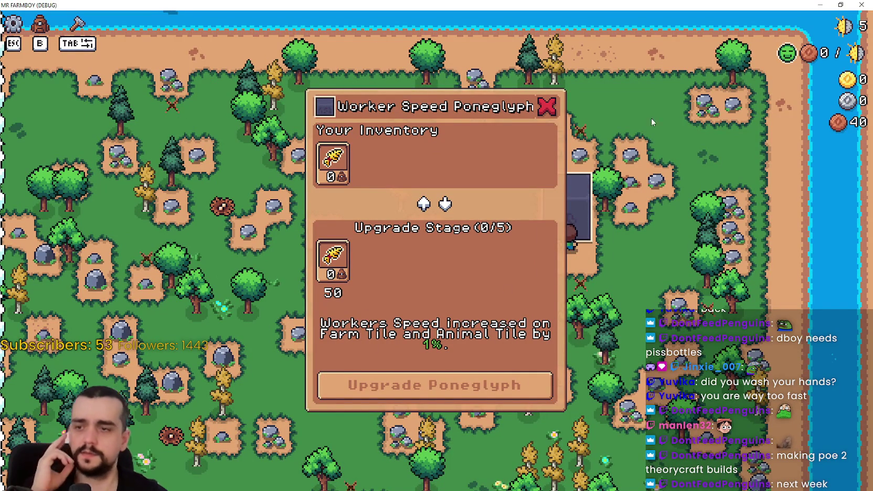
key("super+Down")
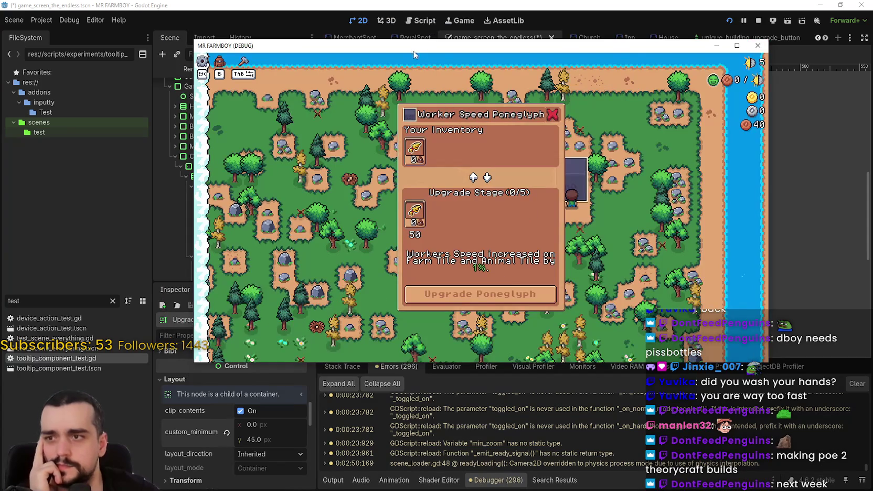
key("super+Down")
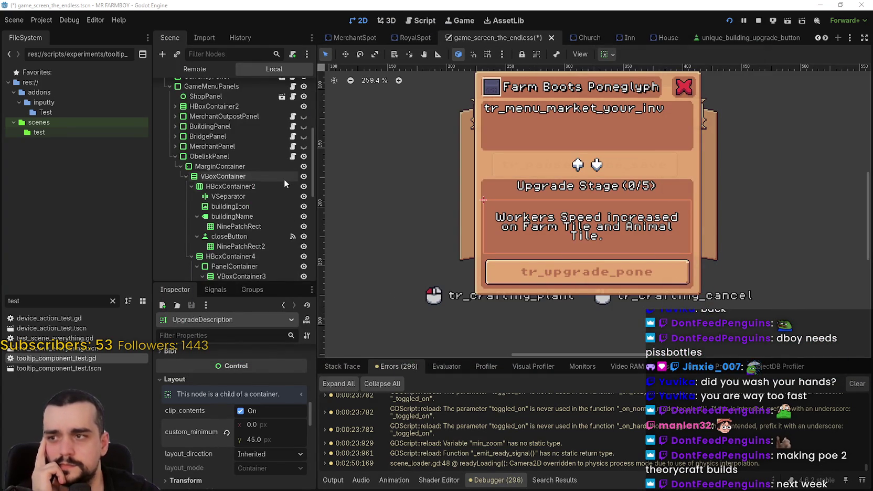
scroll(284, 178, "up", 2)
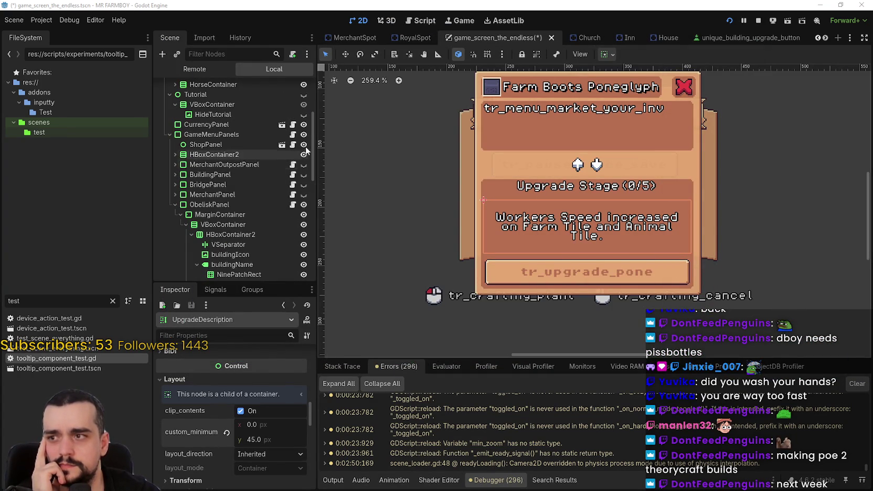
scroll(285, 216, "down", 3)
scroll(285, 216, "down", 5)
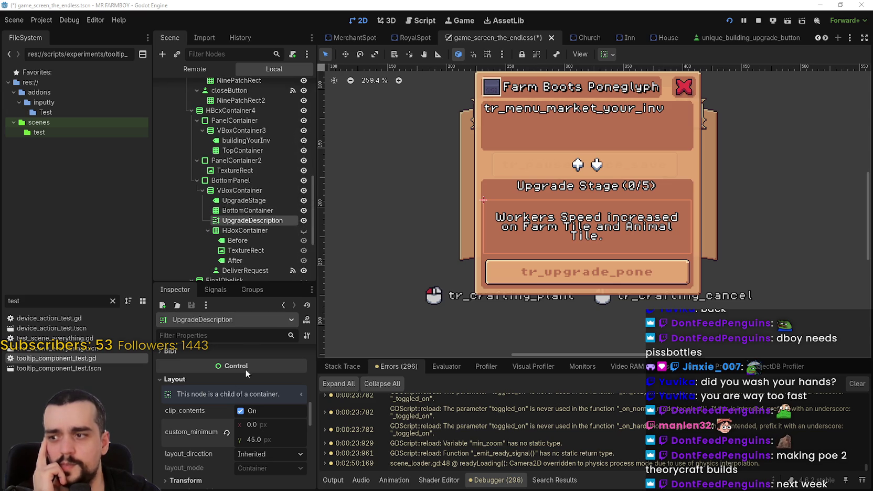
scroll(257, 399, "down", 5)
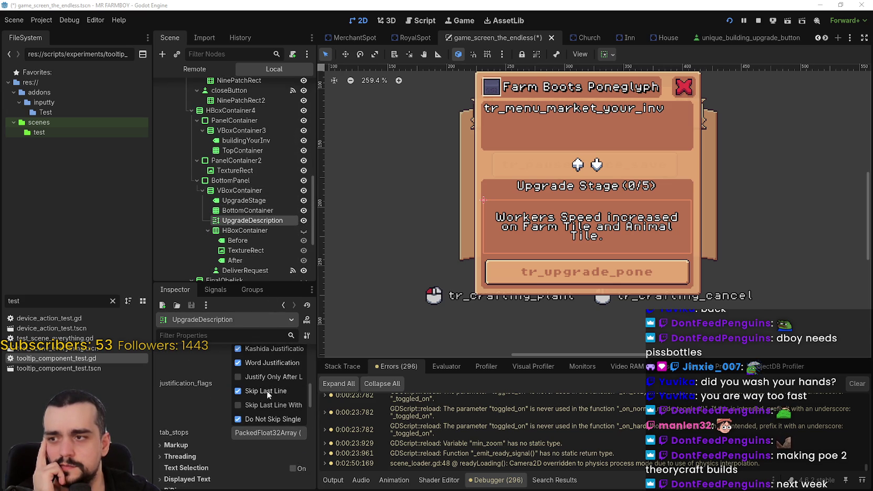
scroll(305, 379, "up", 3)
scroll(310, 385, "down", 2)
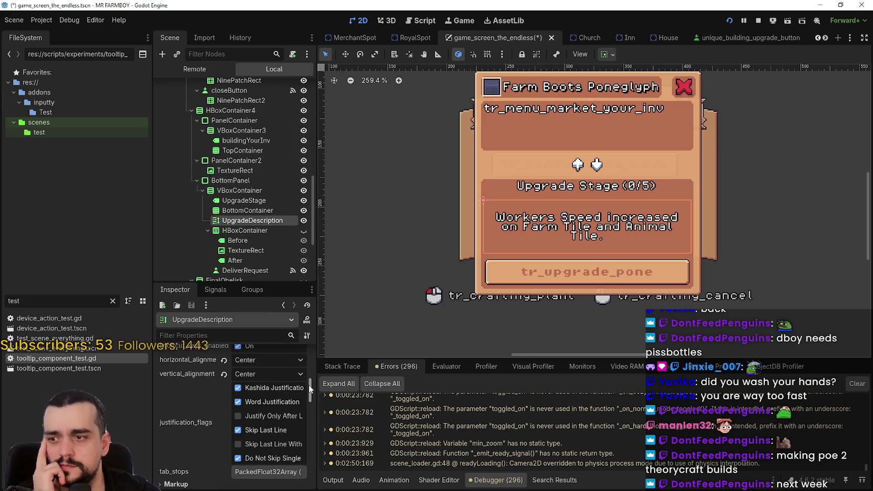
left_click_drag(318, 380, 396, 380)
scroll(367, 414, "up", 2)
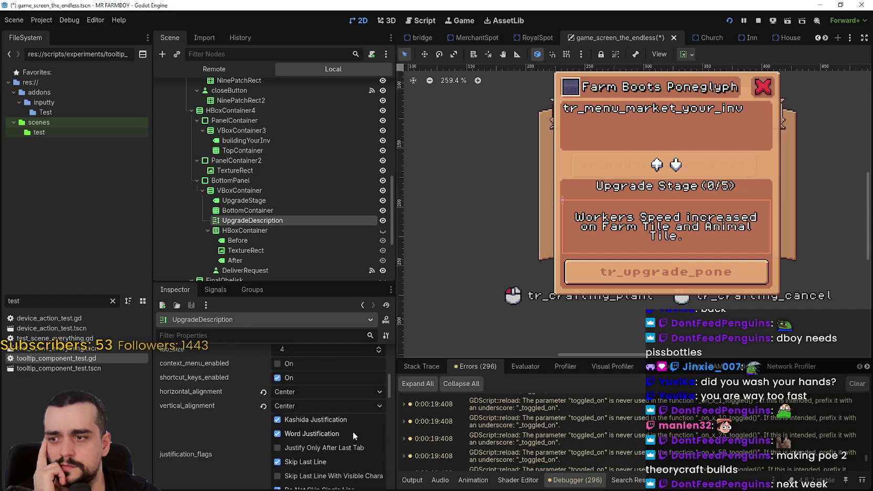
scroll(350, 420, "up", 6)
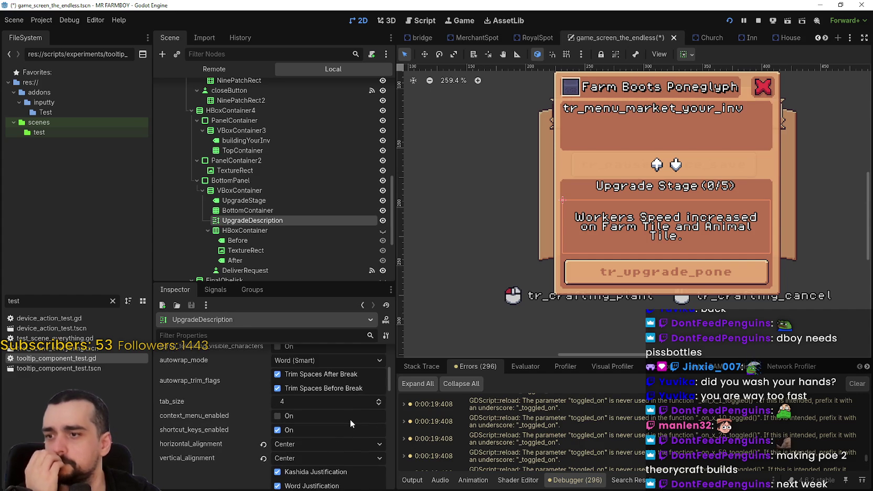
left_click(349, 412)
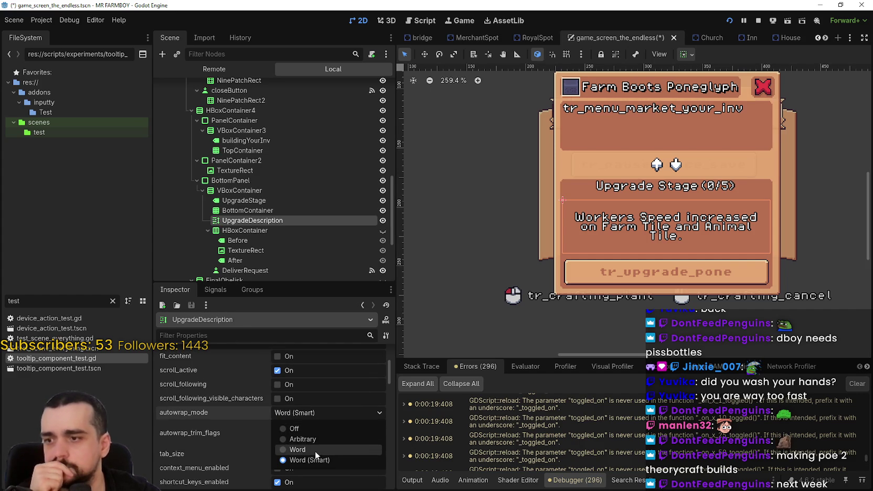
left_click(315, 451)
left_click(316, 412)
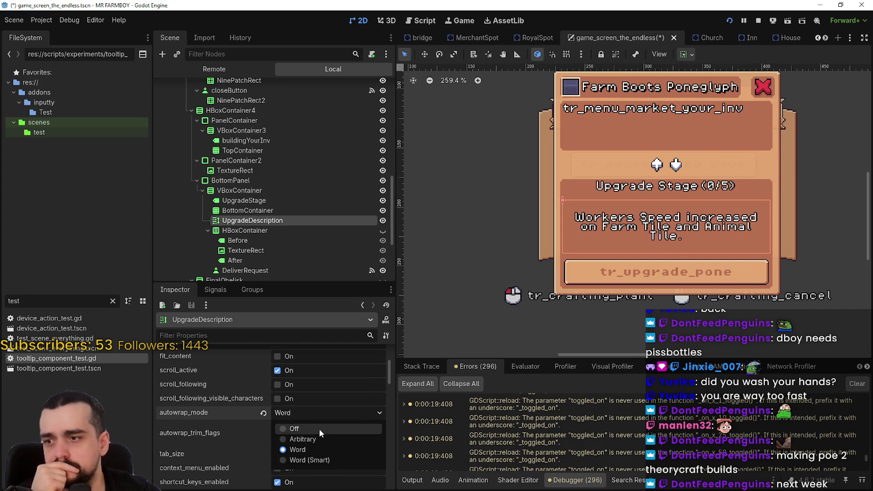
left_click(327, 439)
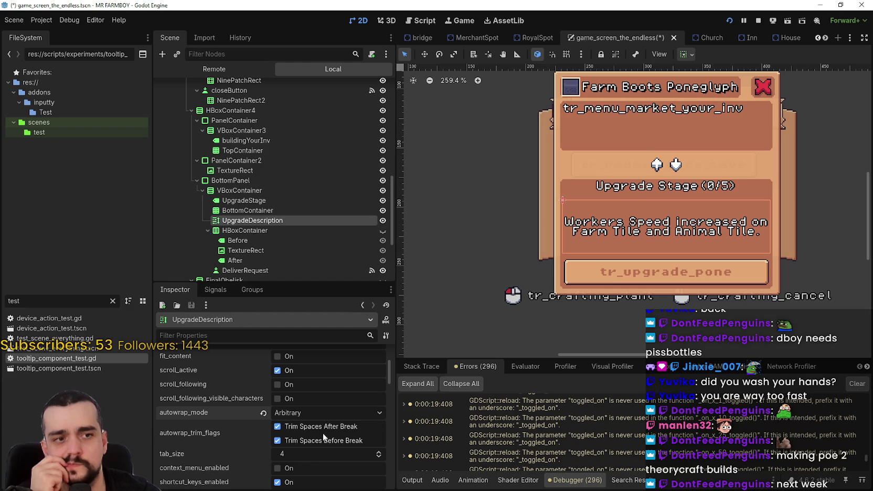
left_click(330, 415)
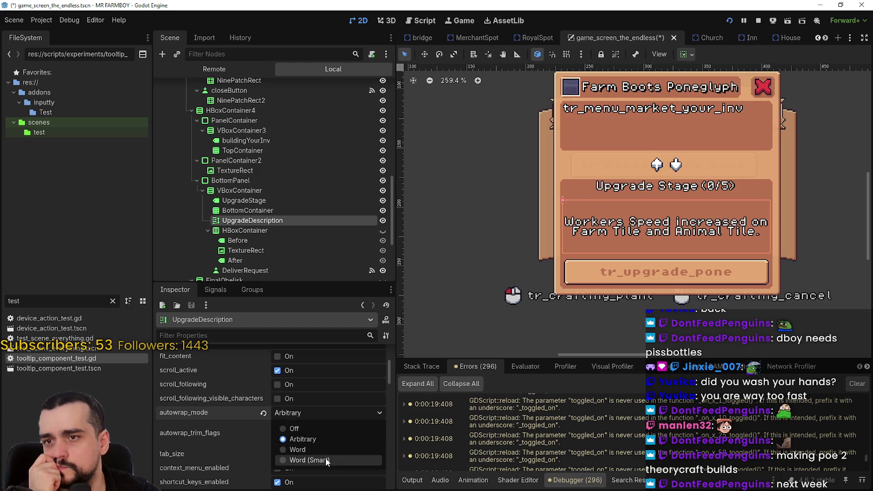
left_click(326, 460)
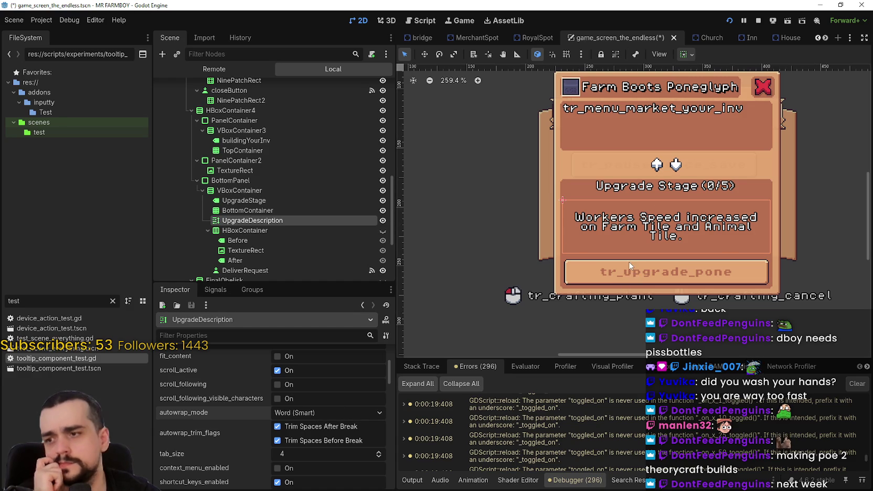
scroll(335, 461, "up", 2)
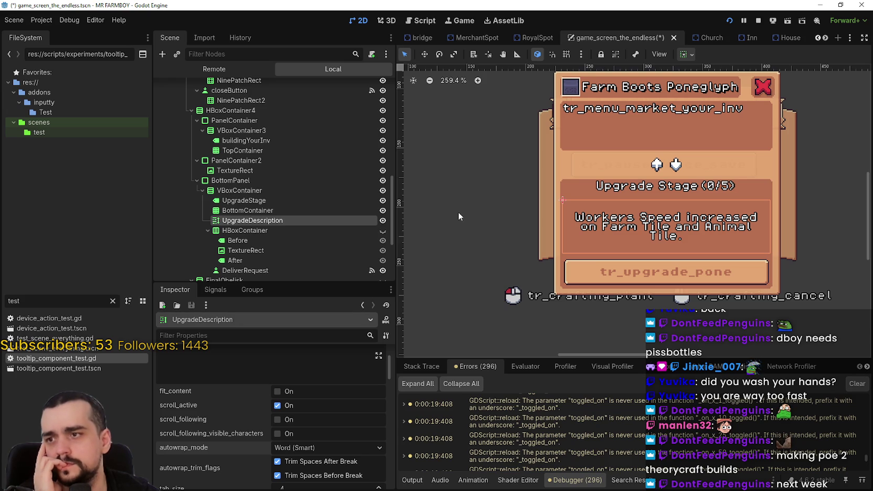
scroll(526, 235, "down", 1)
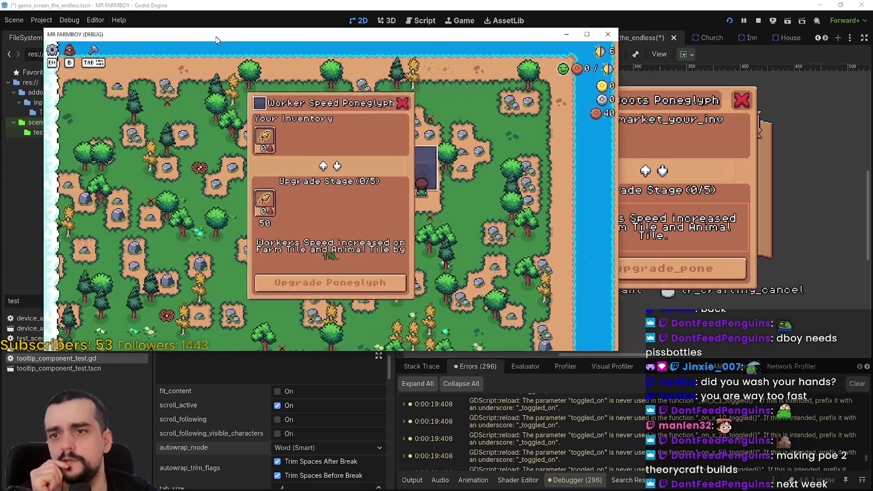
- Close the running game and enable fit_content on UpgradeDescription
left_click_drag(217, 41, 122, 47)
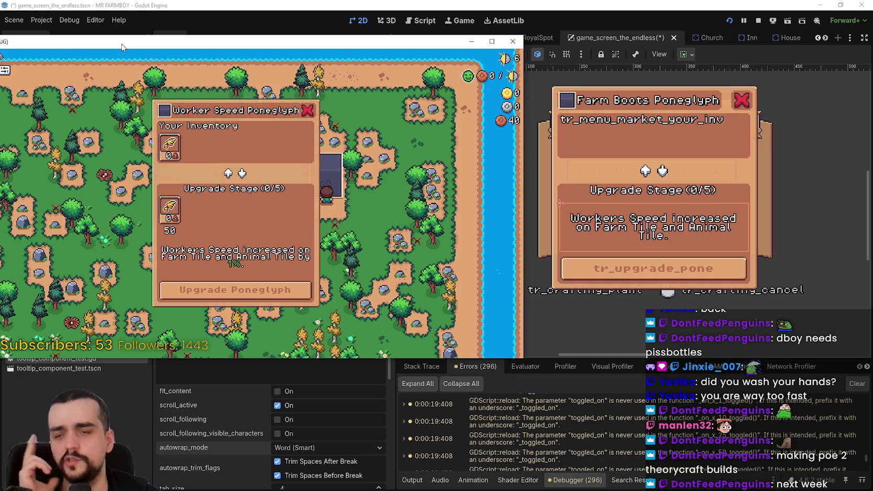
key("F8")
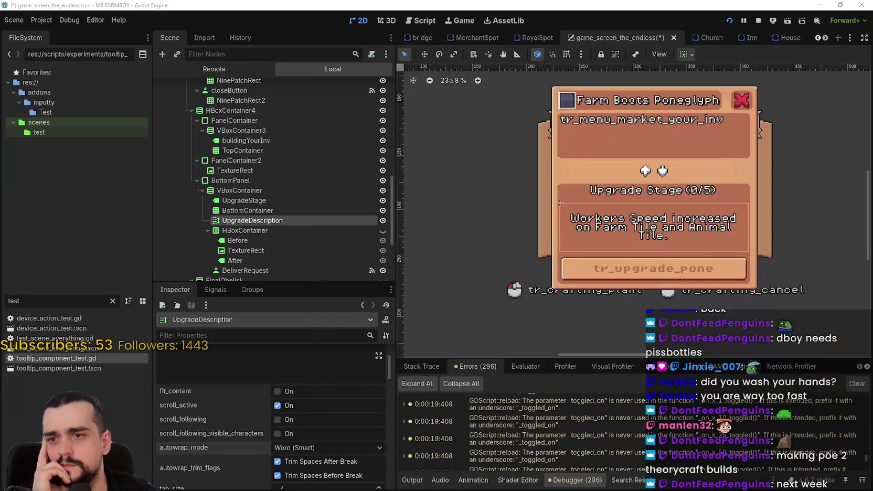
scroll(268, 485, "down", 2)
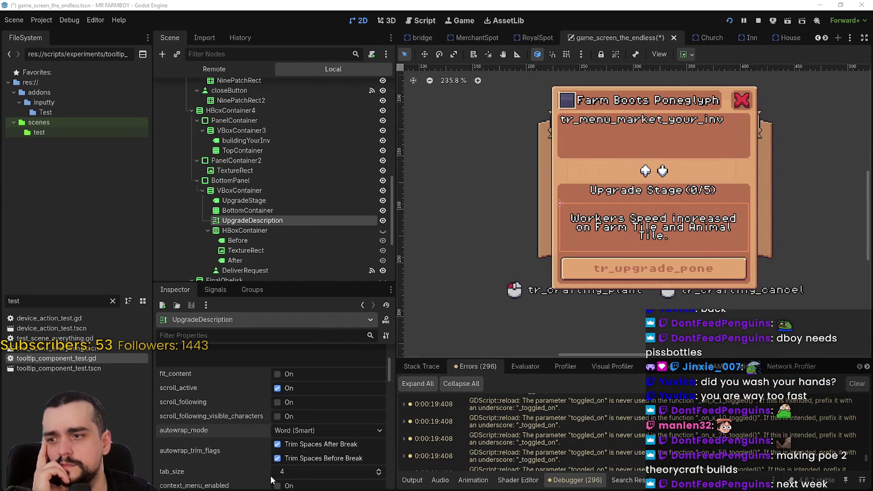
scroll(261, 461, "up", 1)
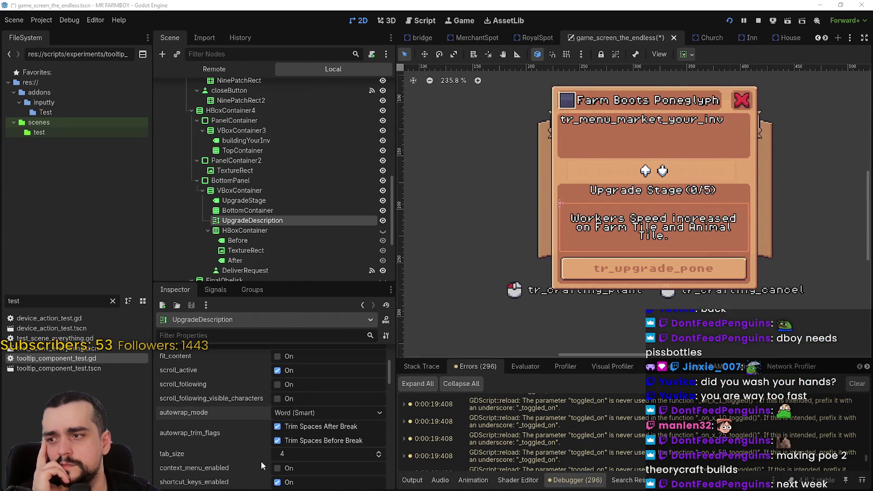
left_click(289, 356)
left_click(287, 396)
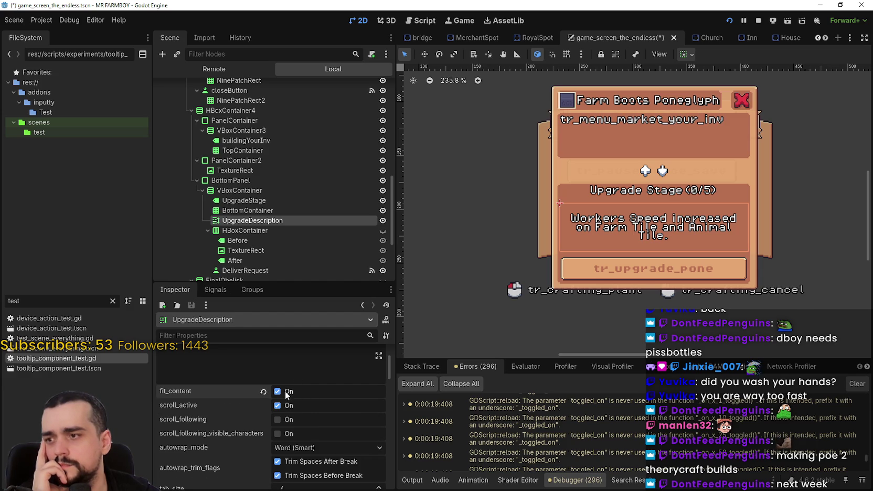
- Set the description's custom minimum height to 45 px
scroll(311, 420, "down", 10)
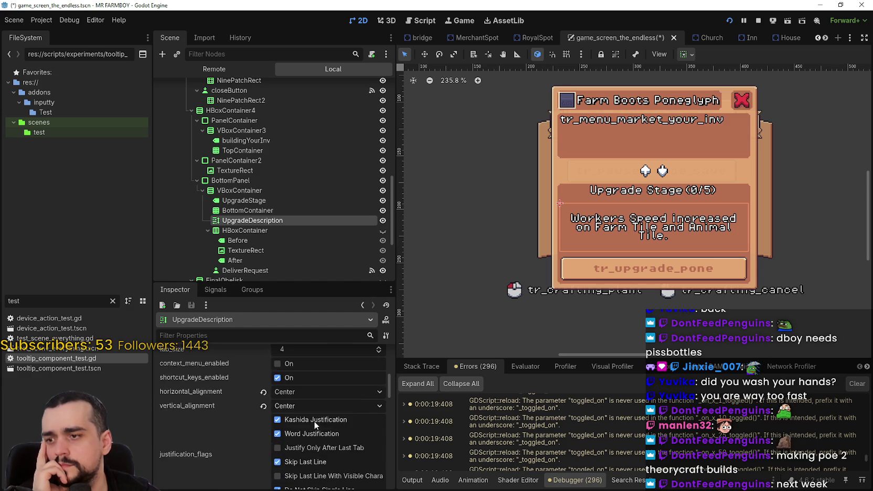
scroll(329, 428, "down", 2)
left_click_drag(302, 458, 298, 458)
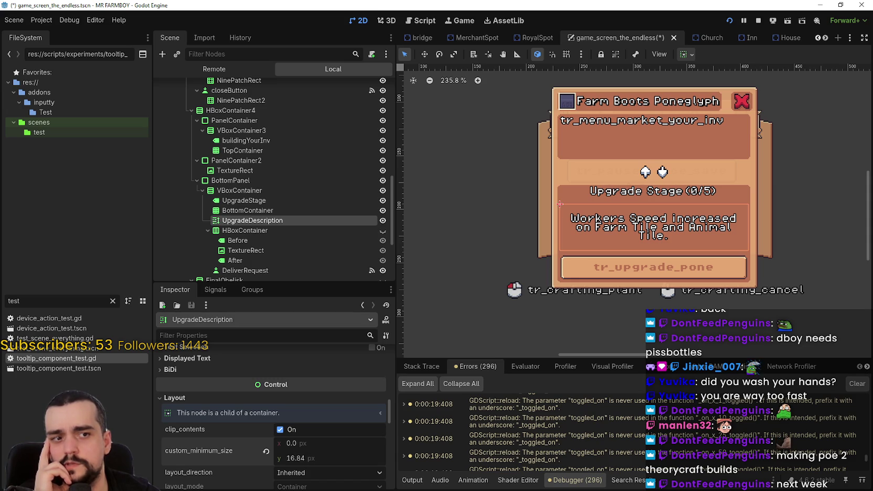
left_click(321, 458)
type("45")
key("Return")
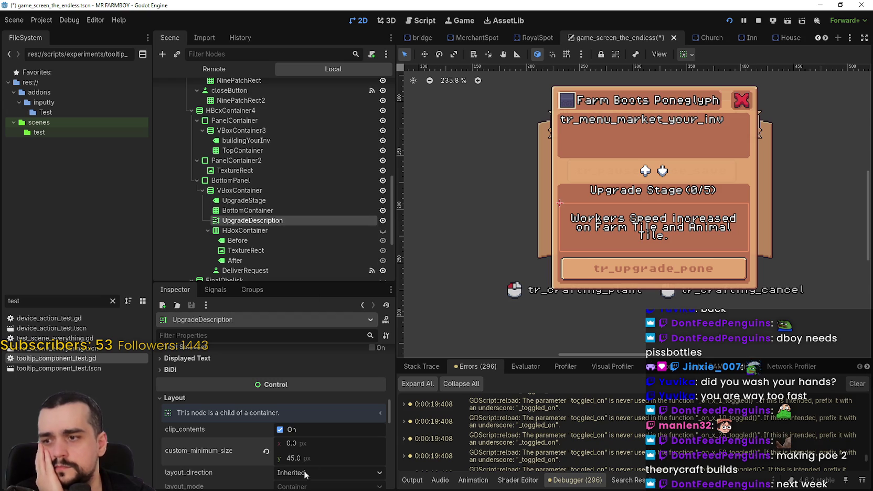
scroll(315, 461, "down", 3)
scroll(322, 451, "up", 3)
mouse_move(388, 411)
left_mouse_down()
mouse_move(382, 366)
mouse_move(380, 383)
mouse_move(355, 381)
left_mouse_up()
scroll(341, 450, "down", 2)
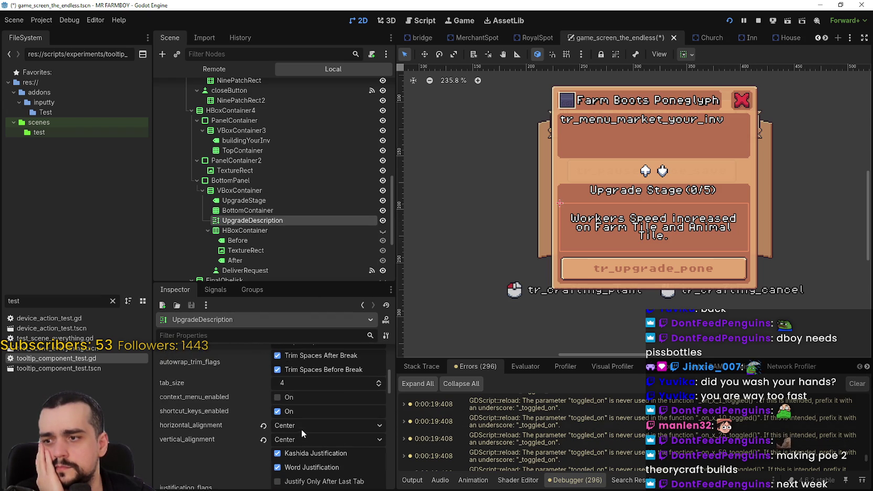
- Set the description's vertical alignment to Bottom
left_click(310, 444)
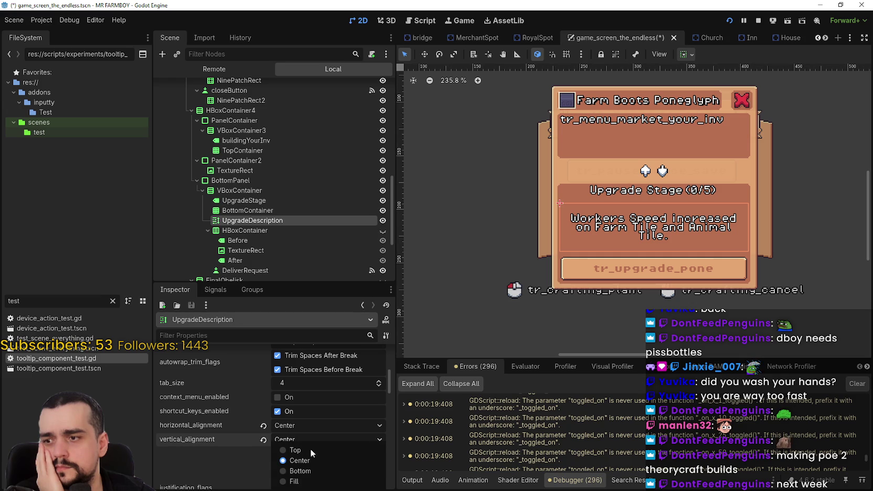
left_click(308, 477)
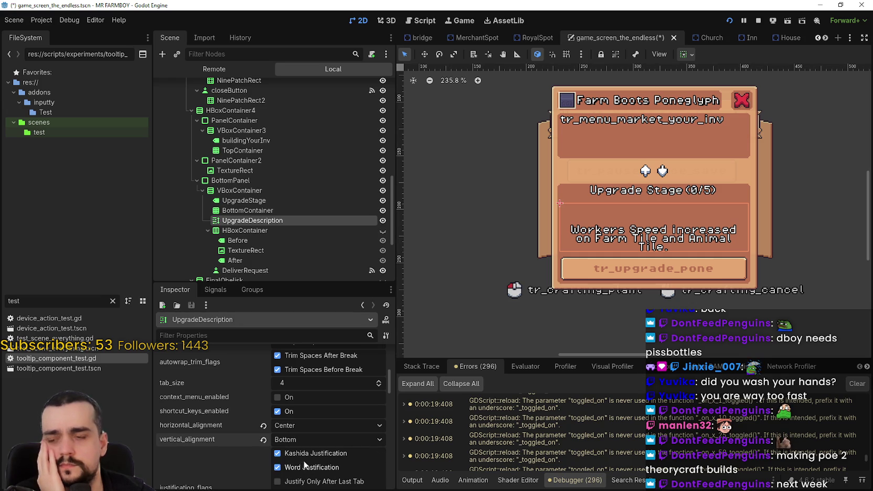
scroll(341, 455, "down", 2)
scroll(338, 447, "down", 1)
scroll(337, 448, "down", 2)
scroll(336, 442, "up", 4)
- Try Left, Fill and Right horizontal alignment, then settle on Center
left_click(312, 408)
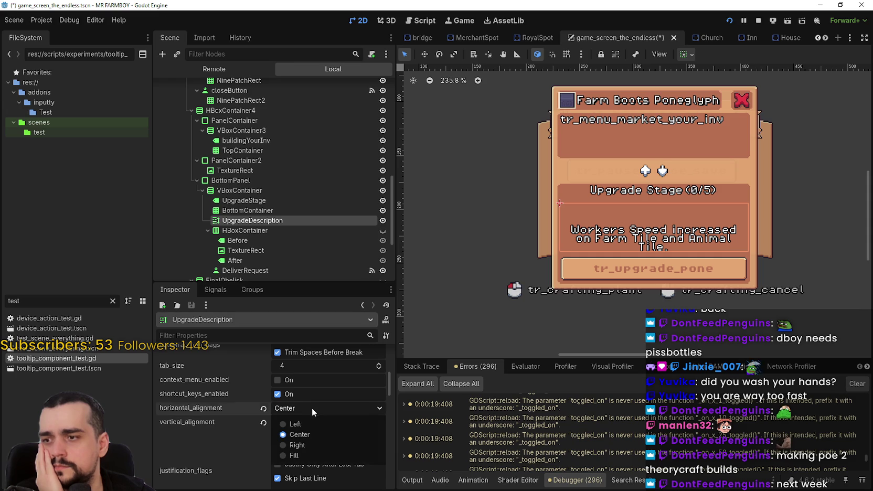
left_click(307, 425)
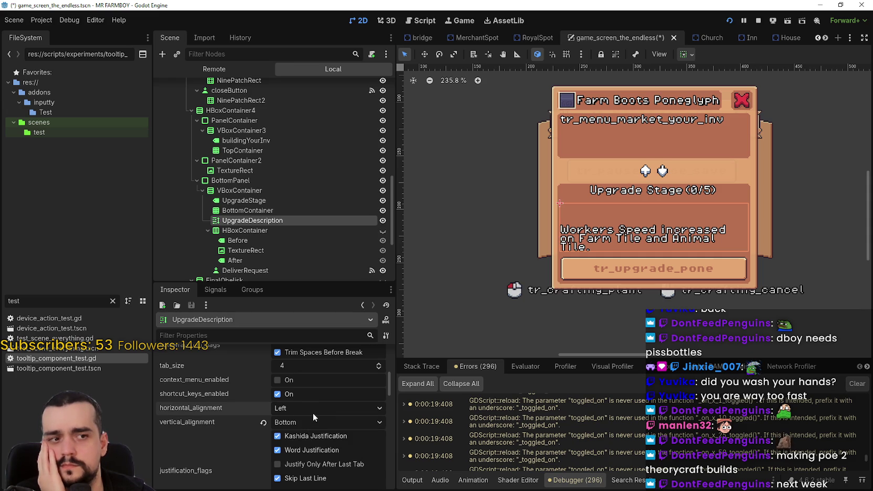
left_click(313, 413)
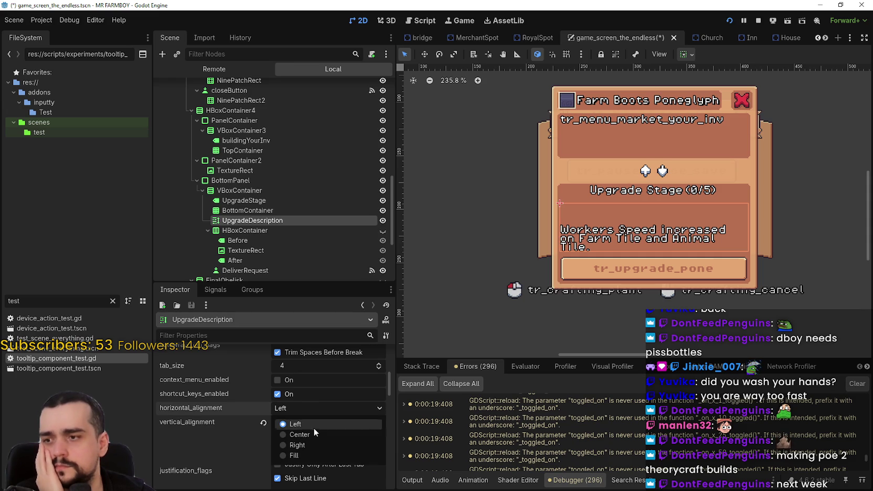
left_click(312, 455)
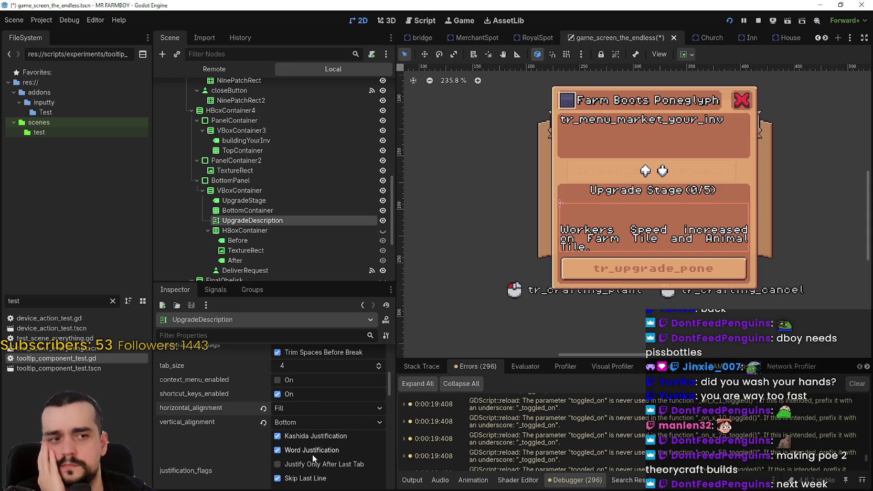
left_click(316, 416)
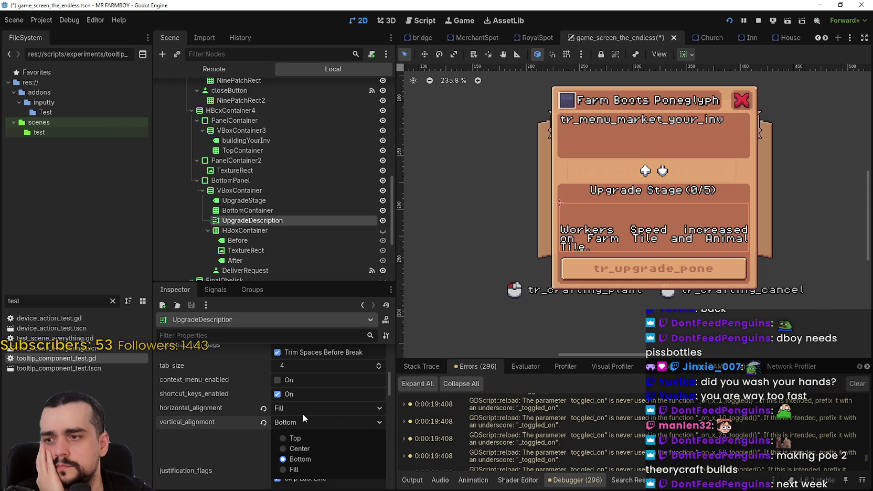
left_click(303, 413)
left_click(307, 447)
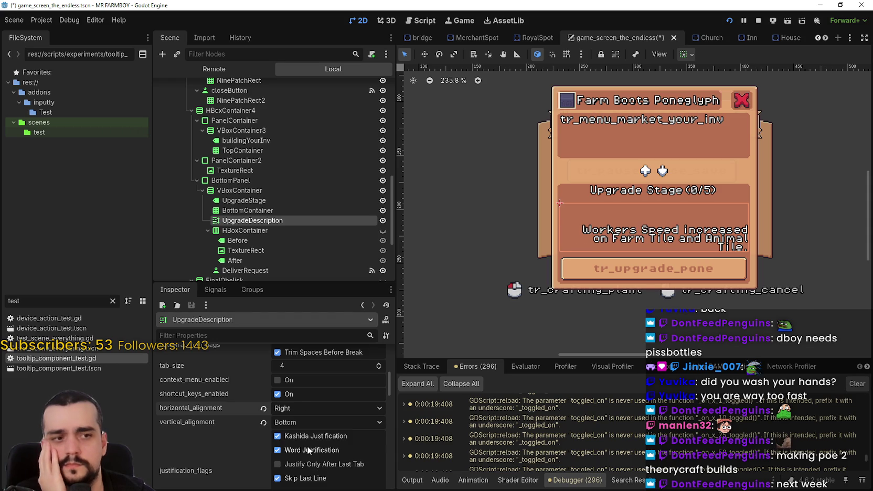
left_click(307, 412)
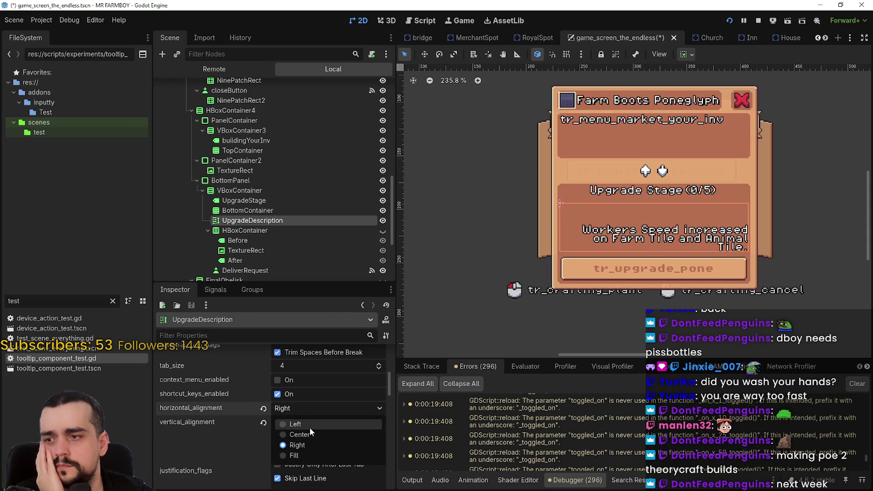
left_click(308, 435)
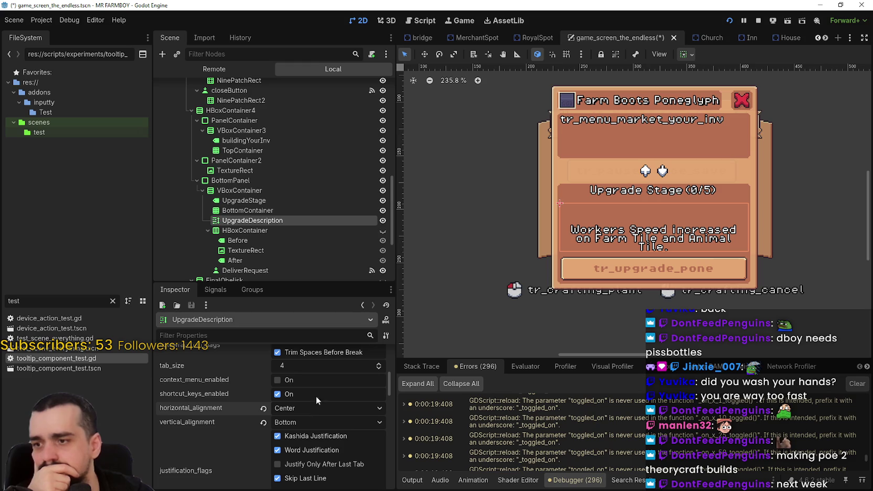
scroll(349, 414, "down", 2)
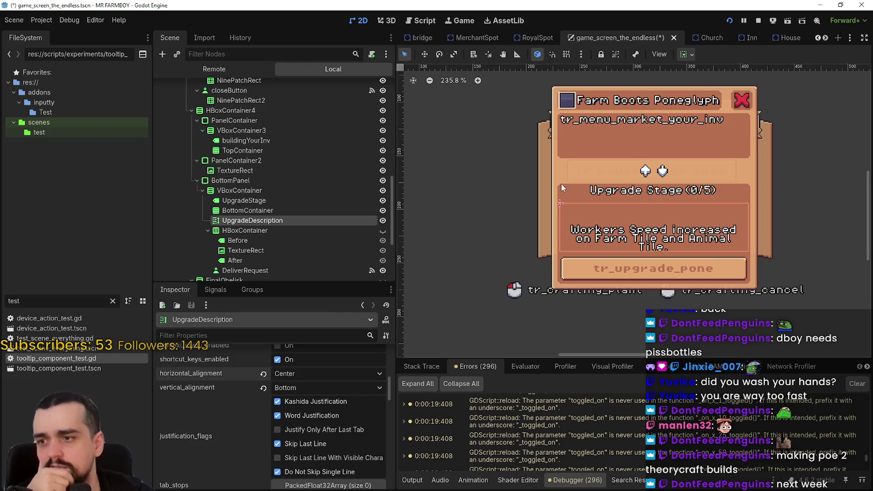
- Give UpgradeDescription Shrink Center horizontal sizing and drag its minimum width up to about 174 px
left_click(690, 57)
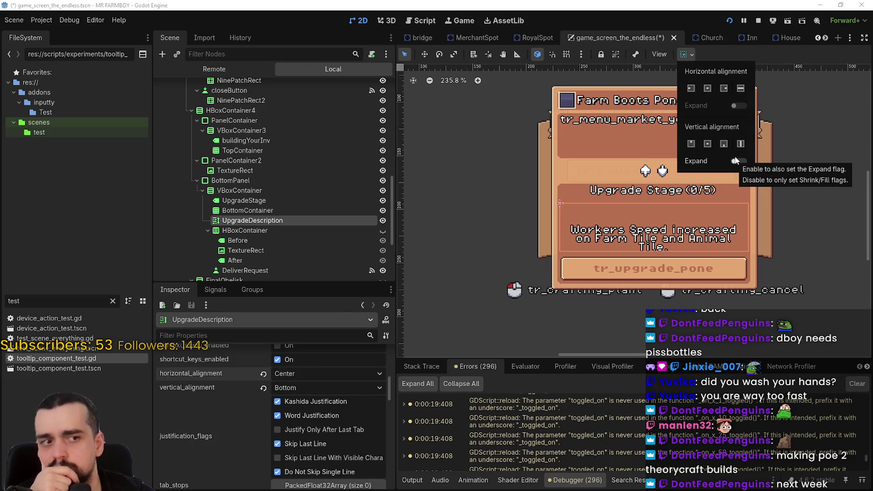
left_click(709, 89)
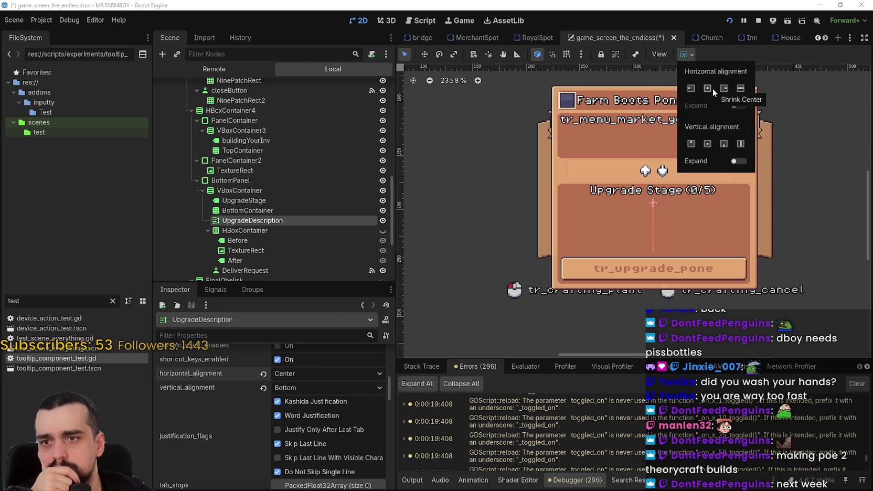
left_click(740, 90)
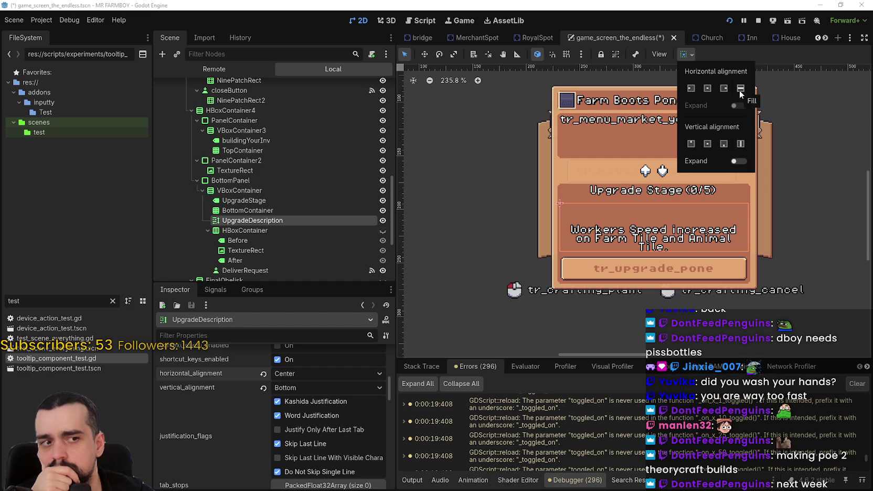
left_click(761, 55)
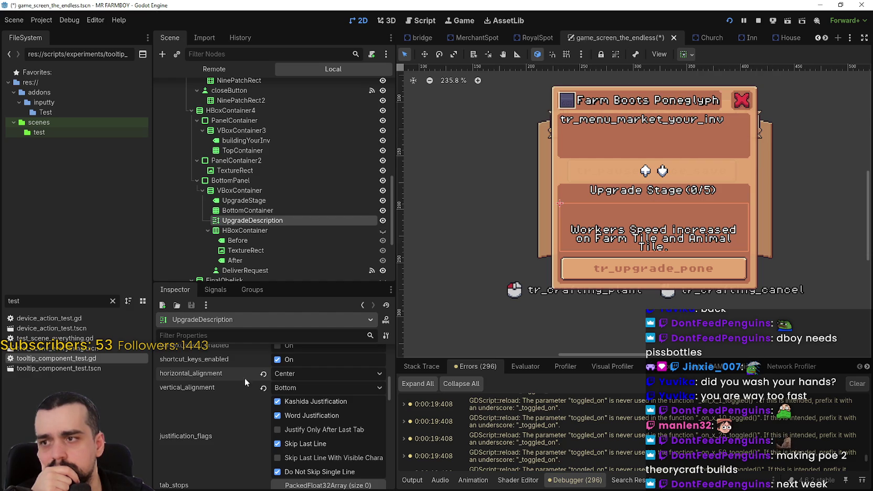
mouse_move(391, 383)
left_mouse_down()
mouse_move(390, 421)
mouse_move(390, 404)
mouse_move(368, 407)
left_mouse_up()
left_click_drag(292, 367, 335, 366)
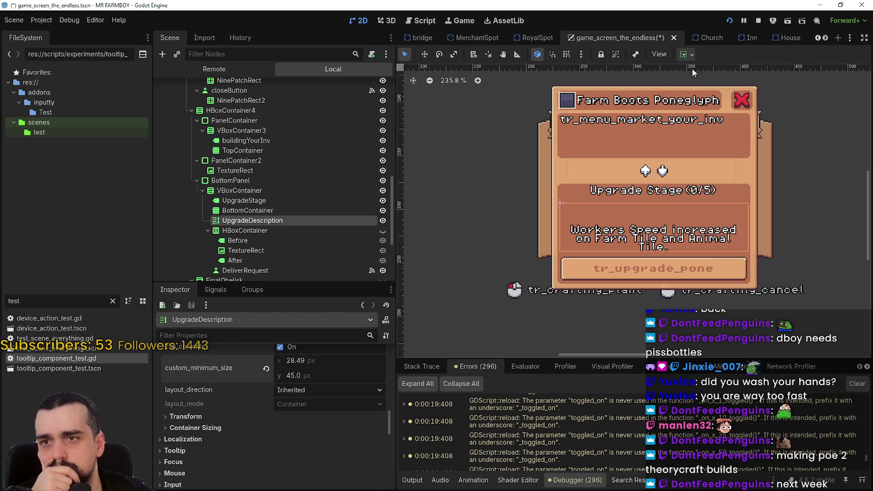
left_click(686, 54)
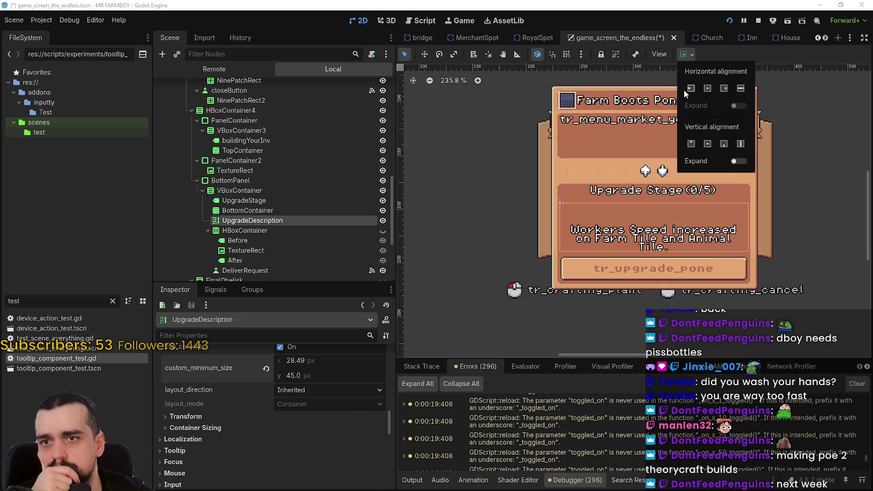
left_click(712, 88)
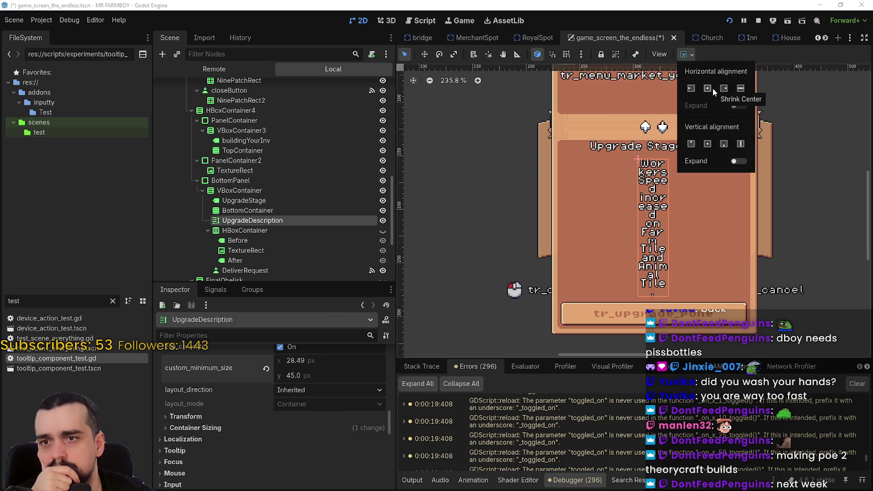
left_click(757, 57)
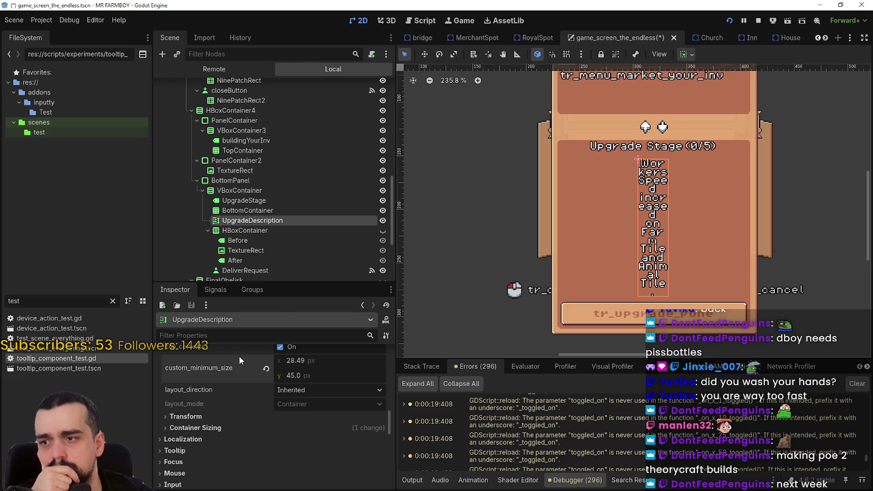
left_click_drag(283, 362, 353, 362)
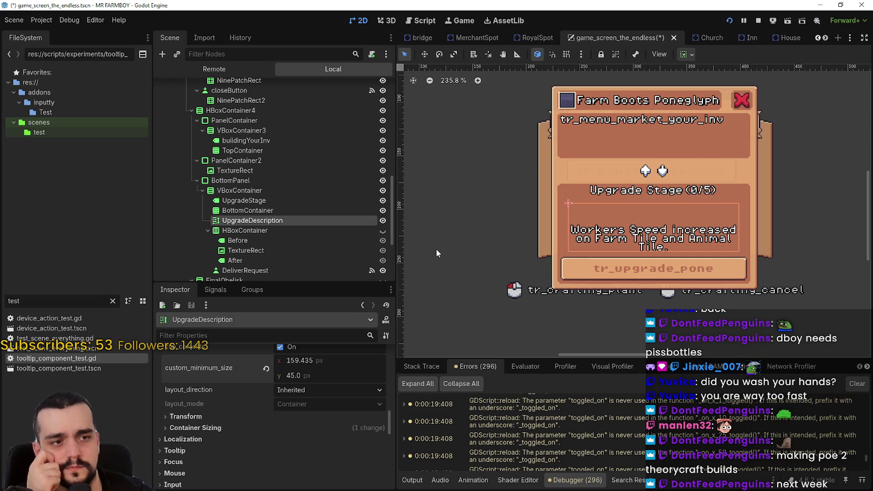
left_click_drag(336, 361, 342, 361)
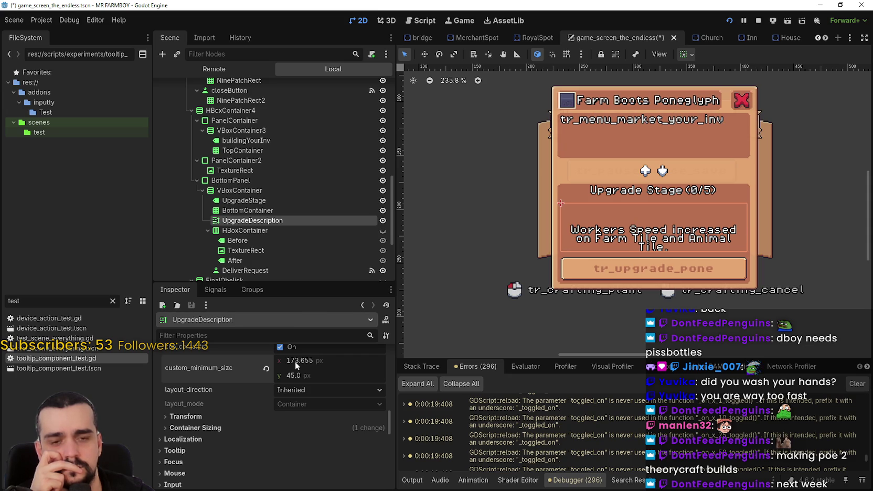
- Set the description's minimum width to 170 px and run the game to check the panel
type("170")
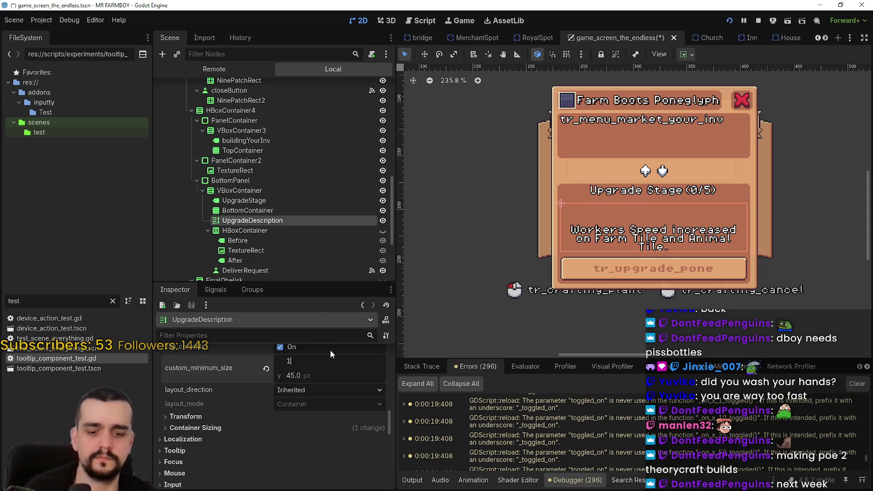
key("Return")
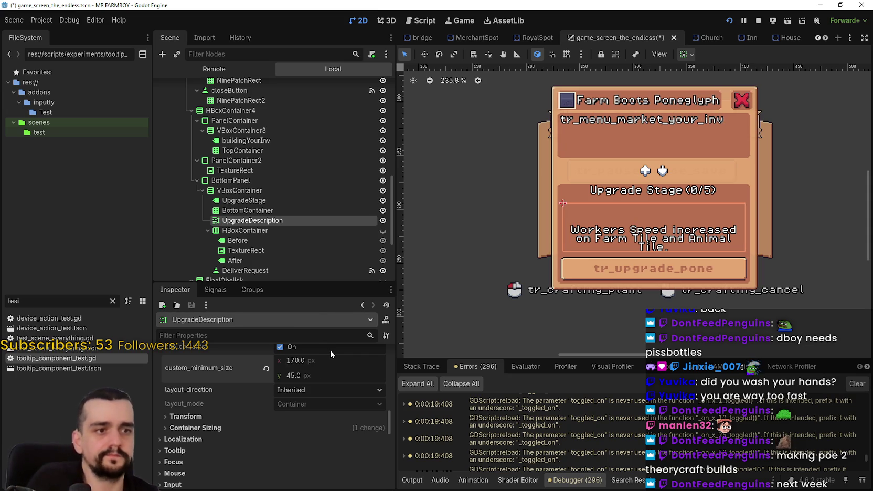
key("F5")
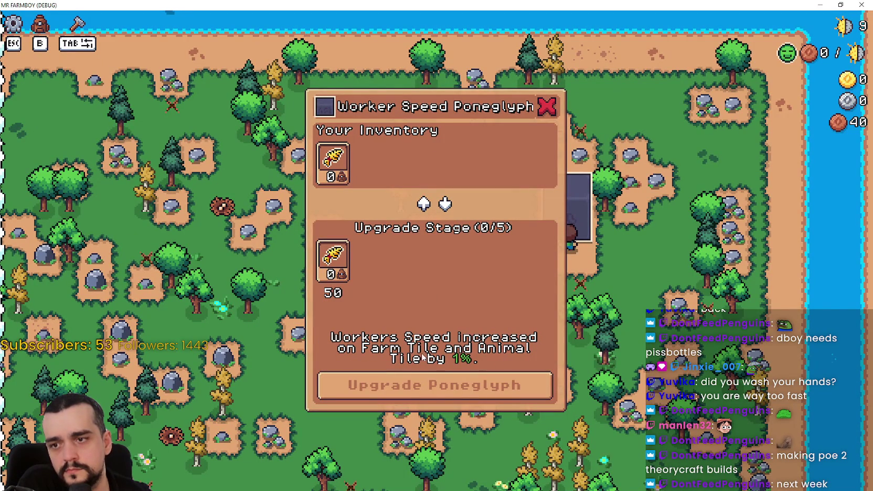
left_click(840, 5)
left_click(633, 269)
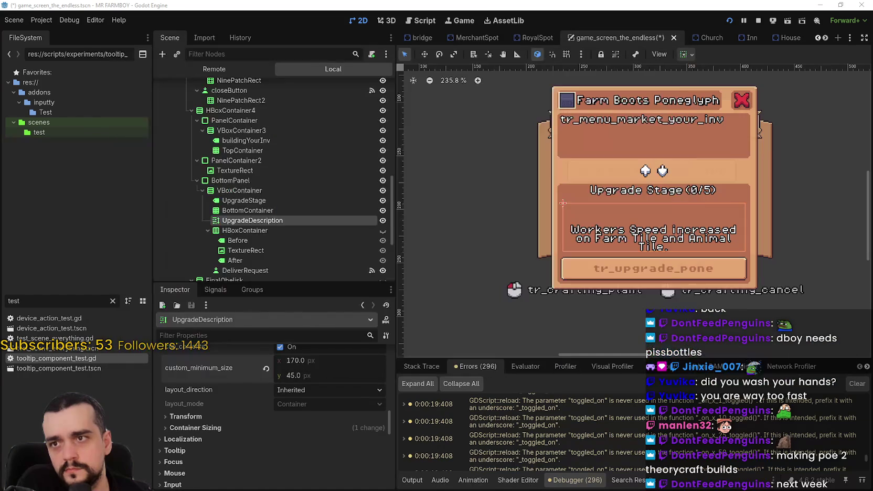
- Turn off clip_contents on the description and recheck the panel in the running game
scroll(351, 447, "up", 3)
left_click(289, 435)
key("alt+Tab")
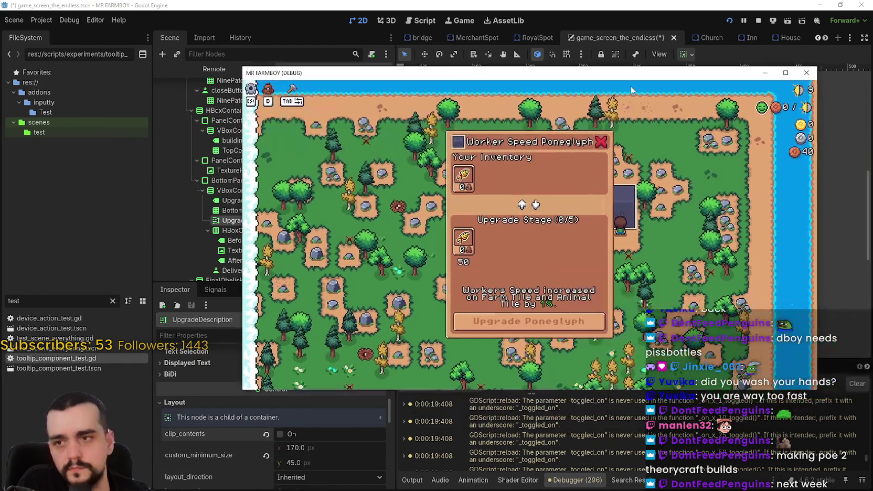
left_click(785, 72)
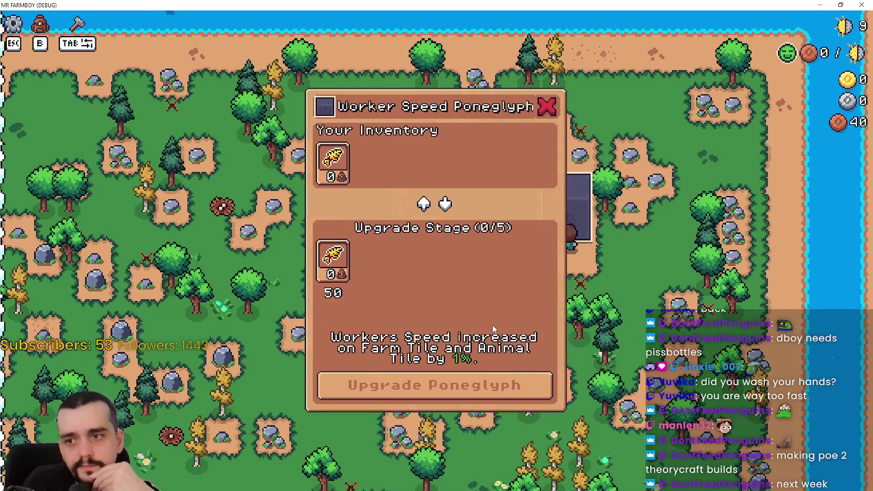
double_click(477, 5)
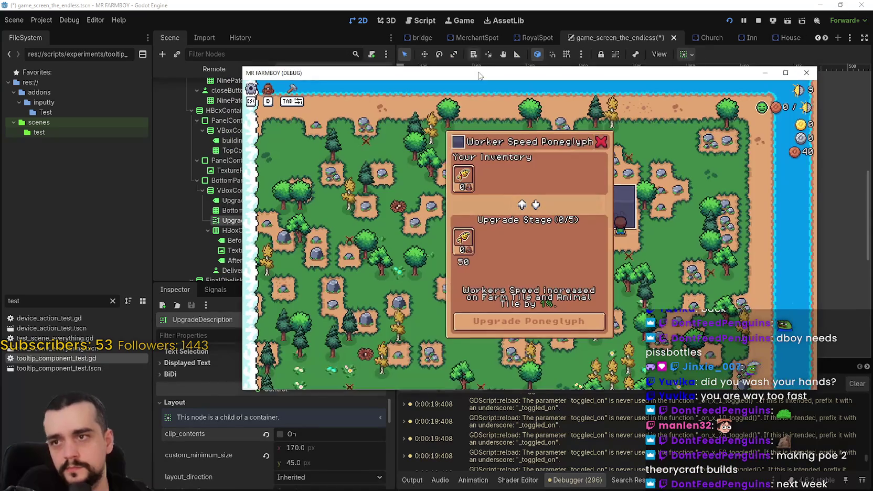
key("alt+Tab")
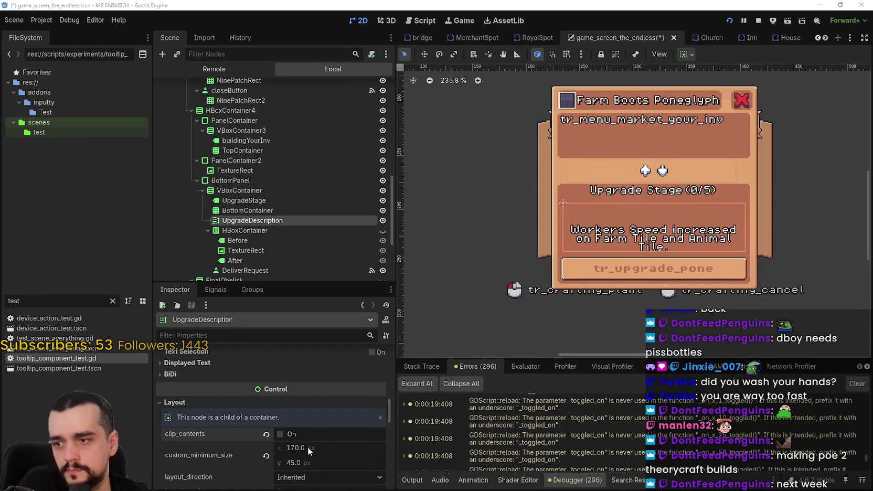
- Set UpgradeDescription's minimum size to 175 × 30 px, then run the game to view the Worker Speed Poneglyph panel
mouse_move(307, 446)
left_mouse_down()
mouse_move(295, 446)
mouse_move(298, 437)
left_mouse_up()
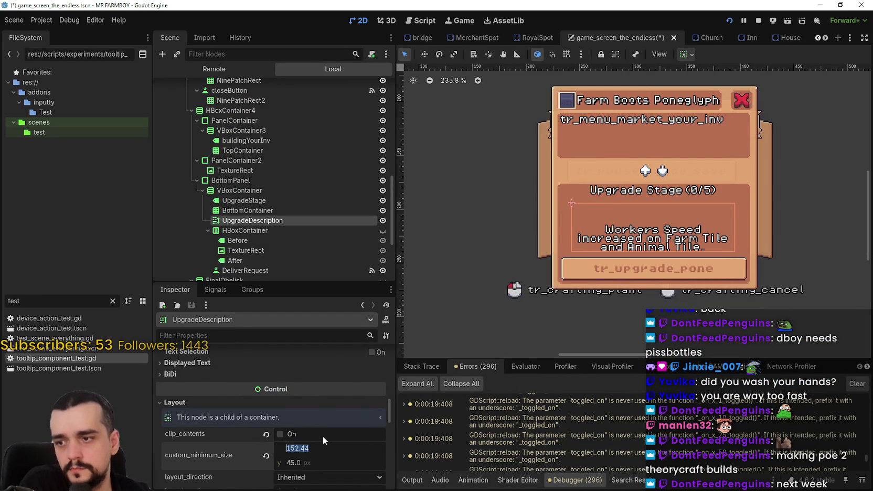
type("175")
key("Return")
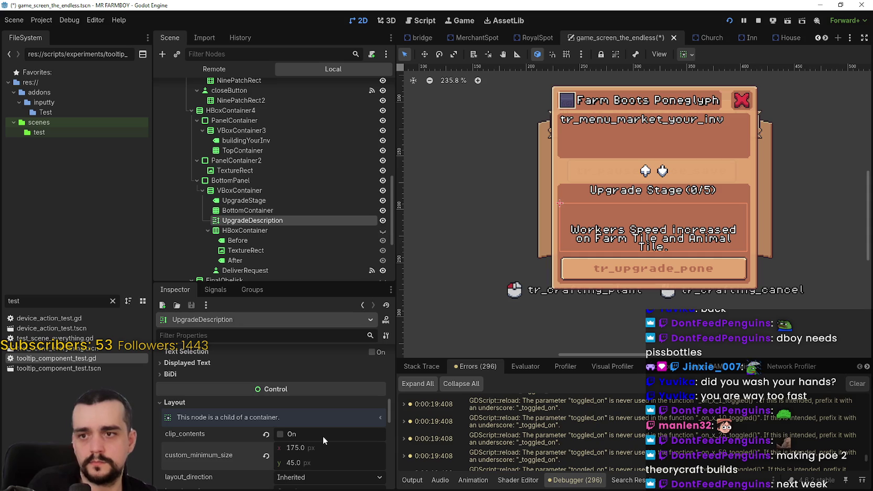
mouse_move(304, 468)
left_mouse_down()
mouse_move(295, 468)
mouse_move(299, 462)
left_mouse_up()
left_click(310, 463)
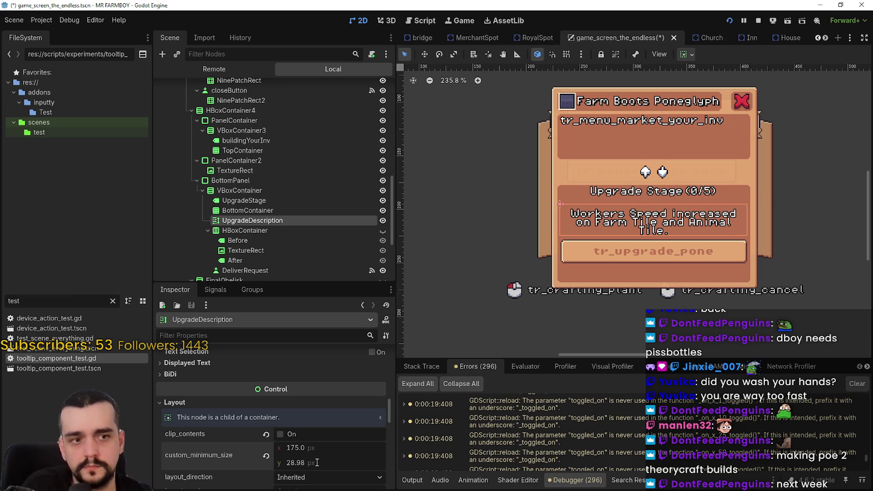
left_click(317, 462)
type("30")
key("Return")
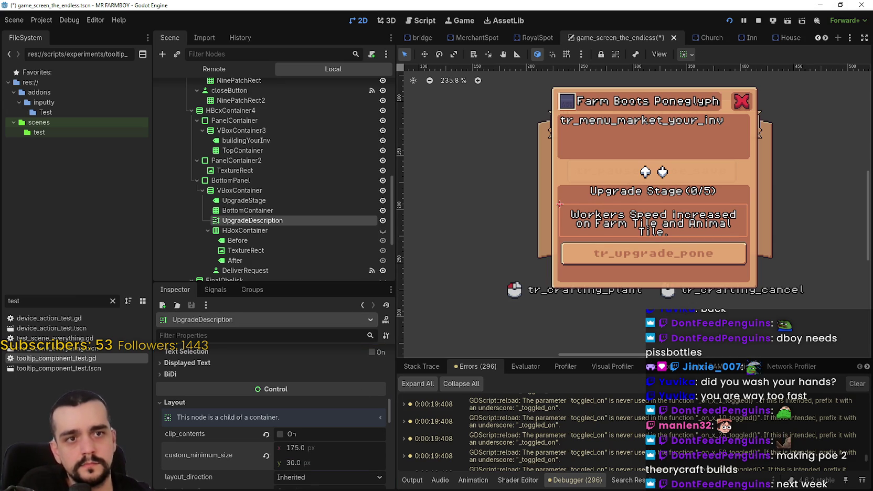
key("F5")
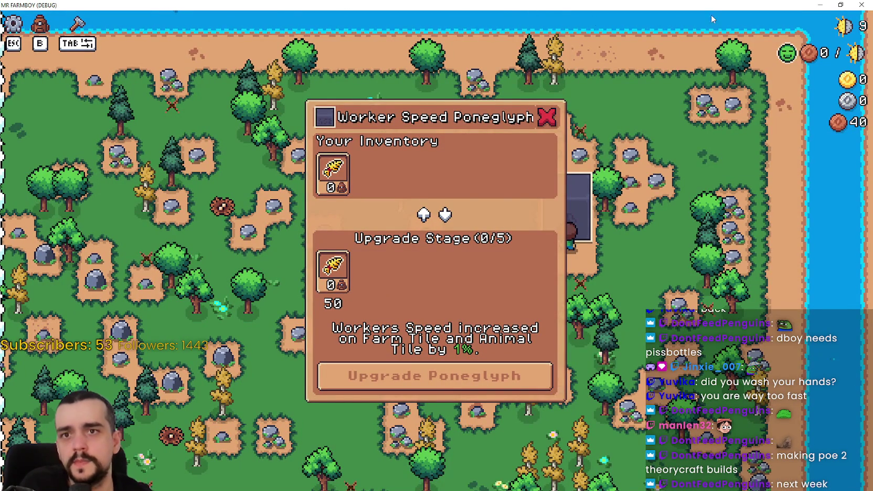
left_click(840, 4)
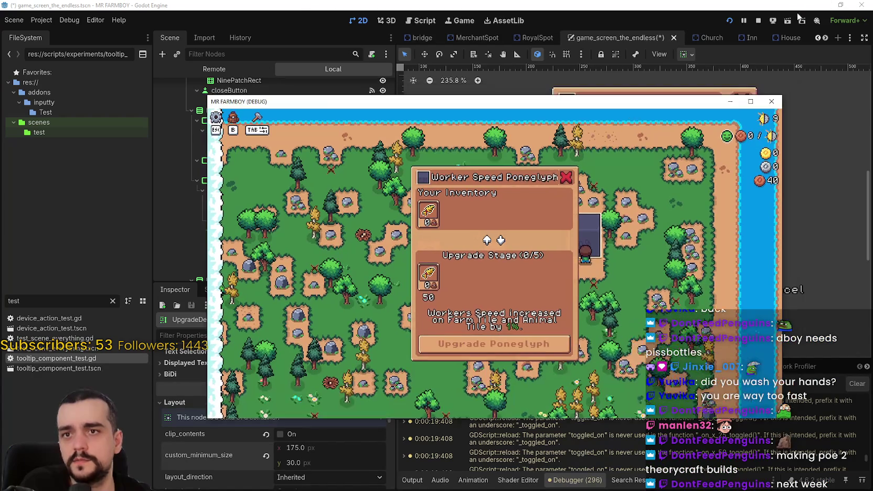